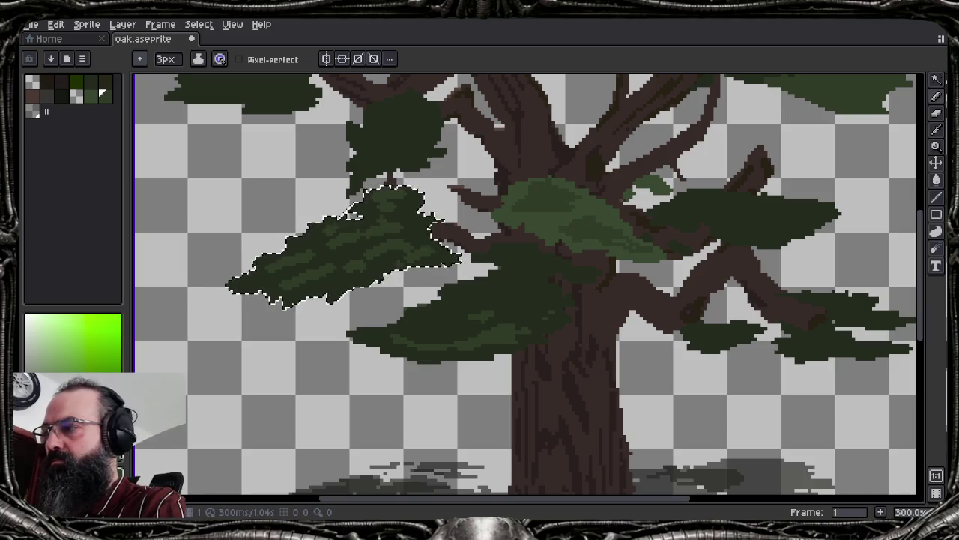
Open the F7 Preview window, enlarge it and frame the tree, and zoom the canvas out
{"action": "key", "text": "F7"}
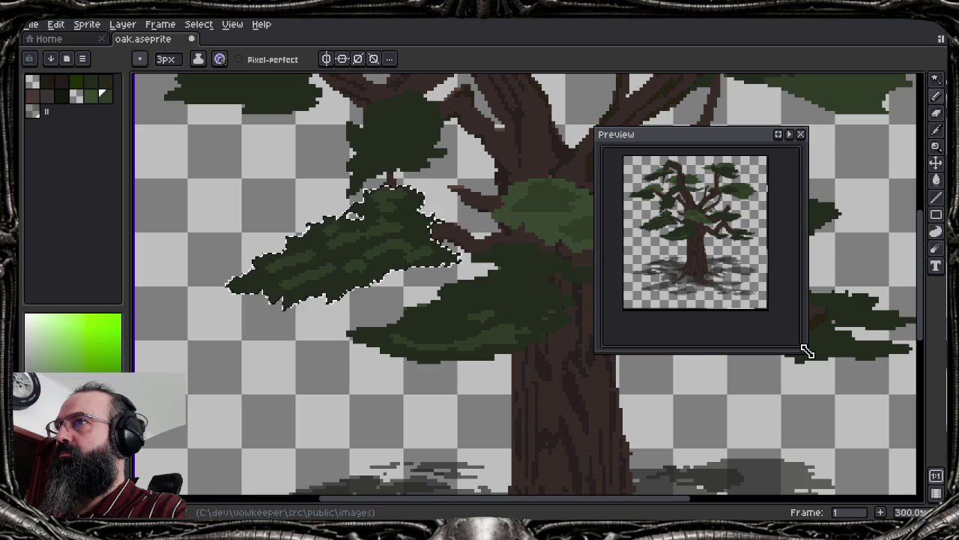
{"action": "left_click_drag", "start_coordinate": [807, 351], "coordinate": [853, 406]}
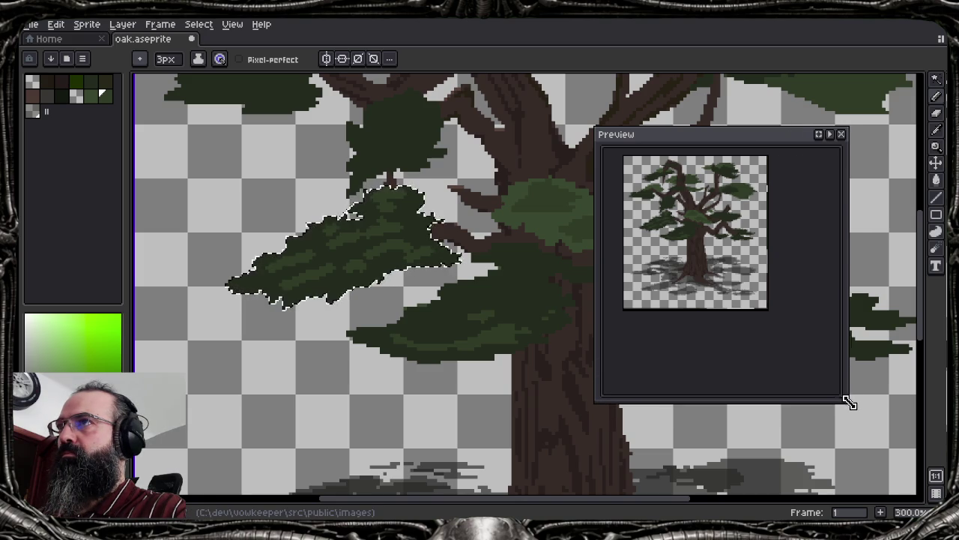
{"action": "scroll", "coordinate": [800, 361], "scroll_direction": "up", "scroll_amount": 1}
{"action": "scroll", "coordinate": [766, 322], "scroll_direction": "down", "scroll_amount": 2}
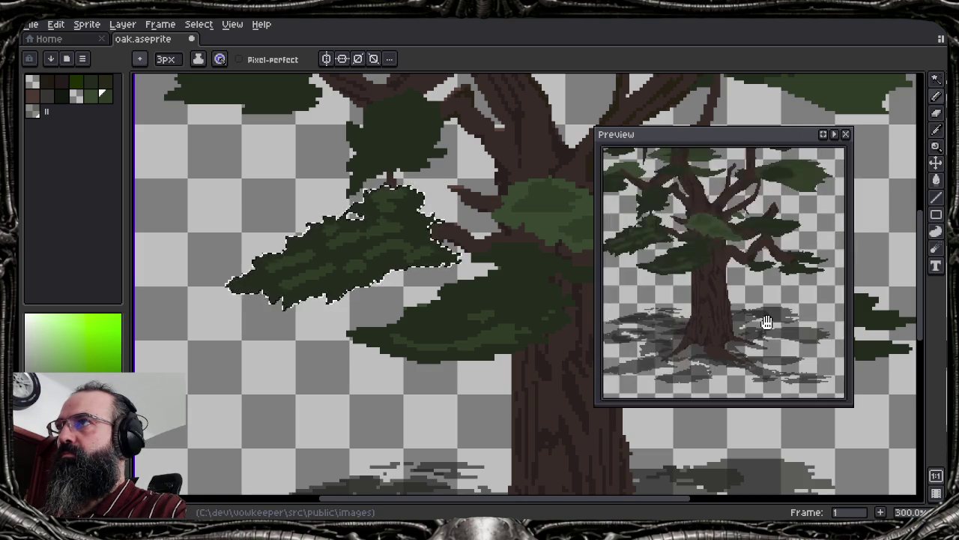
{"action": "left_click_drag", "start_coordinate": [766, 322], "coordinate": [794, 333]}
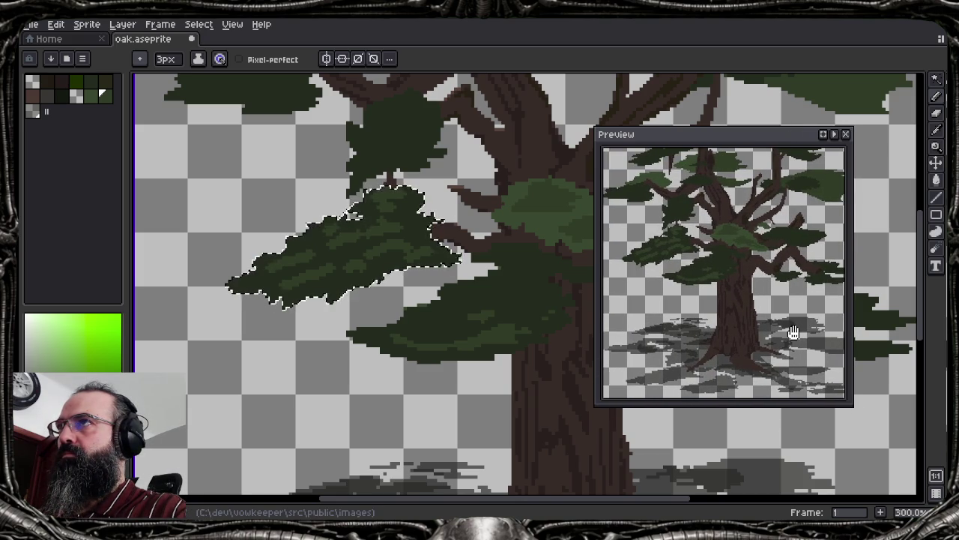
{"action": "left_click", "coordinate": [915, 513]}
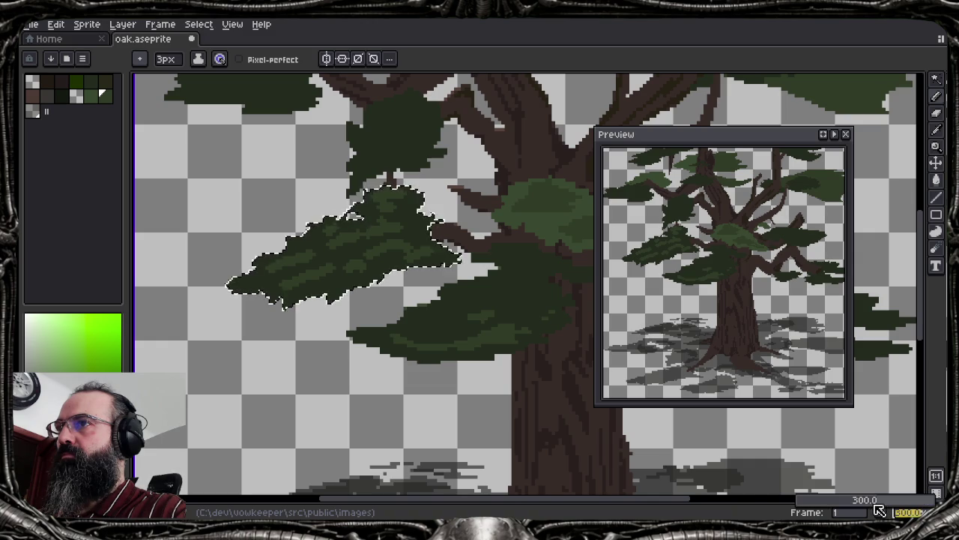
{"action": "mouse_move", "coordinate": [874, 508]}
{"action": "left_mouse_down"}
{"action": "mouse_move", "coordinate": [752, 512]}
{"action": "mouse_move", "coordinate": [870, 510]}
{"action": "left_mouse_up"}
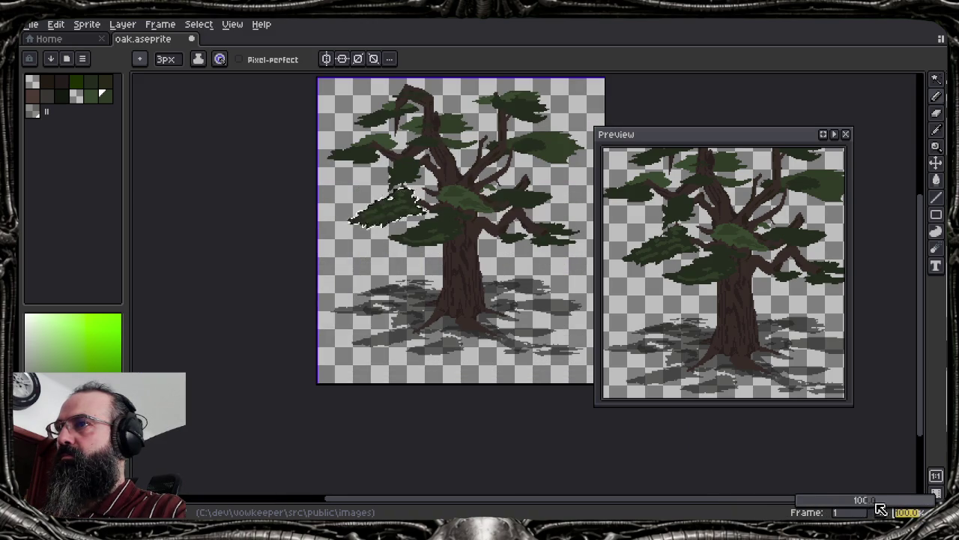
Zoom in on the selected foliage clump and move the Preview window out of the way
{"action": "scroll", "coordinate": [466, 259], "scroll_direction": "up", "scroll_amount": 3}
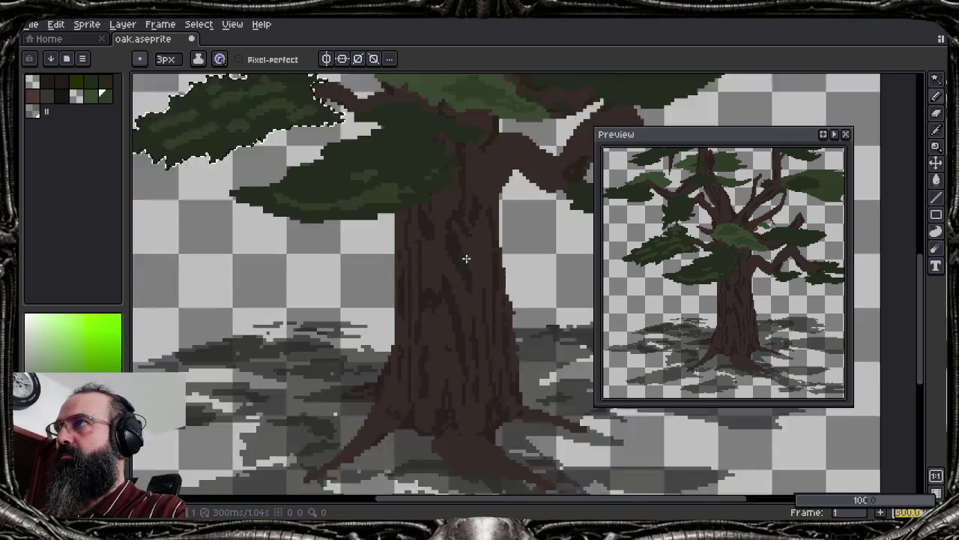
{"action": "scroll", "coordinate": [466, 258], "scroll_direction": "up", "scroll_amount": 1}
{"action": "left_click_drag", "start_coordinate": [341, 214], "coordinate": [589, 454]}
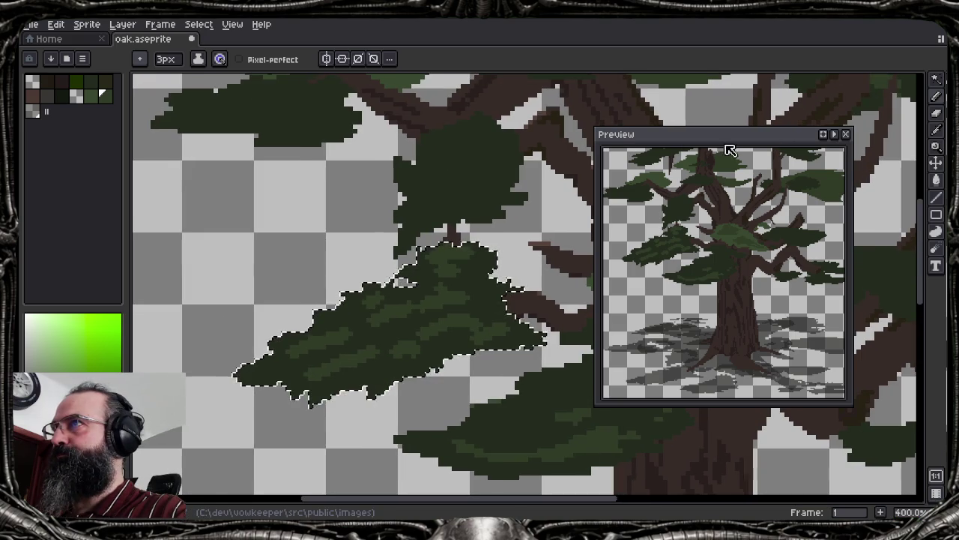
{"action": "mouse_move", "coordinate": [730, 150]}
{"action": "left_mouse_down"}
{"action": "mouse_move", "coordinate": [193, 97]}
{"action": "mouse_move", "coordinate": [171, 67]}
{"action": "mouse_move", "coordinate": [232, 85]}
{"action": "mouse_move", "coordinate": [70, 176]}
{"action": "mouse_move", "coordinate": [764, 135]}
{"action": "mouse_move", "coordinate": [839, 115]}
{"action": "mouse_move", "coordinate": [284, 81]}
{"action": "mouse_move", "coordinate": [180, 89]}
{"action": "mouse_move", "coordinate": [182, 58]}
{"action": "left_mouse_up"}
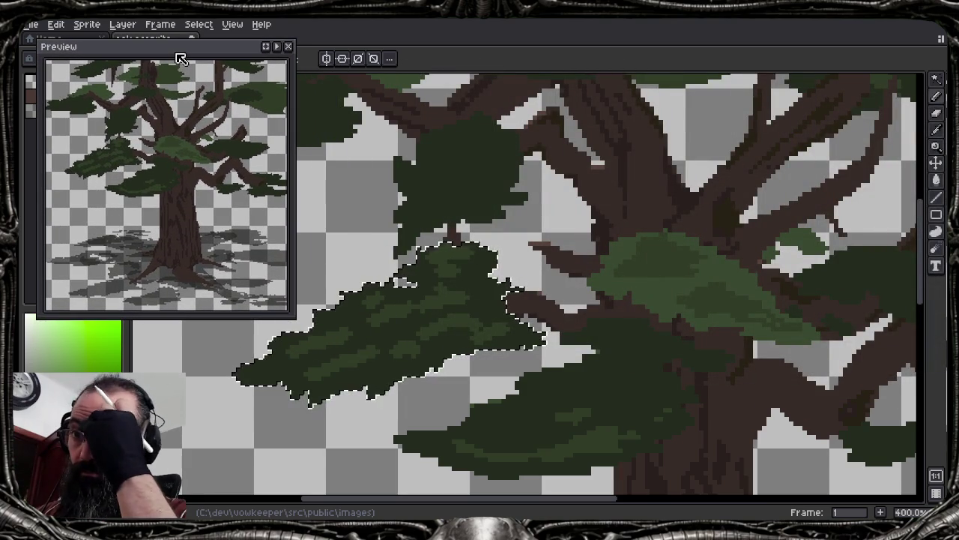
Swap colours, deselect the dark clump, recentre the whole tree, and close the Preview window
{"action": "key", "text": "x"}
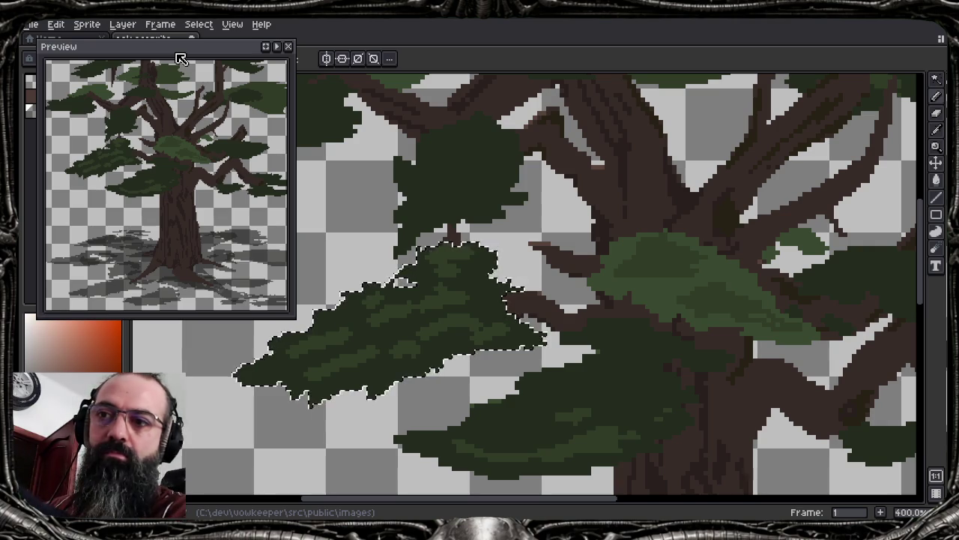
{"action": "key", "text": "ctrl+d"}
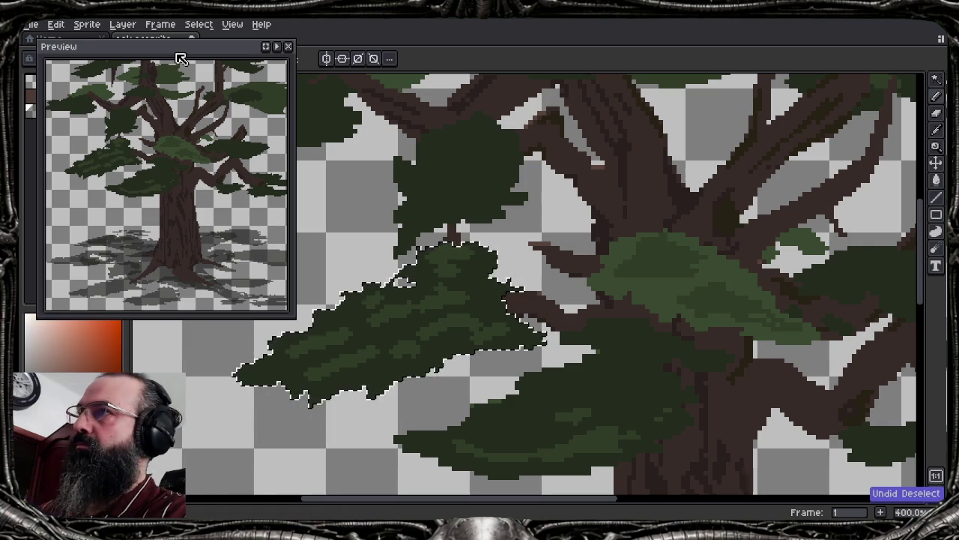
{"action": "key", "text": "1"}
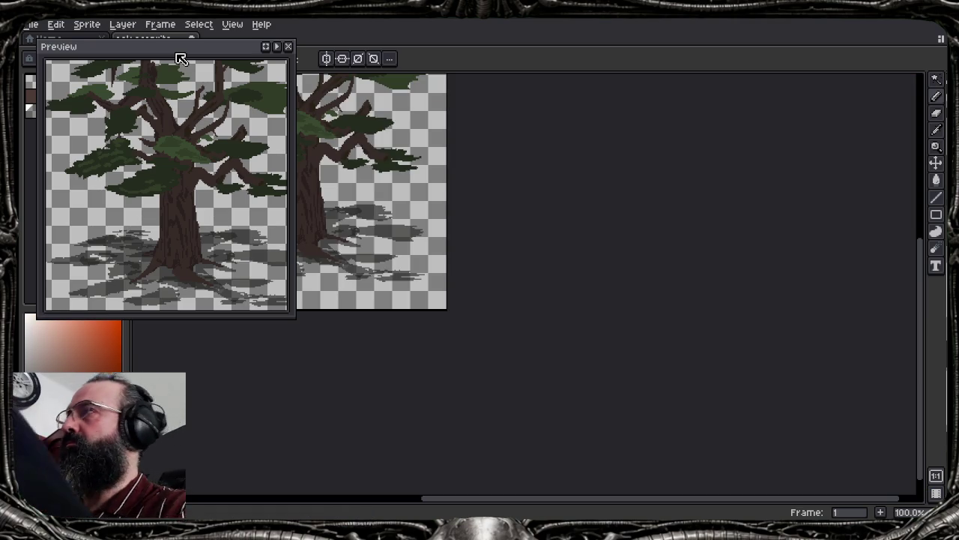
{"action": "mouse_move", "coordinate": [337, 146]}
{"action": "left_mouse_down"}
{"action": "mouse_move", "coordinate": [411, 284]}
{"action": "mouse_move", "coordinate": [621, 323]}
{"action": "mouse_move", "coordinate": [619, 267]}
{"action": "mouse_move", "coordinate": [545, 238]}
{"action": "left_mouse_up"}
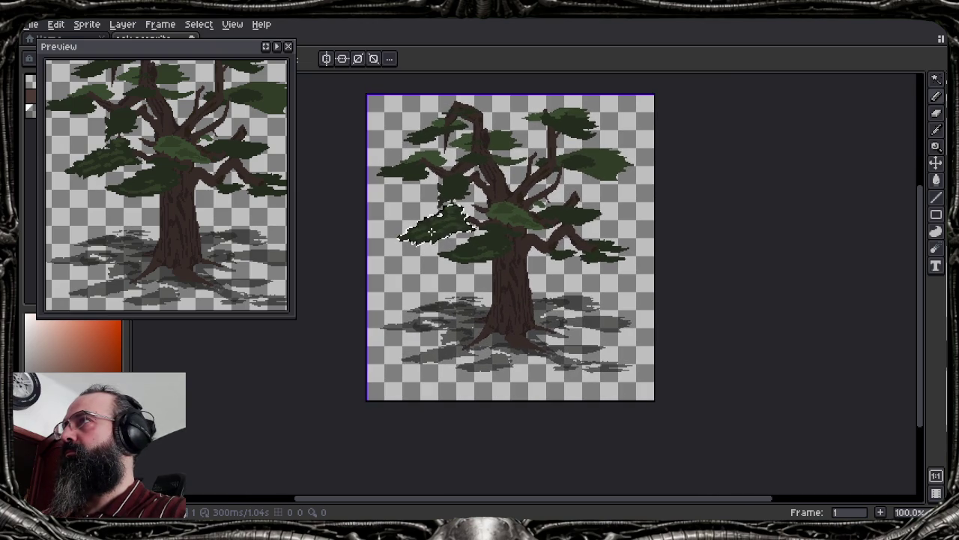
{"action": "left_click", "coordinate": [289, 47]}
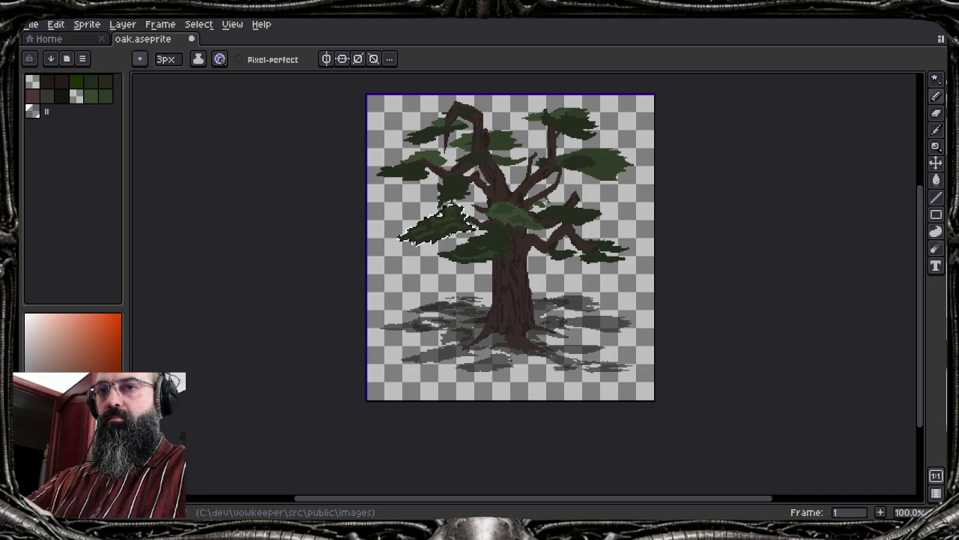
Set the pencil brush size to 2 px, clear the selection, and undo a stroke
{"action": "scroll", "coordinate": [449, 218], "scroll_direction": "up", "scroll_amount": 2}
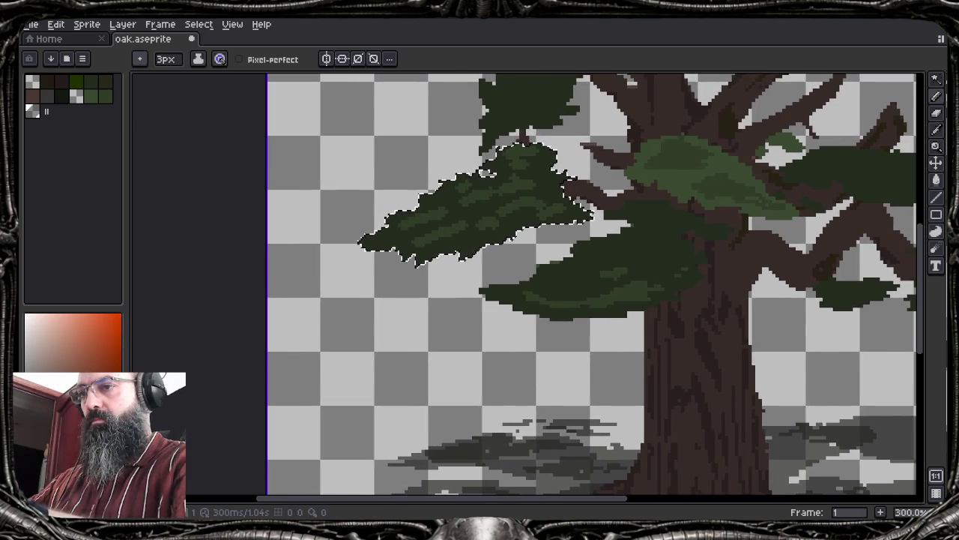
{"action": "scroll", "coordinate": [593, 285], "scroll_direction": "up", "scroll_amount": 2}
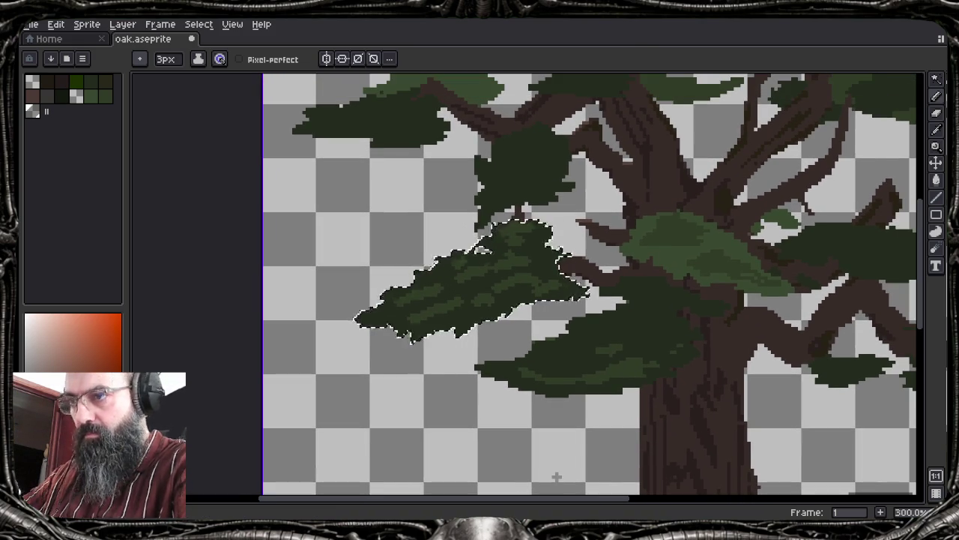
{"action": "left_click", "coordinate": [166, 59]}
{"action": "type", "text": "2"}
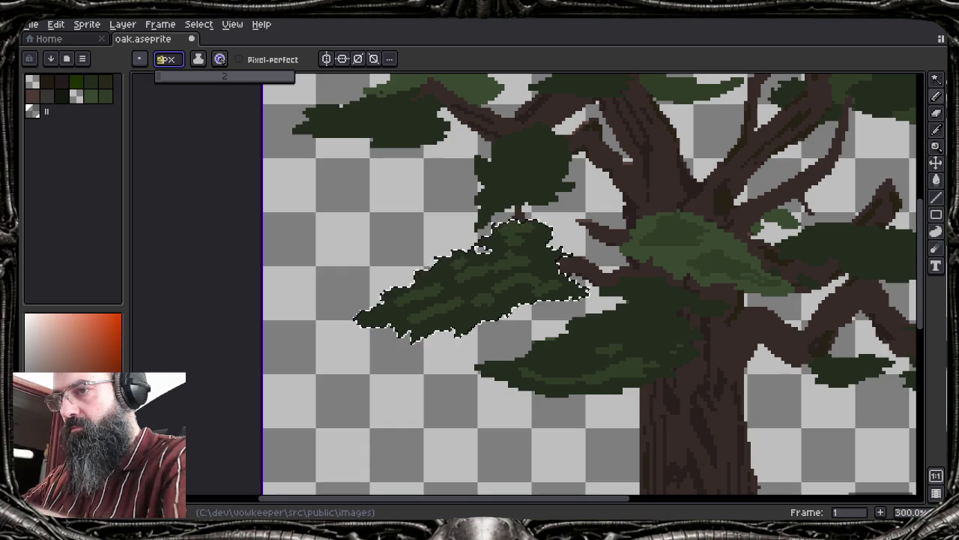
{"action": "key", "text": "Return"}
{"action": "key", "text": "ctrl+d"}
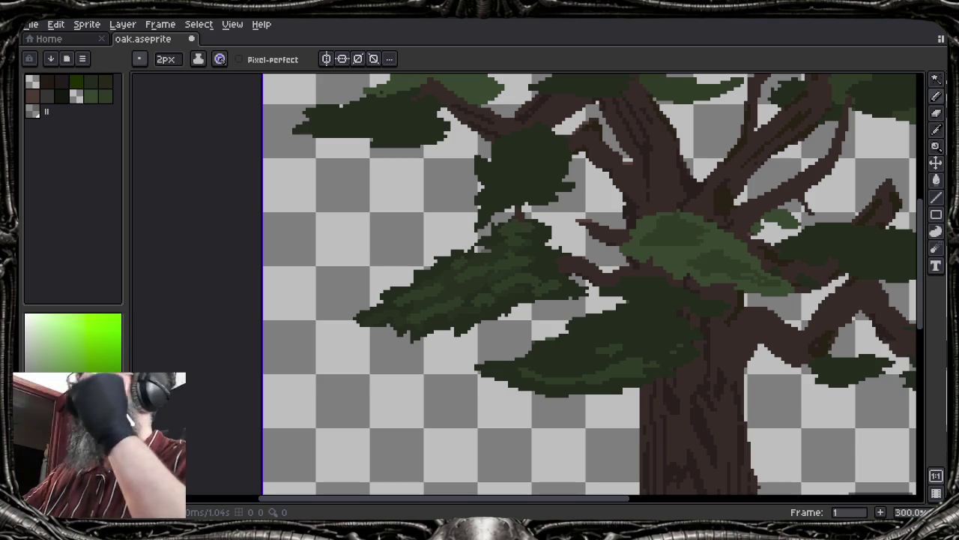
{"action": "key", "text": "ctrl+z"}
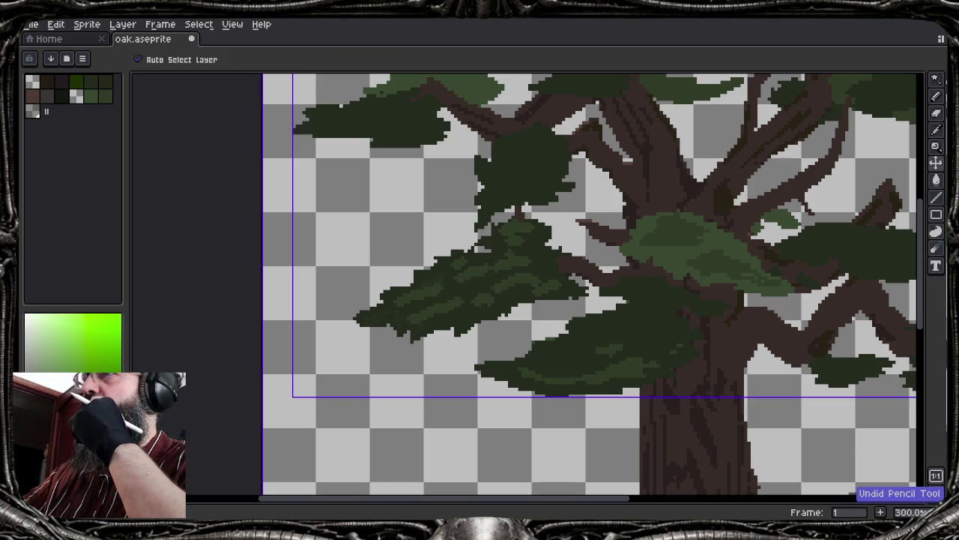
Pick a tree colour, undo another pencil stroke, and inspect the brush Dynamics settings
{"action": "key", "text": "i"}
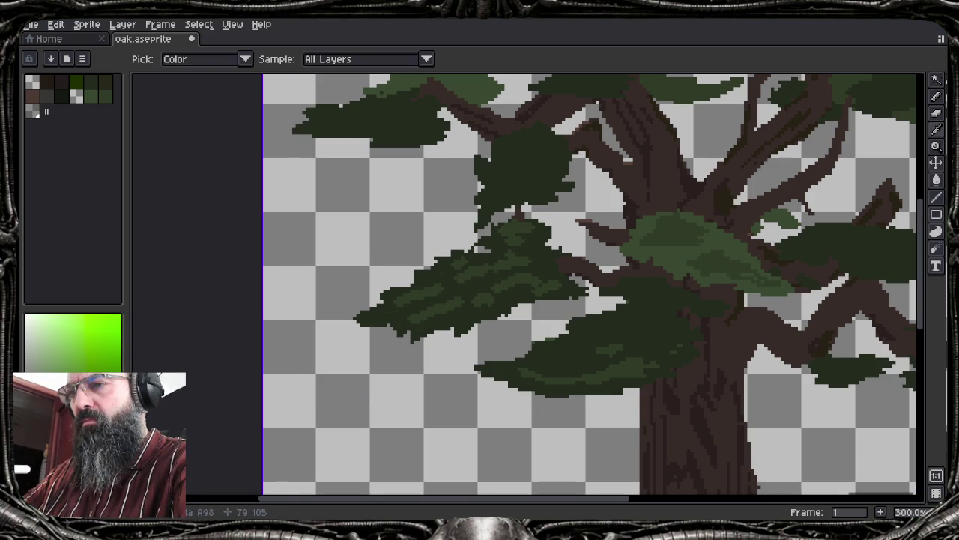
{"action": "key", "text": "b"}
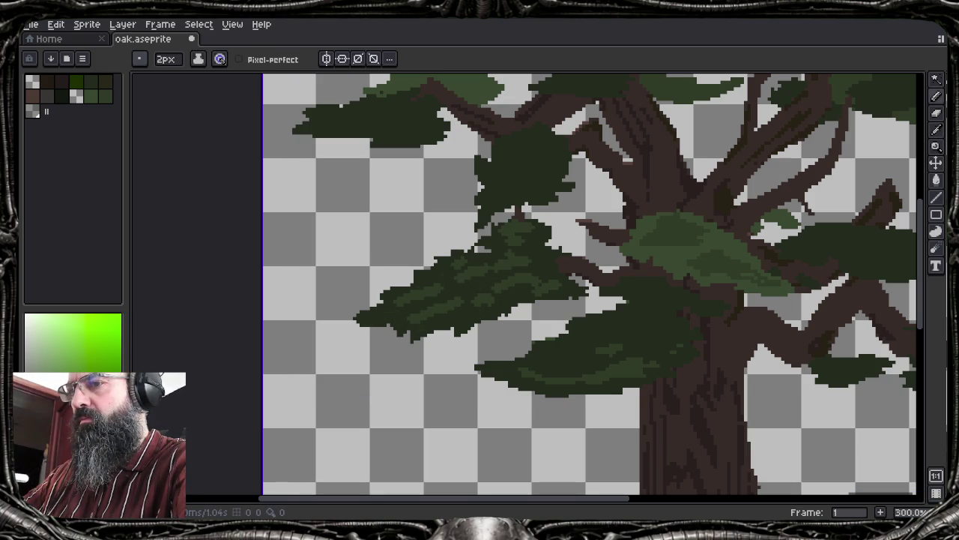
{"action": "key", "text": "ctrl+z"}
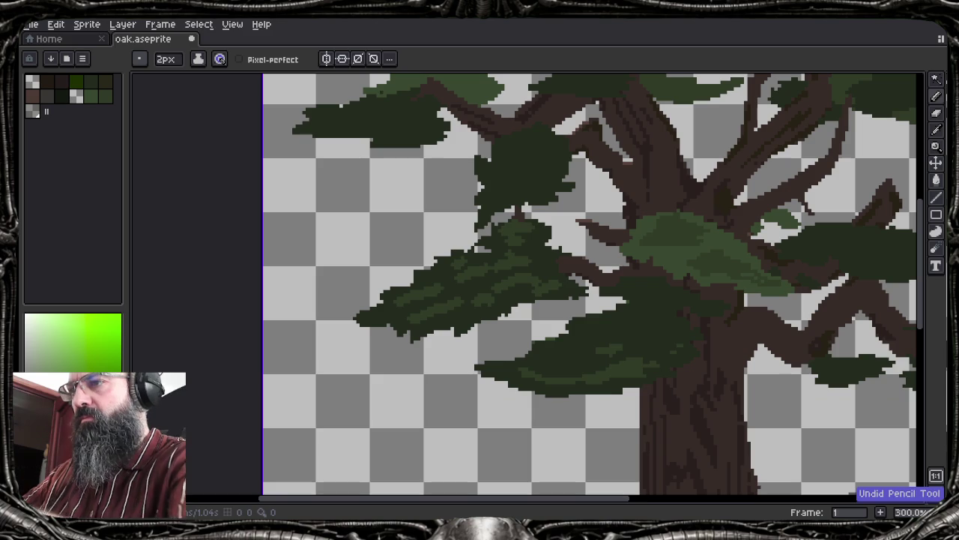
{"action": "left_click", "coordinate": [198, 58]}
{"action": "left_click", "coordinate": [198, 58]}
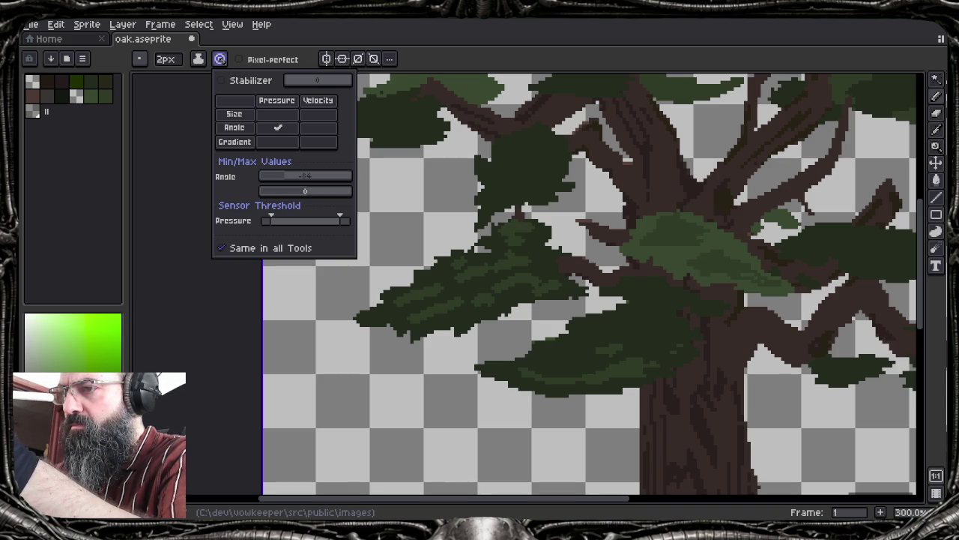
{"action": "key", "text": "Escape"}
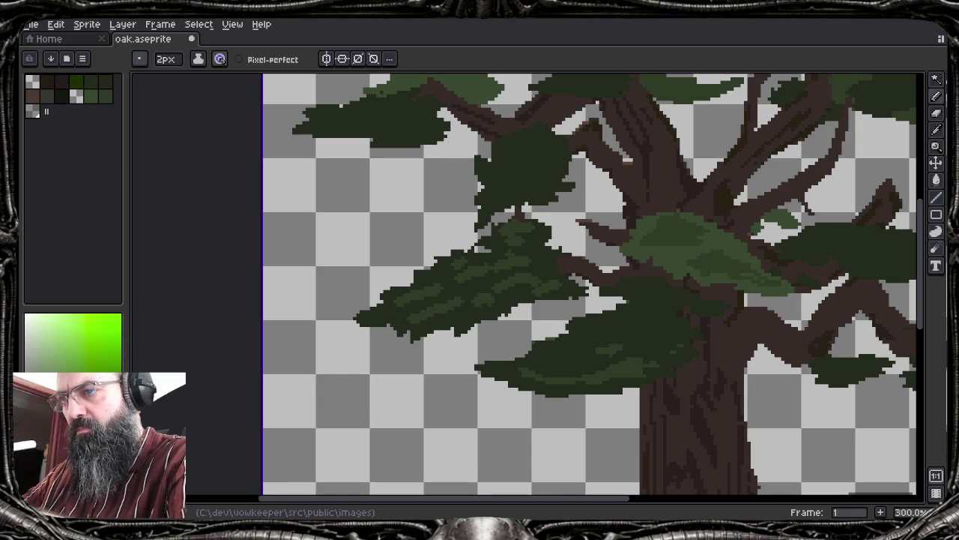
Eyedrop a foliage green, return to the Pencil, and undo the latest stroke
{"action": "key", "text": "i"}
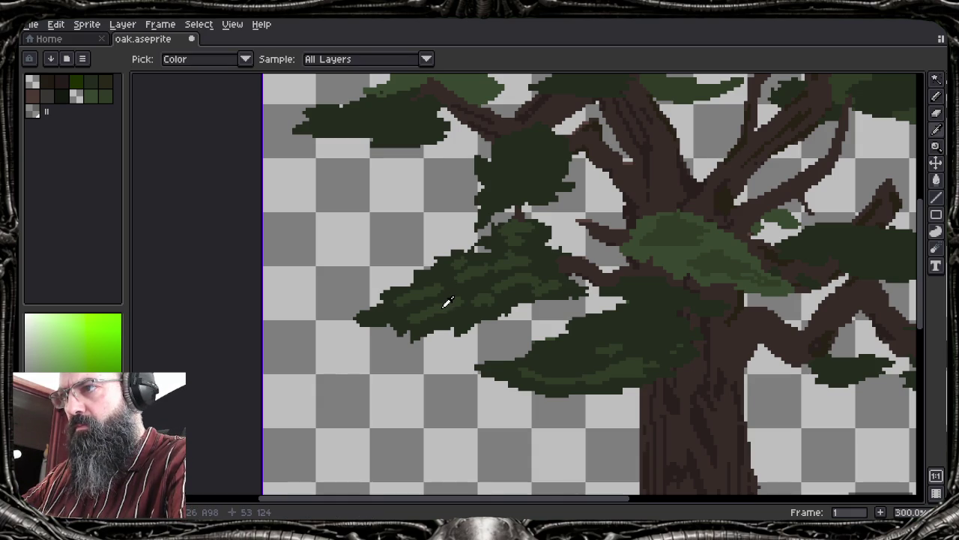
{"action": "key", "text": "b"}
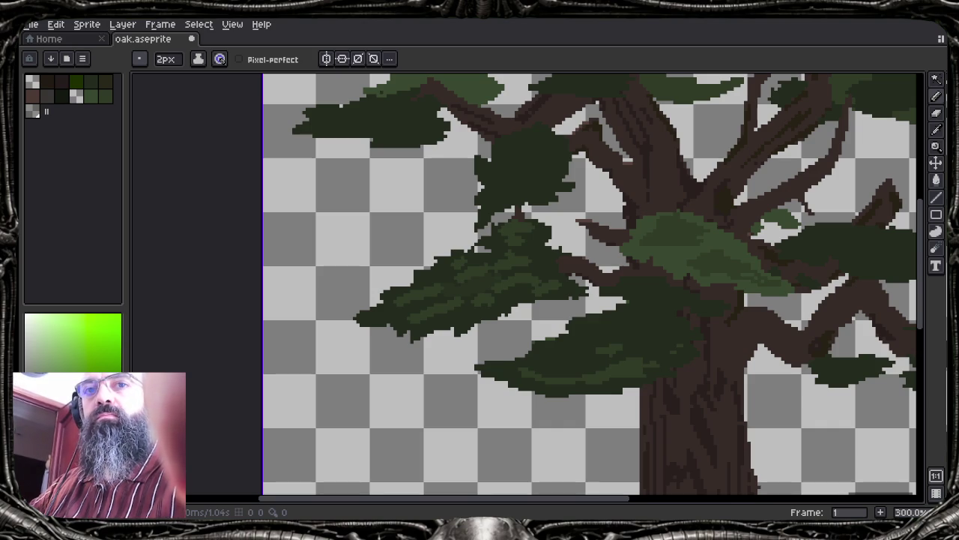
{"action": "key", "text": "ctrl"}
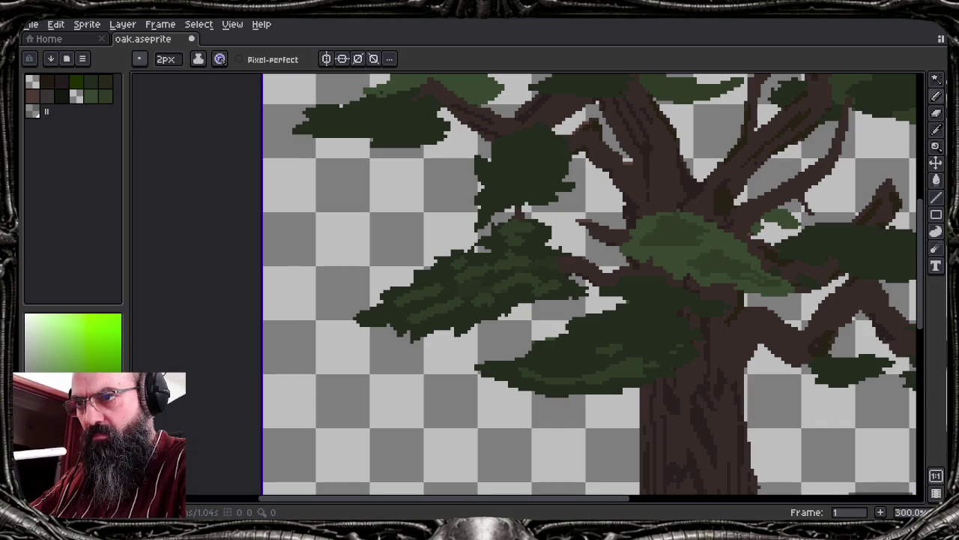
{"action": "key", "text": "ctrl+z"}
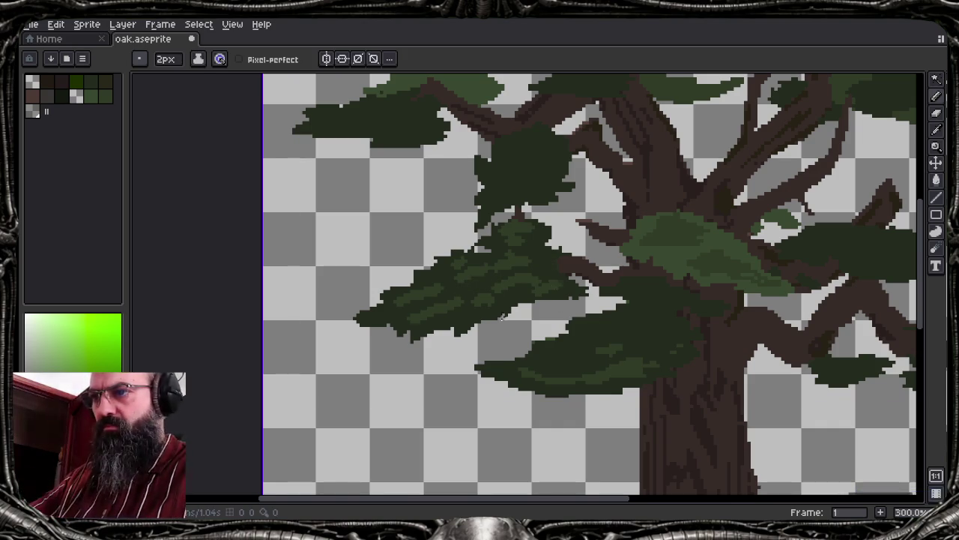
Zoom into the foliage clump, sample its greens, and undo the last stroke
{"action": "scroll", "coordinate": [472, 308], "scroll_direction": "up", "scroll_amount": 1}
{"action": "scroll", "coordinate": [472, 308], "scroll_direction": "up", "scroll_amount": 2}
{"action": "scroll", "coordinate": [472, 307], "scroll_direction": "up", "scroll_amount": 1}
{"action": "left_click_drag", "start_coordinate": [494, 283], "coordinate": [512, 299]}
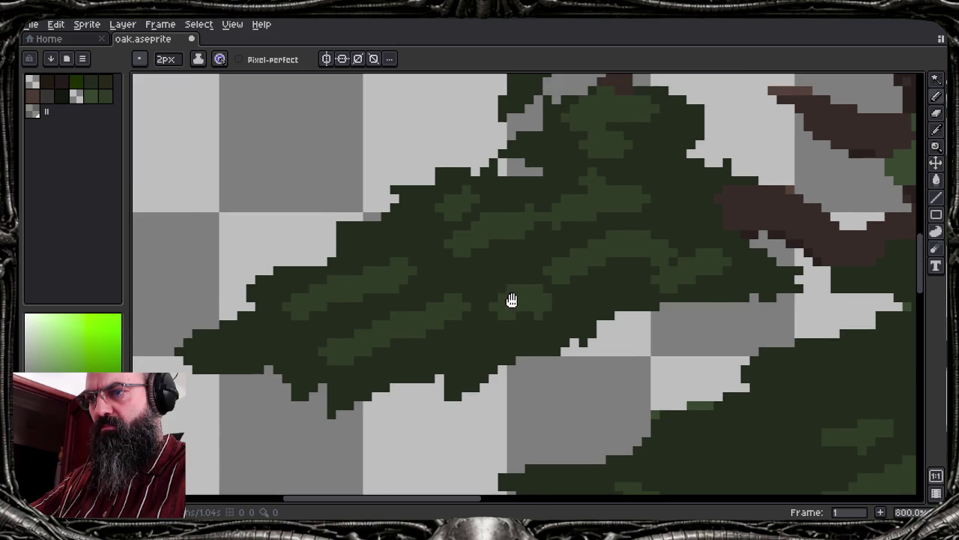
{"action": "left_click", "coordinate": [433, 280], "text": "alt"}
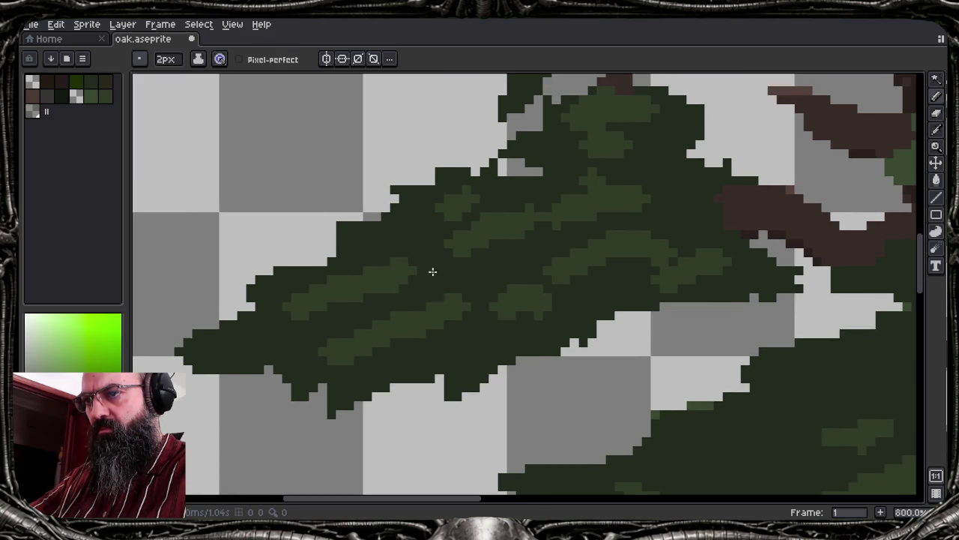
{"action": "left_click", "coordinate": [375, 281], "text": "alt"}
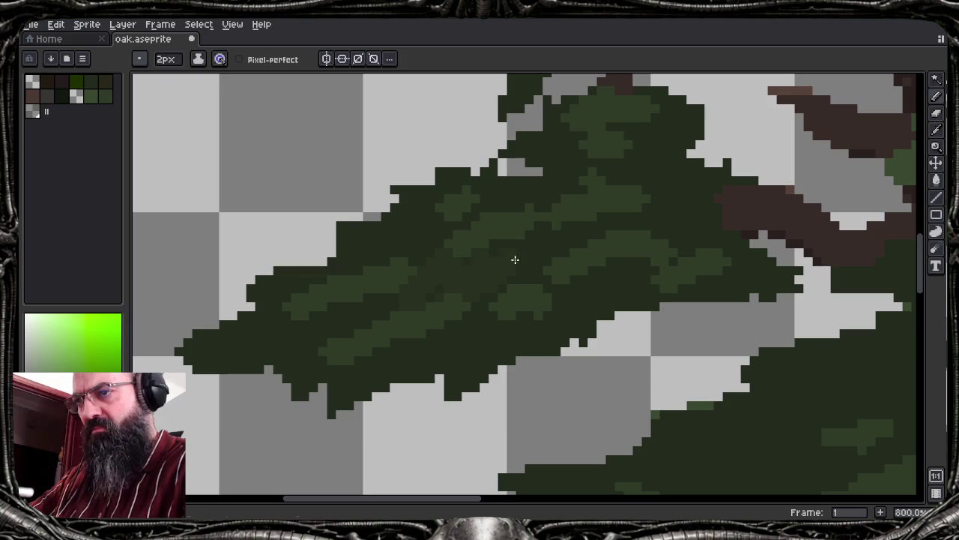
{"action": "key", "text": "ctrl+z"}
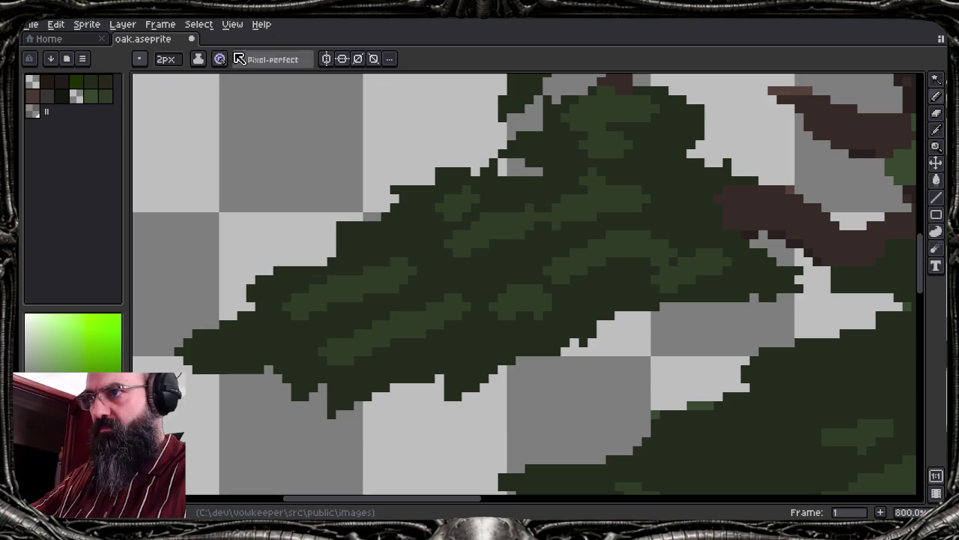
Try pen-pressure angle dynamics off and on, undoing a stroke in between
{"action": "left_click", "coordinate": [225, 60]}
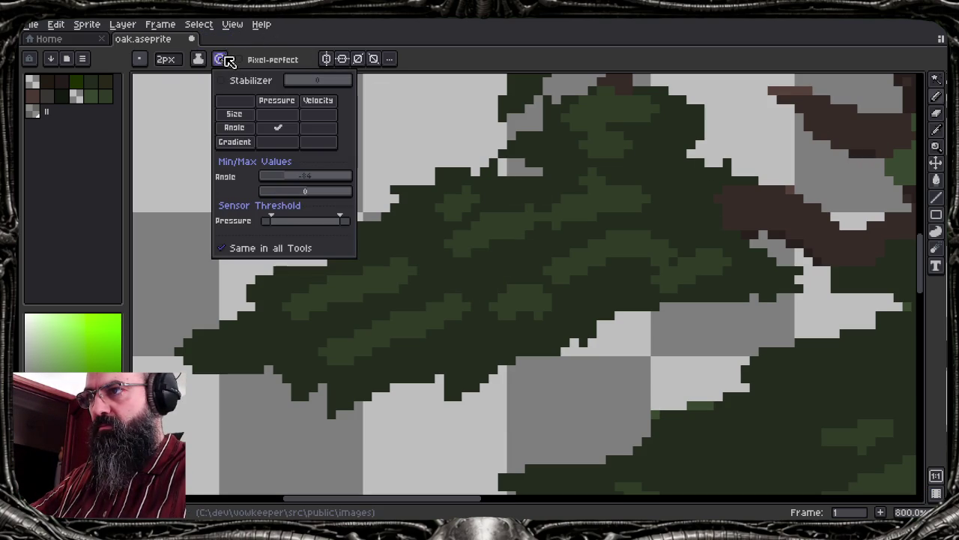
{"action": "left_click", "coordinate": [285, 132]}
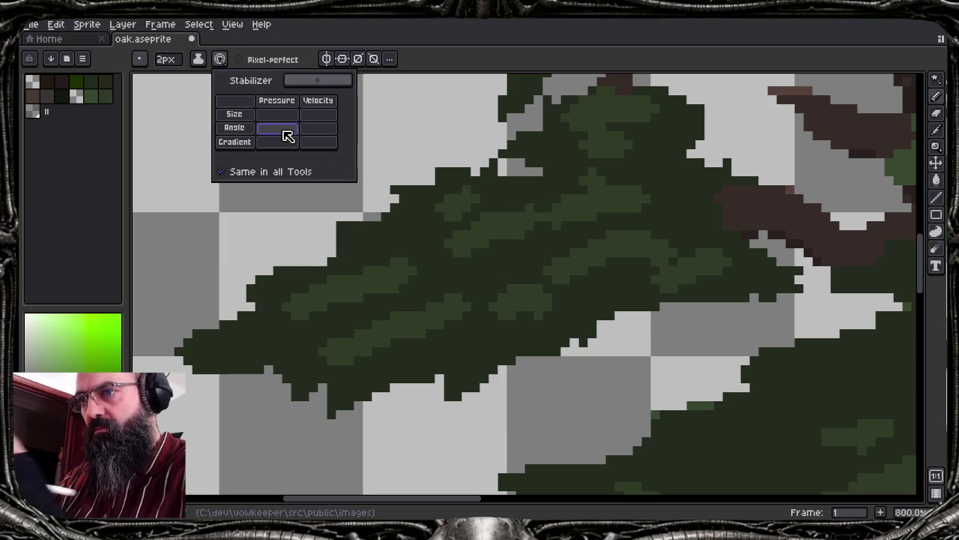
{"action": "key", "text": "ctrl+z"}
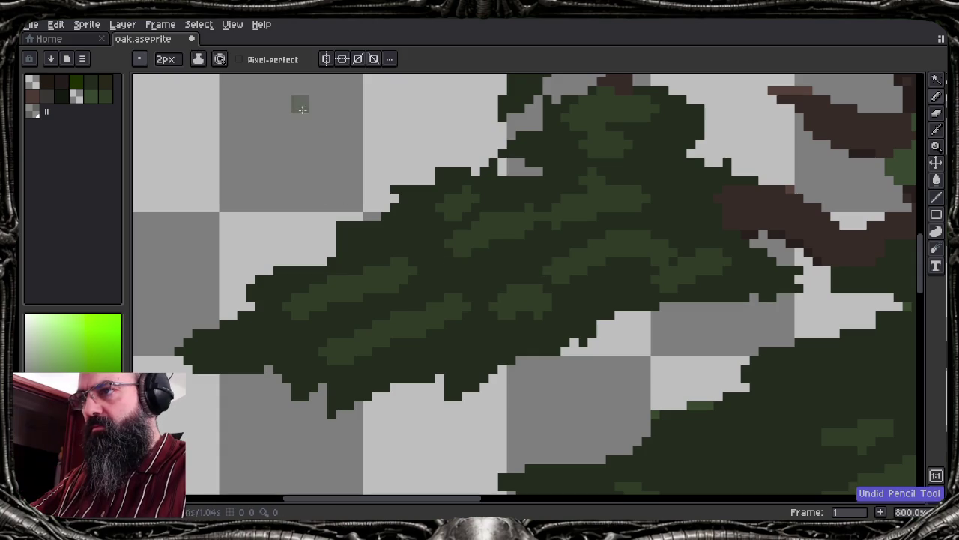
{"action": "left_click", "coordinate": [220, 59]}
{"action": "left_click", "coordinate": [278, 129]}
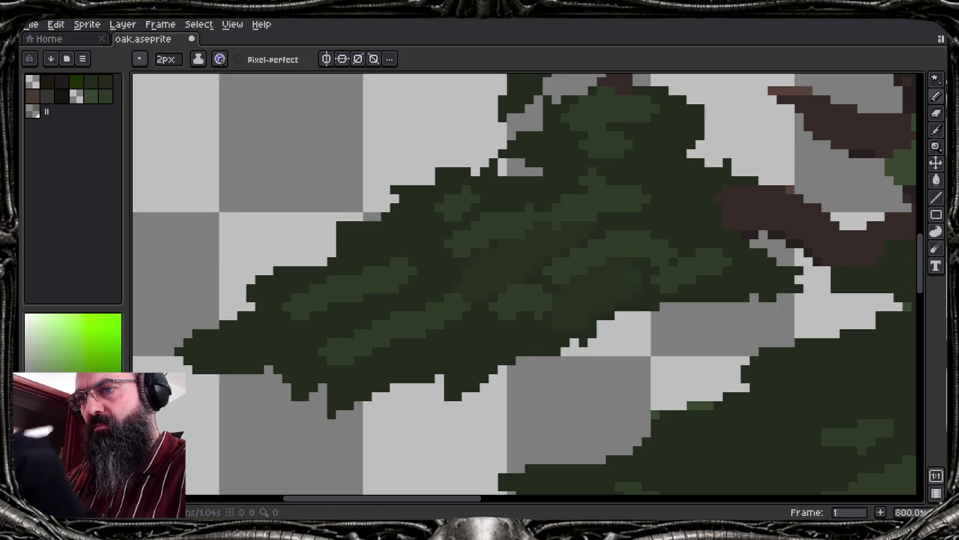
{"action": "key", "text": "v"}
{"action": "key", "text": "b"}
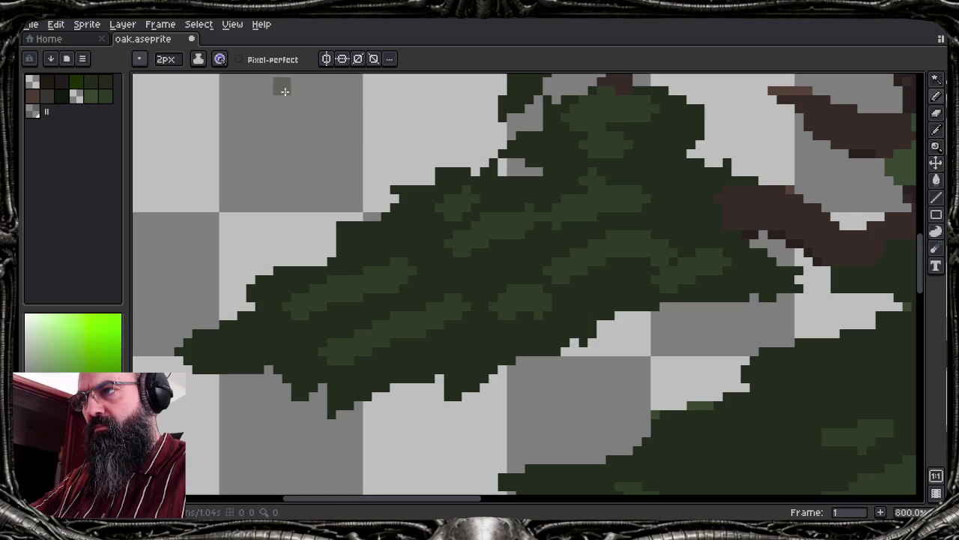
Swap angle pressure for colour-gradient pressure and undo the grey test stroke
{"action": "left_click", "coordinate": [219, 58]}
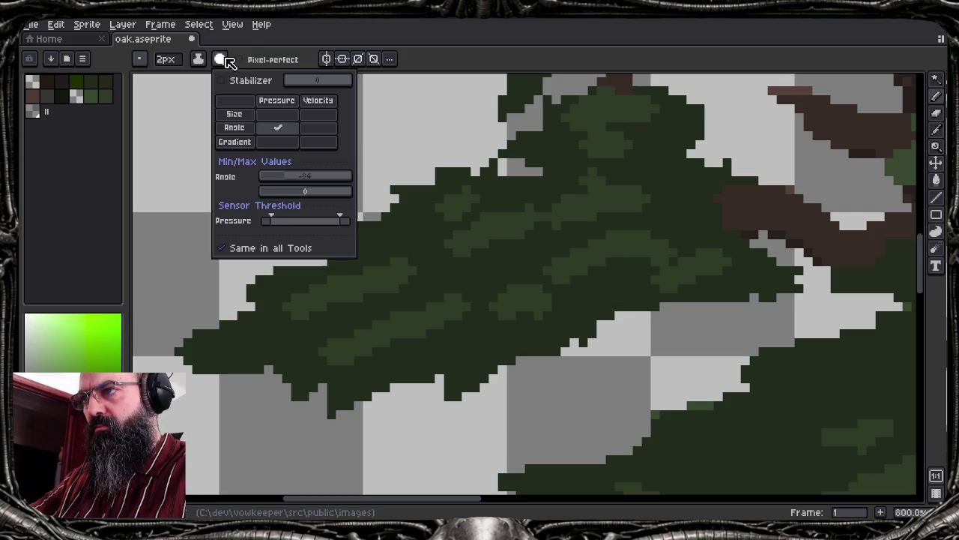
{"action": "left_click", "coordinate": [282, 132]}
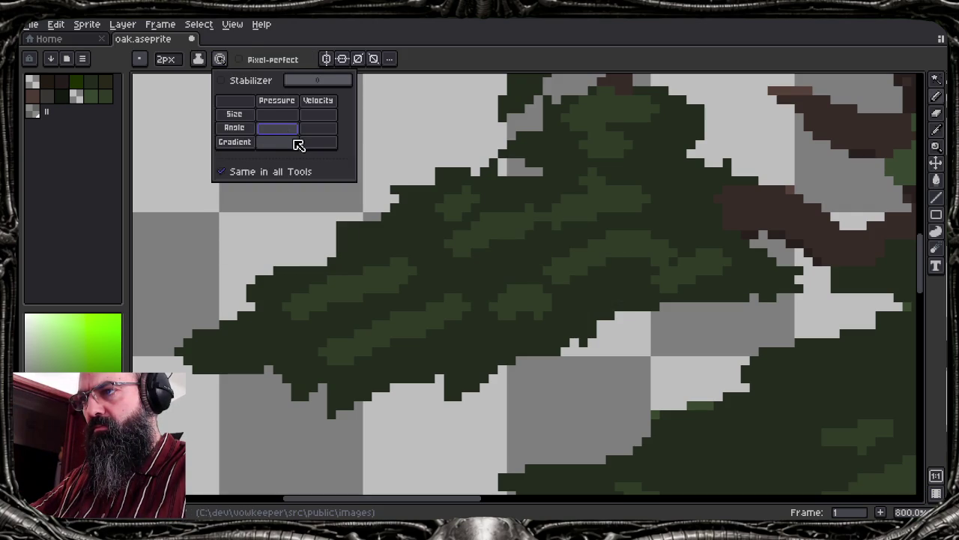
{"action": "left_click", "coordinate": [297, 144]}
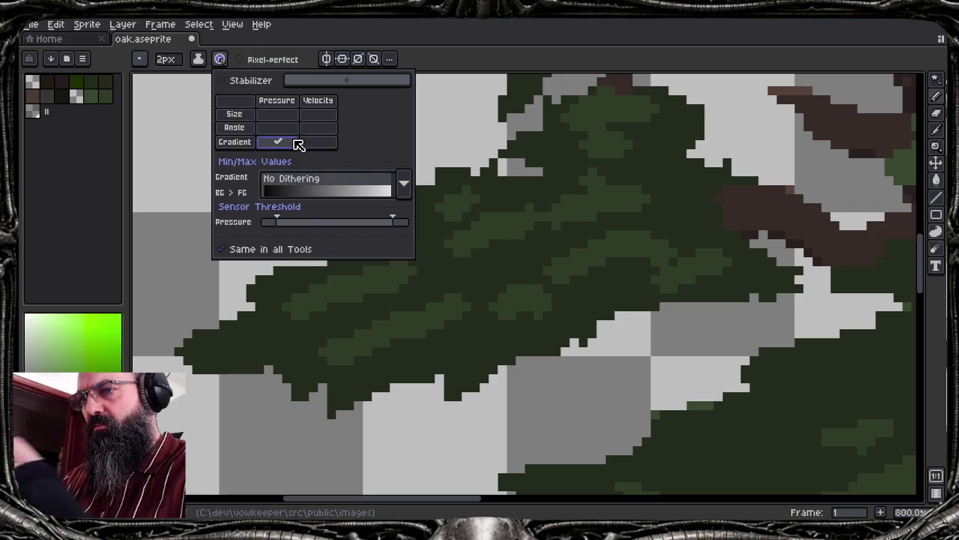
{"action": "left_click_drag", "start_coordinate": [472, 307], "coordinate": [637, 217]}
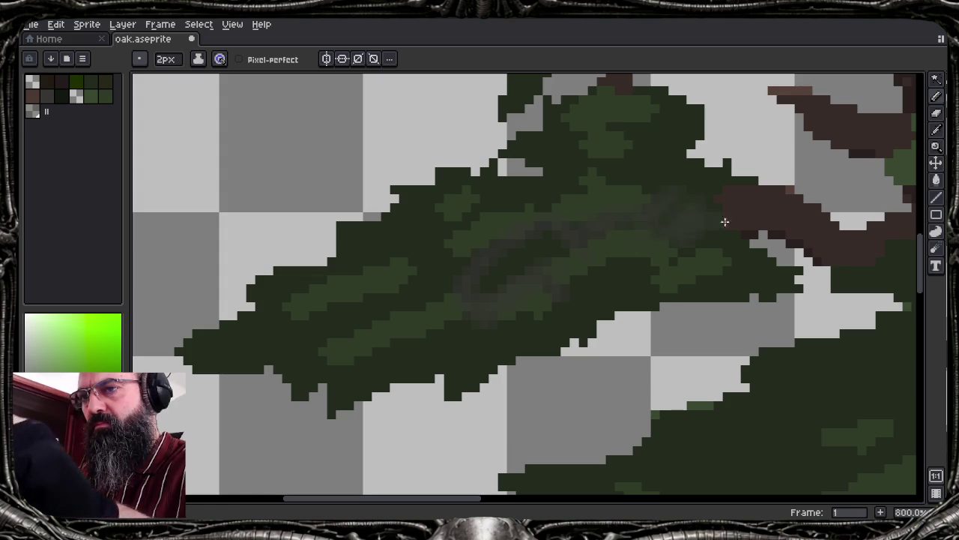
{"action": "key", "text": "ctrl+z"}
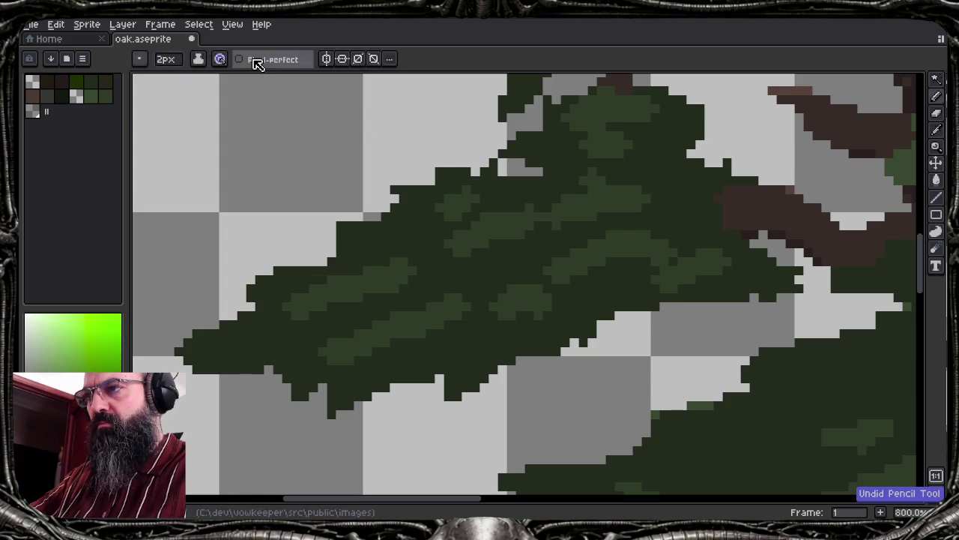
Turn off gradient pressure, then try the stroke stabilizer and switch it back off
{"action": "left_click", "coordinate": [219, 59]}
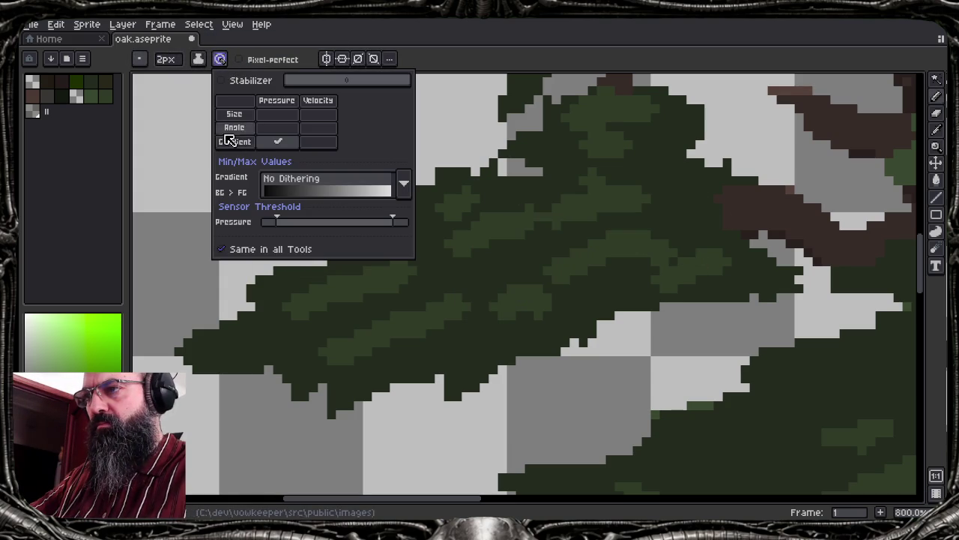
{"action": "left_click", "coordinate": [278, 142]}
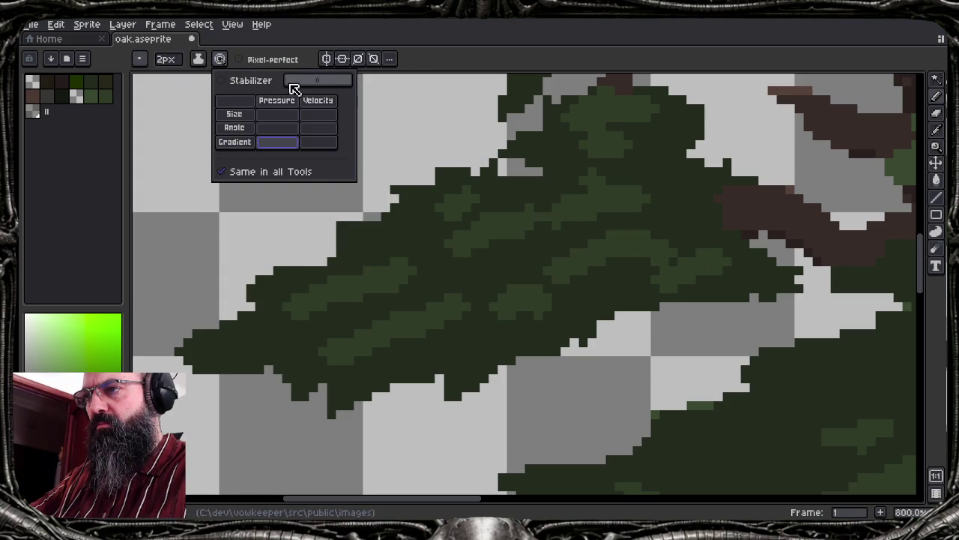
{"action": "left_click", "coordinate": [318, 81]}
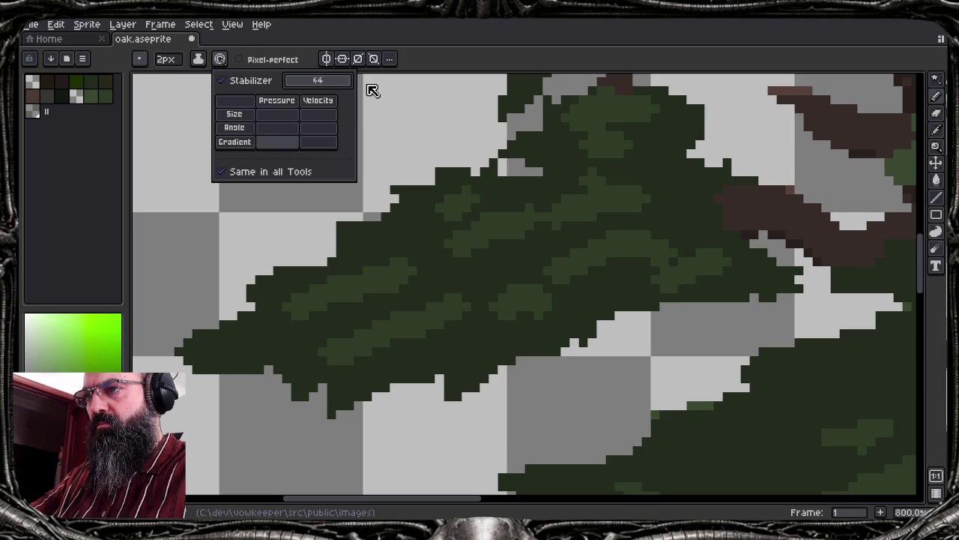
{"action": "left_click", "coordinate": [517, 225]}
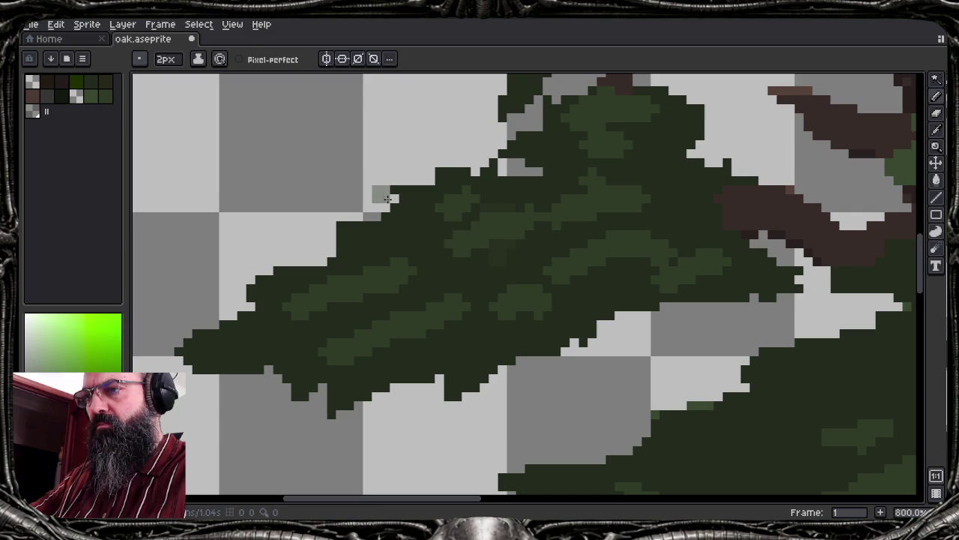
{"action": "left_click", "coordinate": [220, 60]}
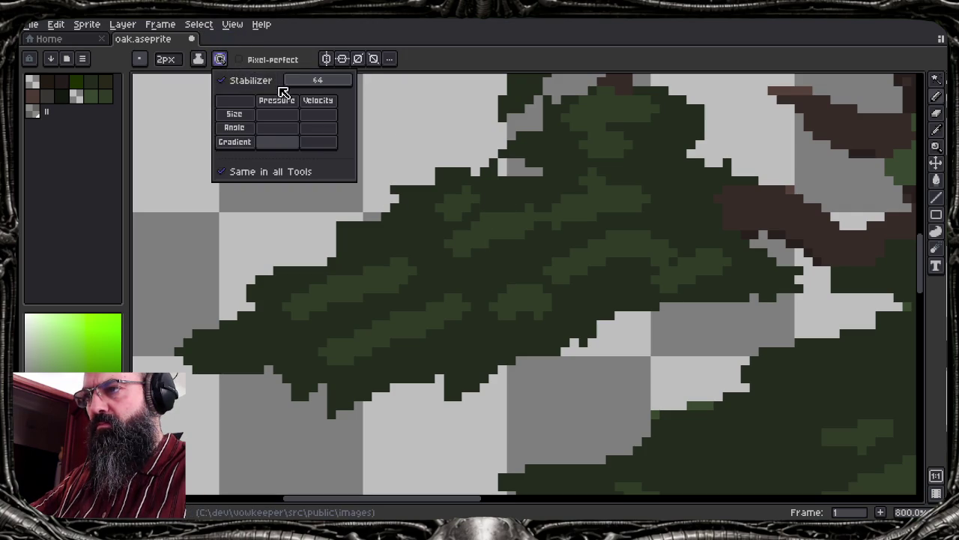
{"action": "left_click_drag", "start_coordinate": [317, 81], "coordinate": [203, 83]}
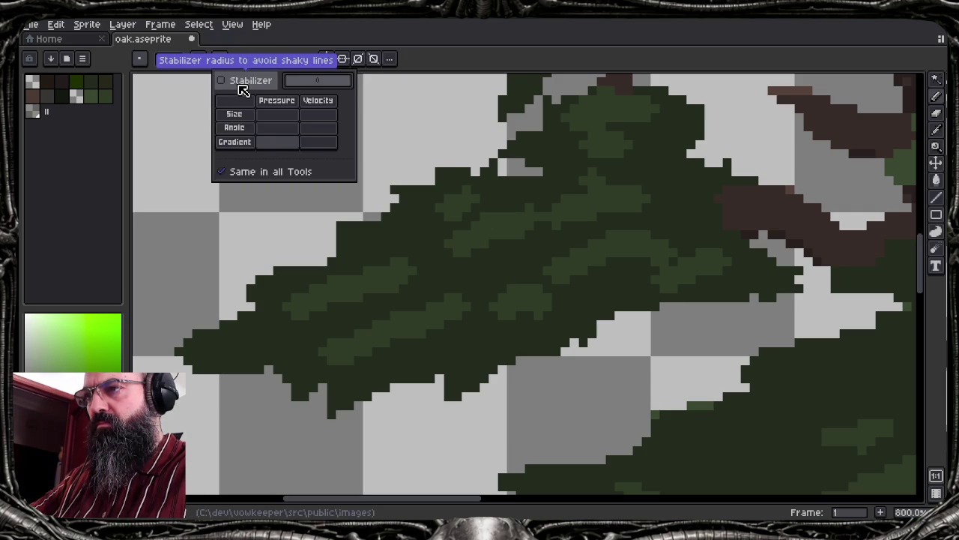
{"action": "left_click", "coordinate": [533, 262]}
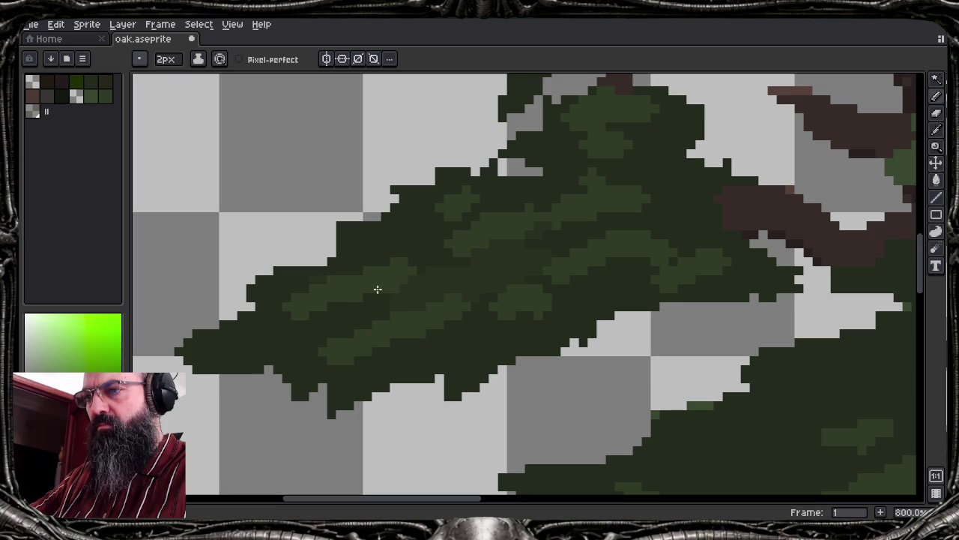
Undo the last stroke, show the timeline, check ink modes, and sample light and dark greens
{"action": "key", "text": "ctrl"}
{"action": "key", "text": "alt"}
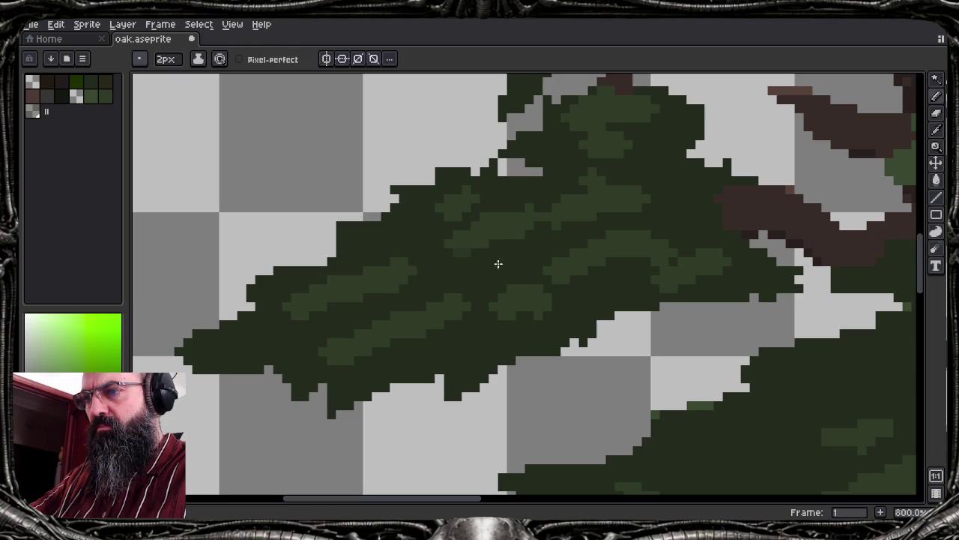
{"action": "key", "text": "ctrl+z"}
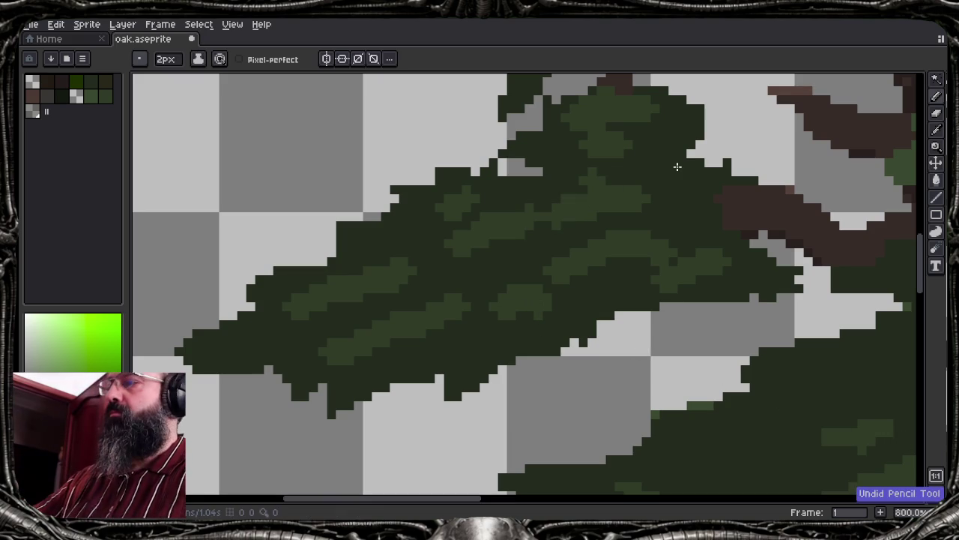
{"action": "key", "text": "Tab"}
{"action": "key", "text": "Tab"}
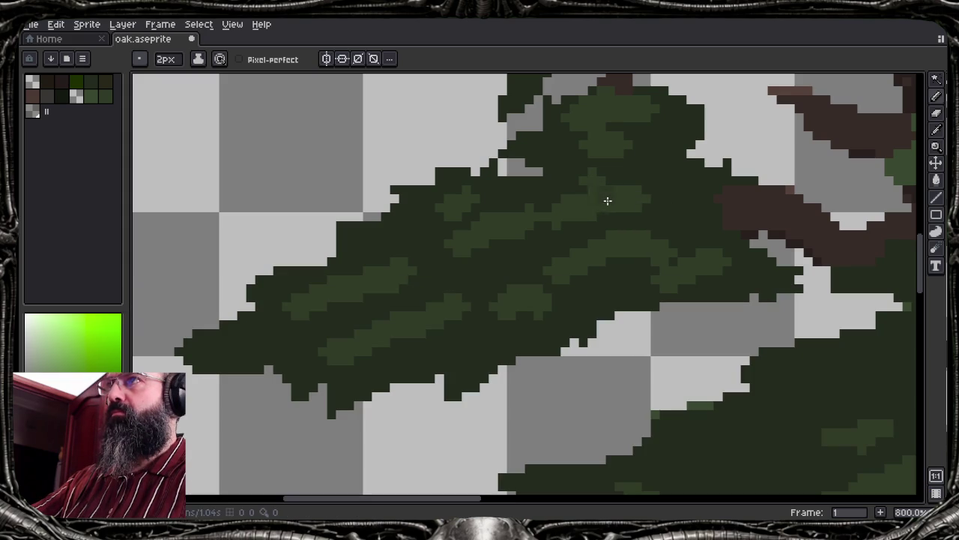
{"action": "left_click", "coordinate": [198, 60]}
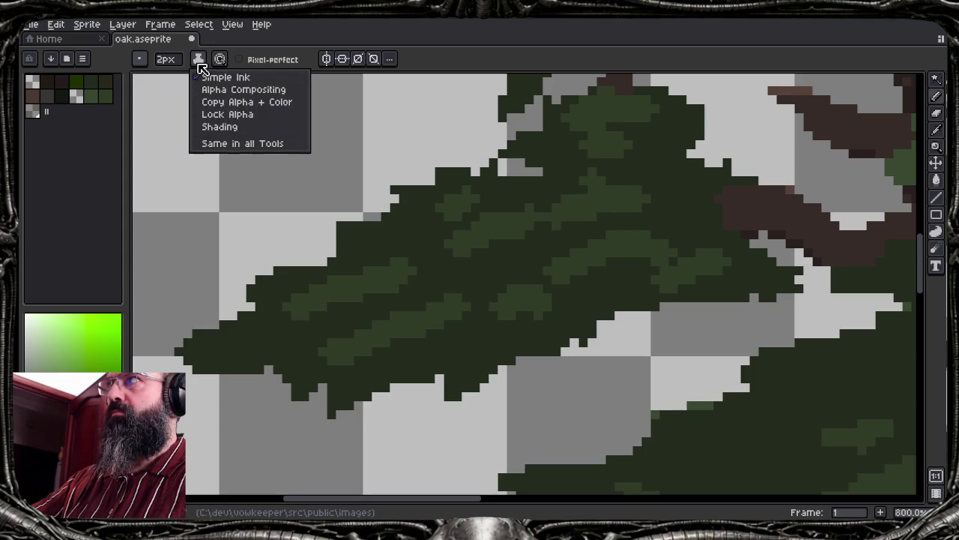
{"action": "left_click", "coordinate": [200, 64]}
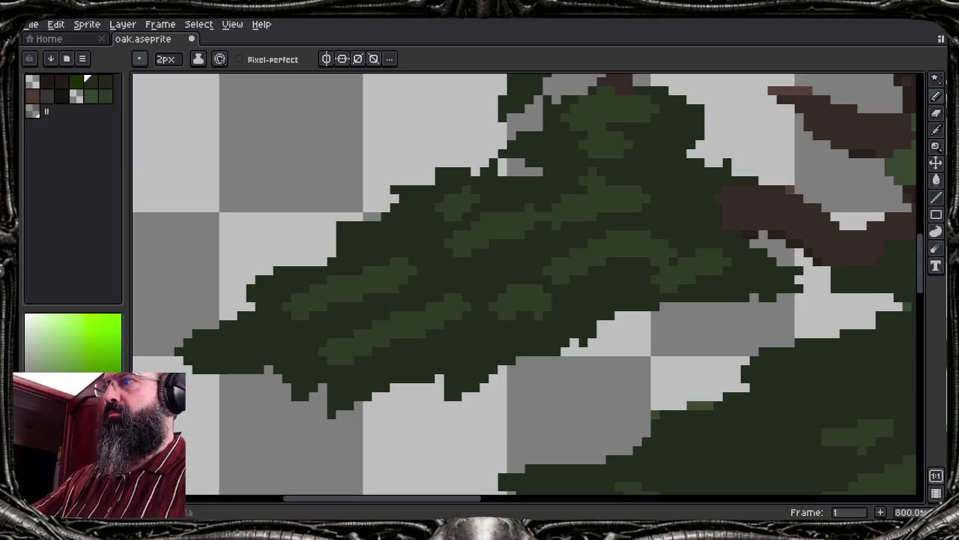
{"action": "left_click", "coordinate": [373, 275], "text": "alt"}
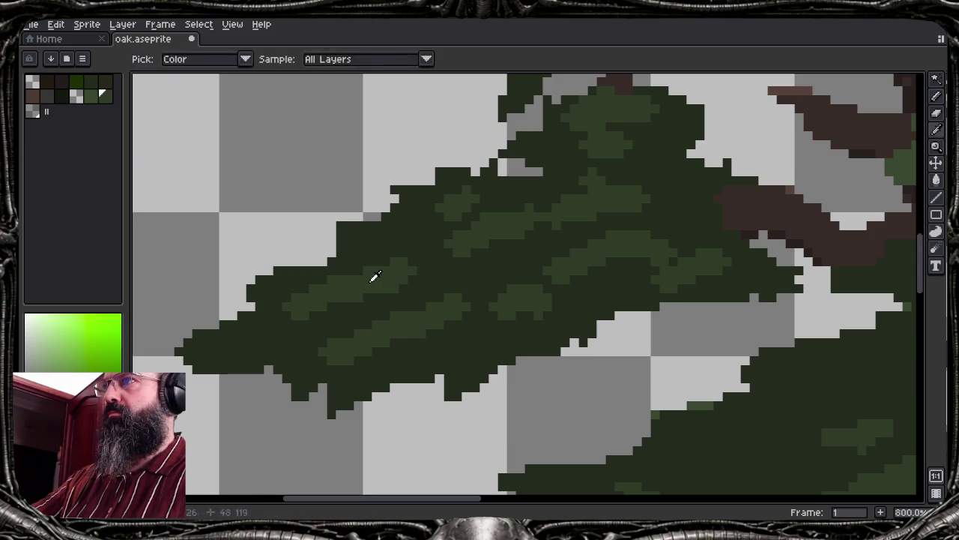
{"action": "left_click", "coordinate": [399, 255]}
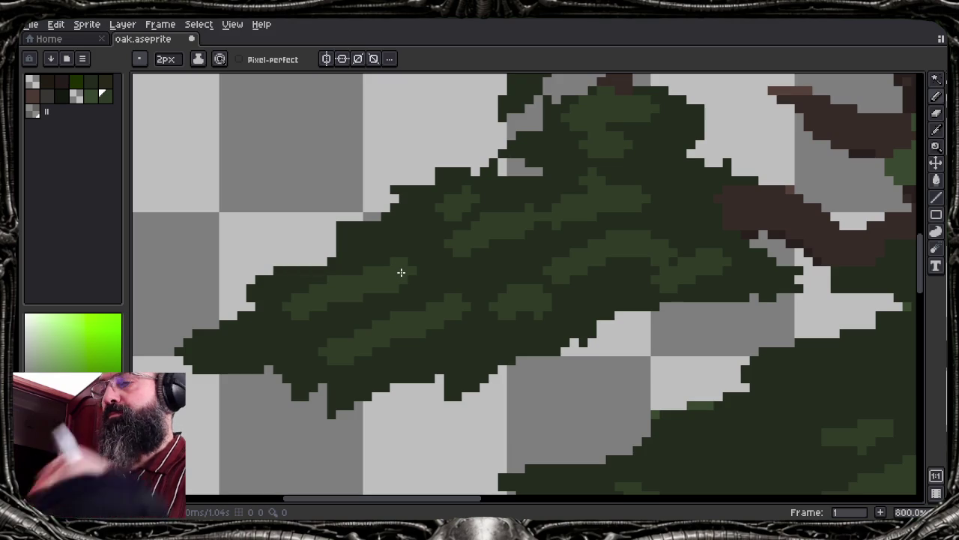
{"action": "left_click", "coordinate": [572, 165], "text": "alt"}
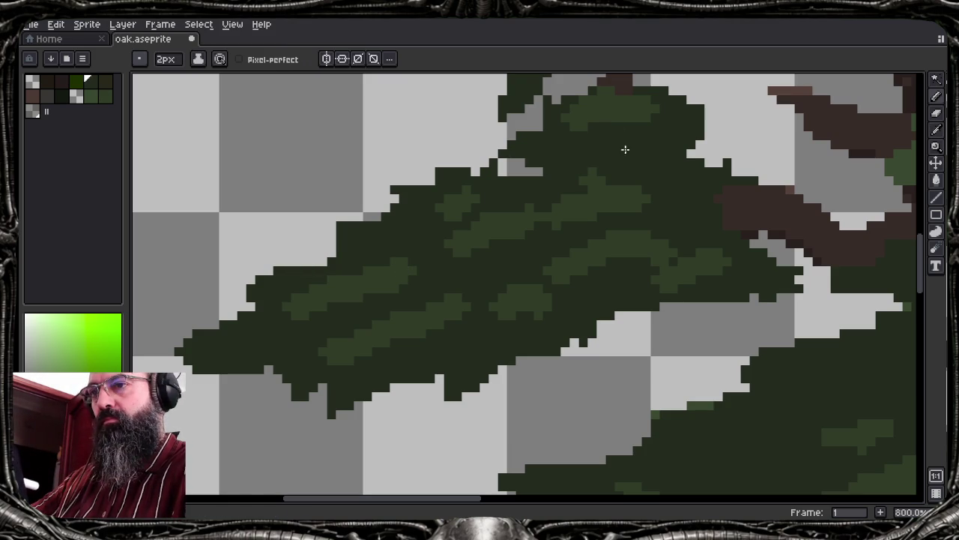
Magic-wand the dark upper foliage clump and add its light-green patches to the selection
{"action": "key", "text": "w"}
{"action": "left_click", "coordinate": [658, 165]}
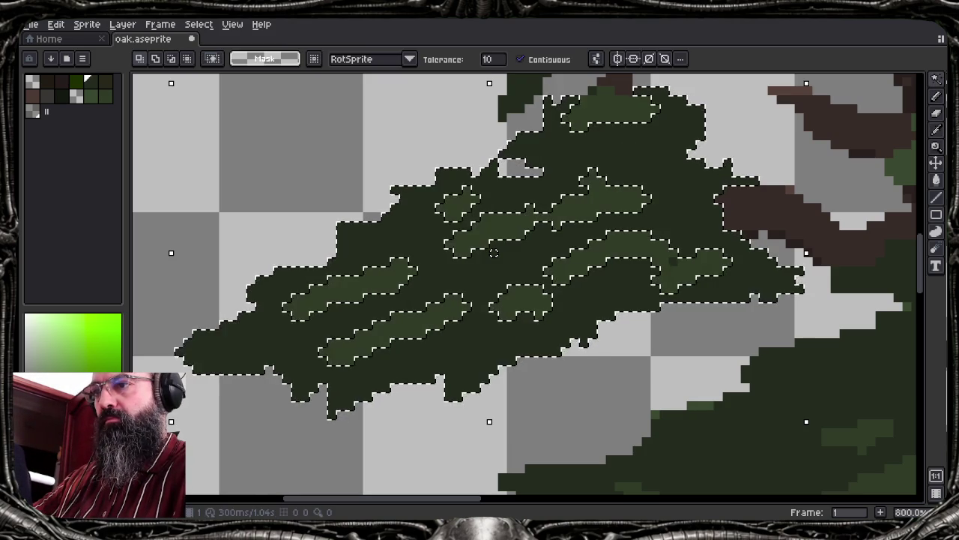
{"action": "left_click", "coordinate": [611, 113], "text": "shift"}
{"action": "left_click", "coordinate": [610, 197], "text": "shift"}
{"action": "left_click", "coordinate": [345, 288], "text": "shift"}
{"action": "left_click", "coordinate": [421, 323], "text": "shift"}
{"action": "left_click", "coordinate": [599, 267], "text": "shift"}
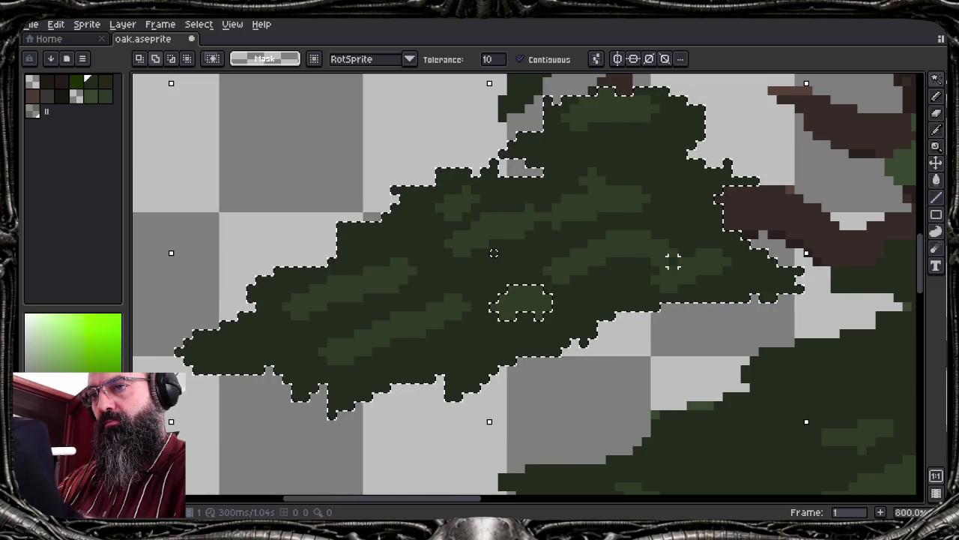
{"action": "left_click", "coordinate": [521, 301], "text": "shift"}
Paint the selected light-green patches over in dark green with the Pencil
{"action": "key", "text": "b"}
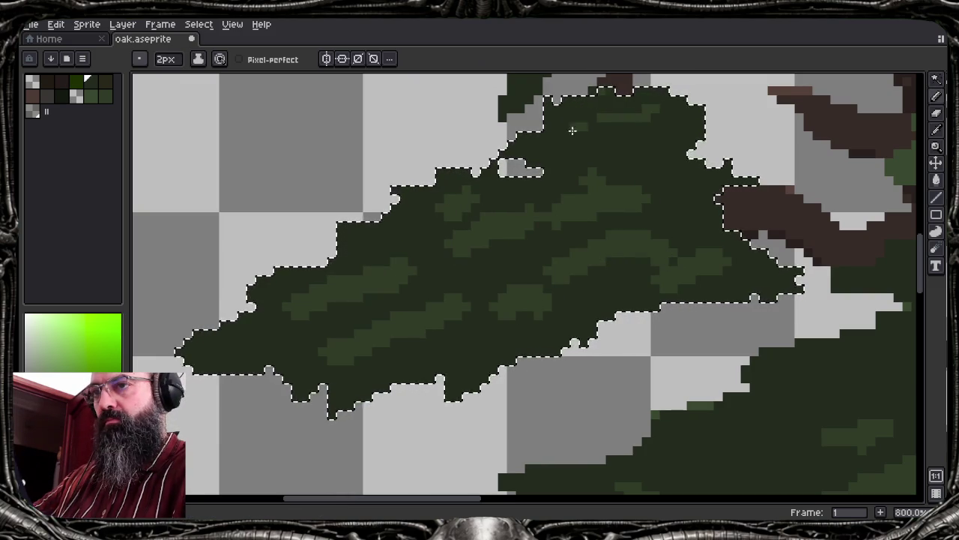
{"action": "left_click_drag", "start_coordinate": [581, 171], "coordinate": [611, 191]}
{"action": "left_click_drag", "start_coordinate": [375, 266], "coordinate": [405, 280]}
{"action": "left_click_drag", "start_coordinate": [330, 294], "coordinate": [370, 268]}
{"action": "left_click_drag", "start_coordinate": [283, 309], "coordinate": [327, 289]}
{"action": "mouse_move", "coordinate": [330, 352]}
{"action": "left_mouse_down"}
{"action": "mouse_move", "coordinate": [592, 263]}
{"action": "mouse_move", "coordinate": [630, 238]}
{"action": "mouse_move", "coordinate": [729, 264]}
{"action": "left_mouse_up"}
{"action": "left_click_drag", "start_coordinate": [652, 282], "coordinate": [694, 282]}
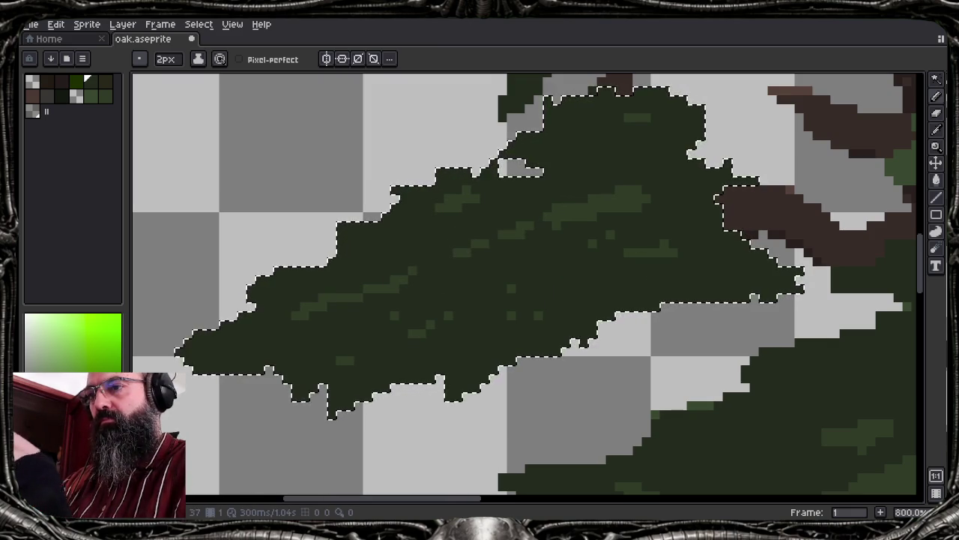
Check the whole-tree preview and pan to the lower foliage and trunk
{"action": "key", "text": "F7"}
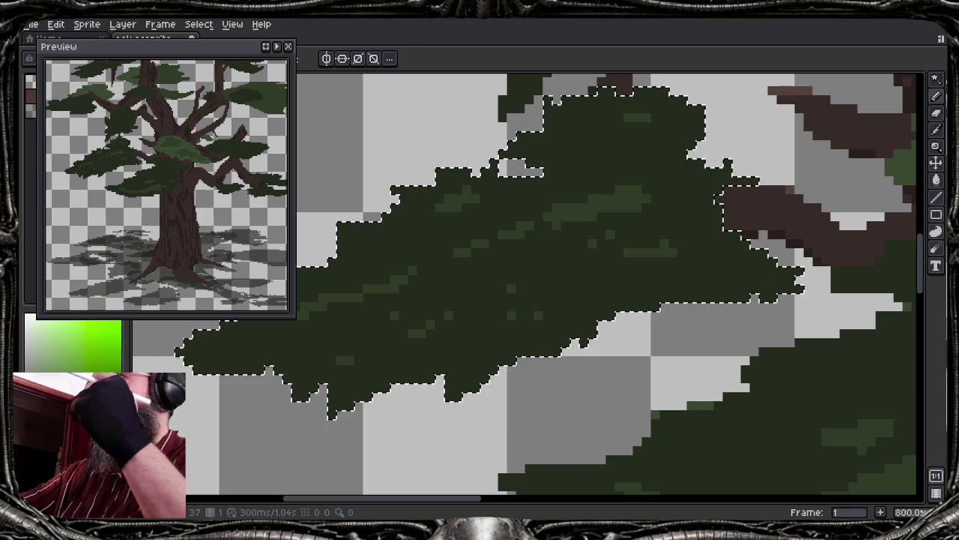
{"action": "key", "text": "F7"}
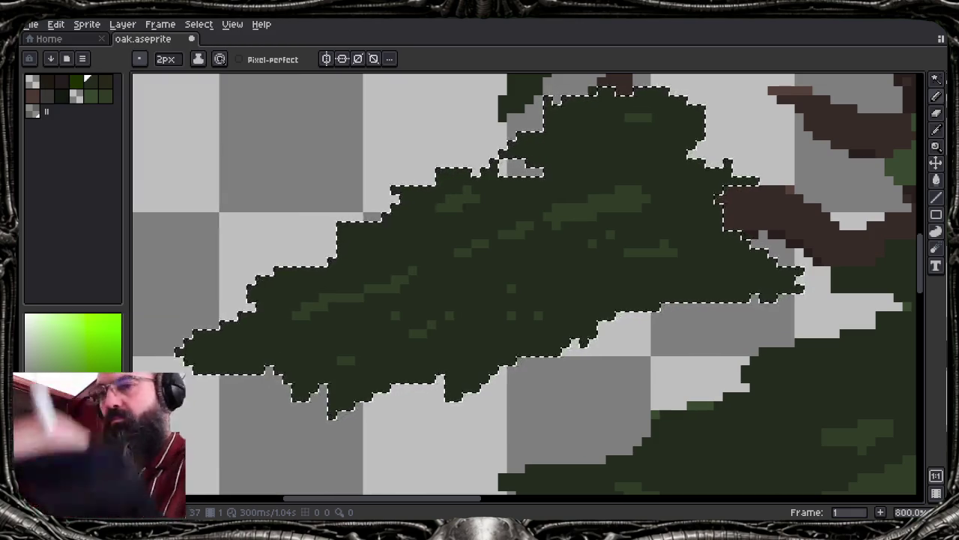
{"action": "mouse_move", "coordinate": [728, 306]}
{"action": "left_mouse_down"}
{"action": "mouse_move", "coordinate": [488, 253]}
{"action": "mouse_move", "coordinate": [428, 146]}
{"action": "left_mouse_up"}
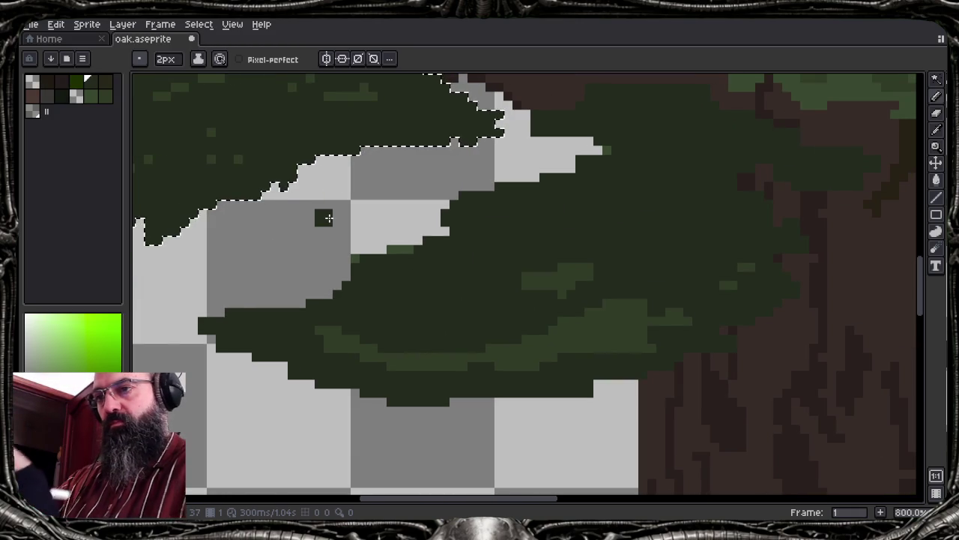
Select the clump beside the trunk with its light islands and paint the islands dark green
{"action": "key", "text": "ctrl+d"}
{"action": "key", "text": "w"}
{"action": "left_click", "coordinate": [545, 249]}
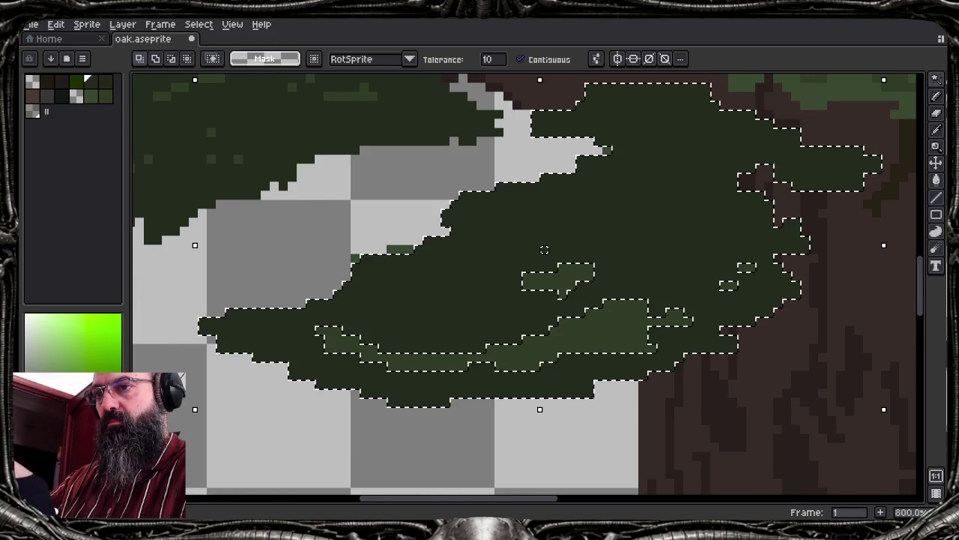
{"action": "left_click", "coordinate": [614, 323], "text": "shift"}
{"action": "left_click", "coordinate": [552, 277], "text": "shift"}
{"action": "left_click", "coordinate": [742, 267], "text": "shift"}
{"action": "key", "text": "b"}
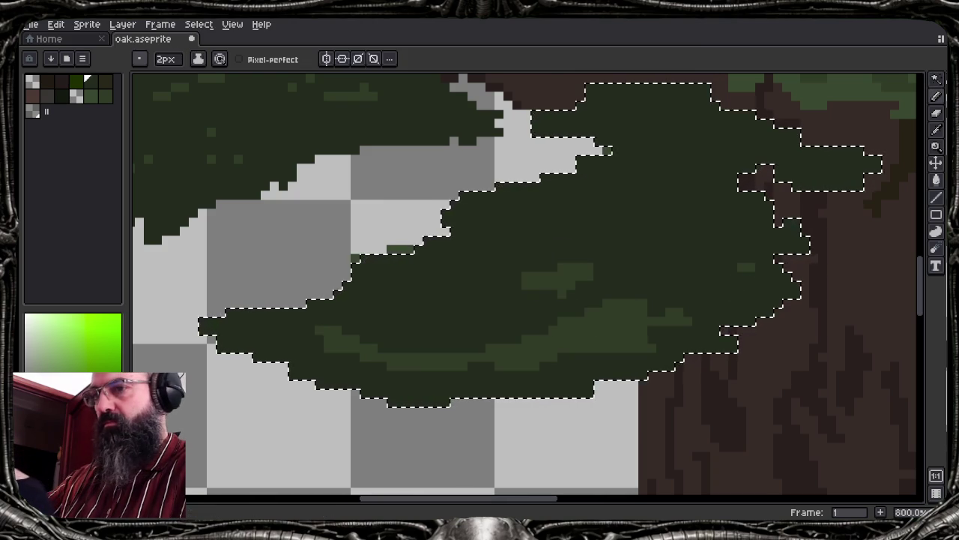
{"action": "left_click_drag", "start_coordinate": [600, 320], "coordinate": [382, 352]}
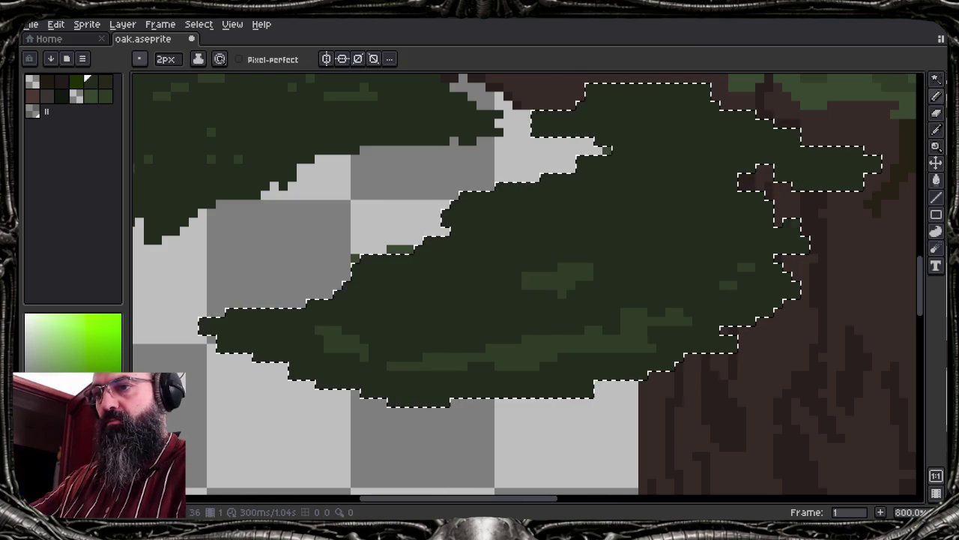
{"action": "left_click_drag", "start_coordinate": [525, 282], "coordinate": [592, 274]}
Sample the light green and draw thin diagonal highlight strokes across the clump
{"action": "left_click", "coordinate": [637, 323], "text": "alt"}
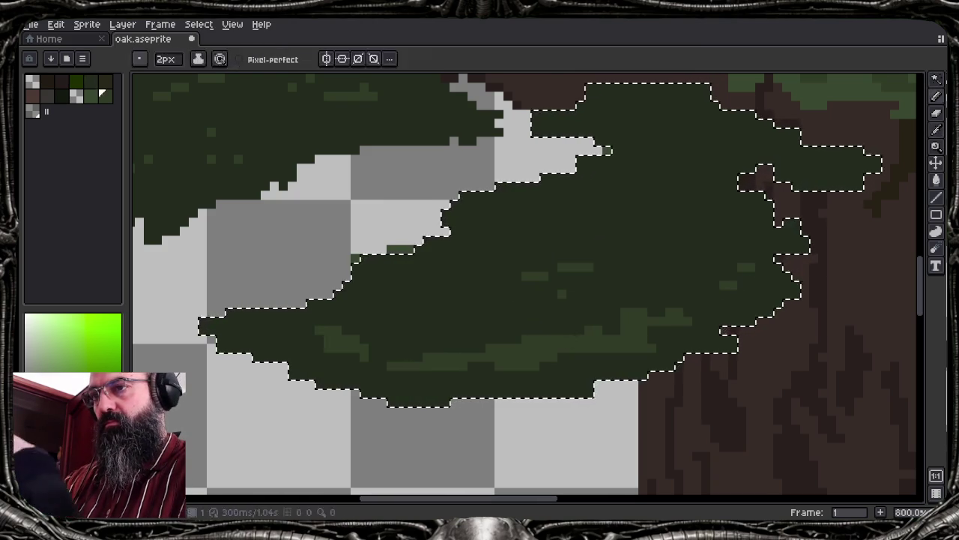
{"action": "left_click_drag", "start_coordinate": [709, 171], "coordinate": [607, 192]}
{"action": "left_click_drag", "start_coordinate": [562, 214], "coordinate": [408, 270]}
{"action": "left_click_drag", "start_coordinate": [491, 296], "coordinate": [364, 318]}
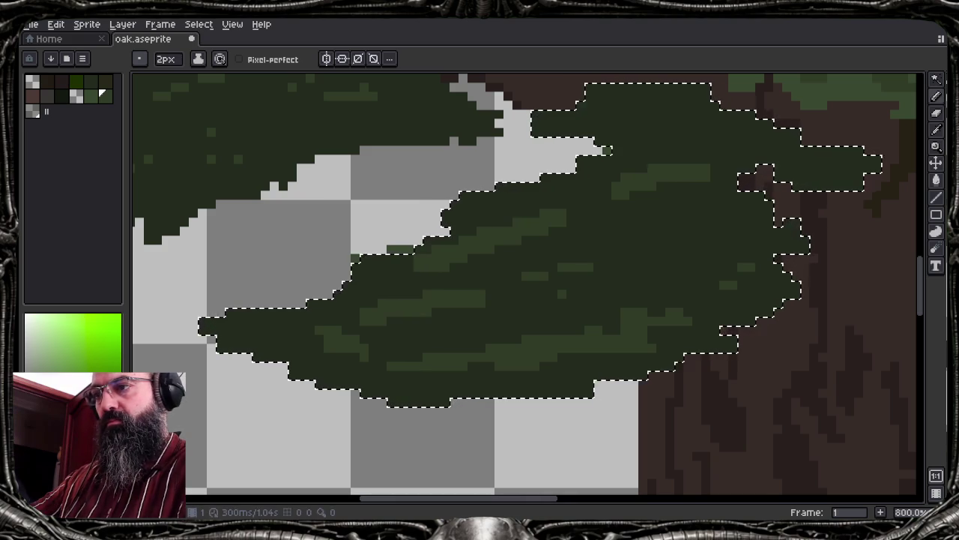
{"action": "left_click_drag", "start_coordinate": [286, 321], "coordinate": [238, 336]}
{"action": "left_click_drag", "start_coordinate": [670, 97], "coordinate": [588, 110]}
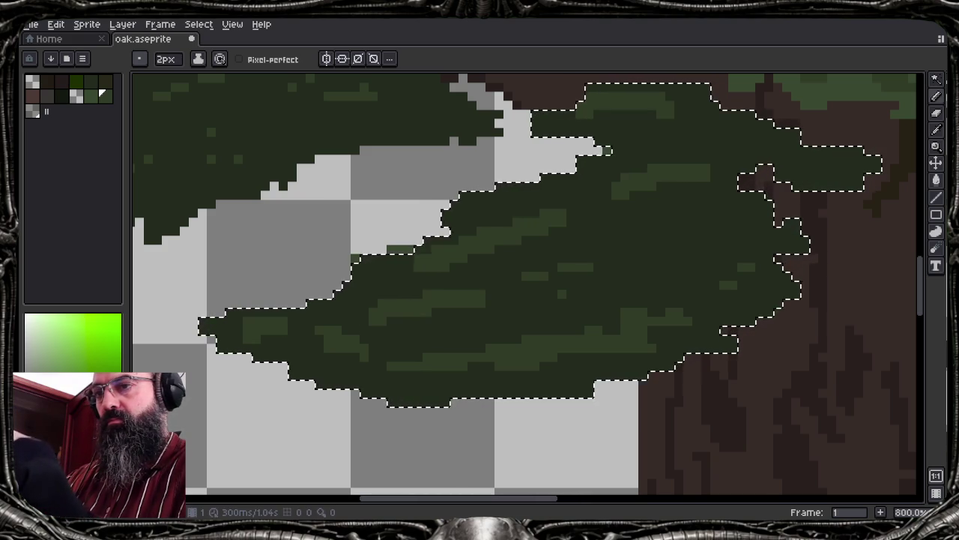
Pick the dark green again and cover some highlights and stray light pixels
{"action": "left_click", "coordinate": [677, 223], "text": "alt"}
{"action": "left_click_drag", "start_coordinate": [708, 171], "coordinate": [641, 186]}
{"action": "left_click_drag", "start_coordinate": [566, 214], "coordinate": [480, 251]}
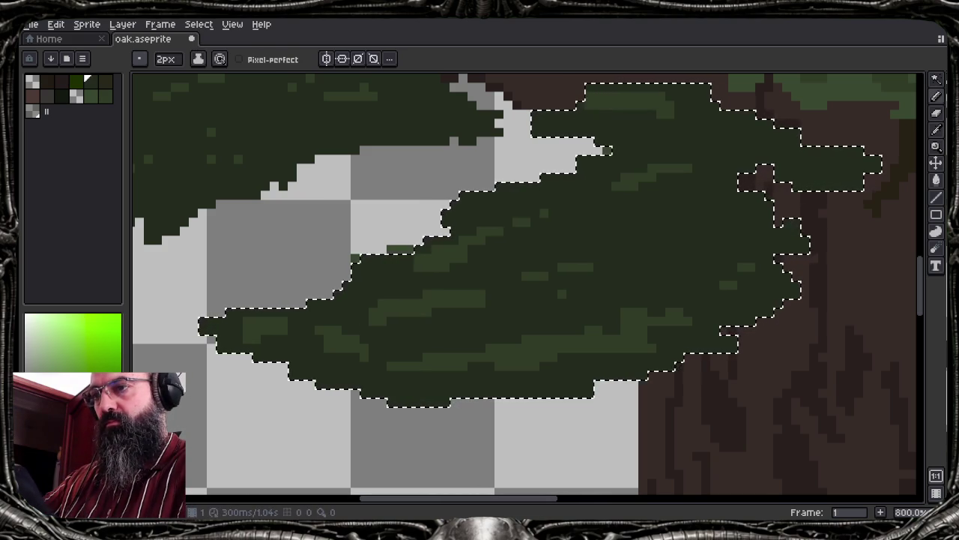
{"action": "left_click_drag", "start_coordinate": [484, 296], "coordinate": [378, 323]}
{"action": "left_click_drag", "start_coordinate": [277, 327], "coordinate": [245, 334]}
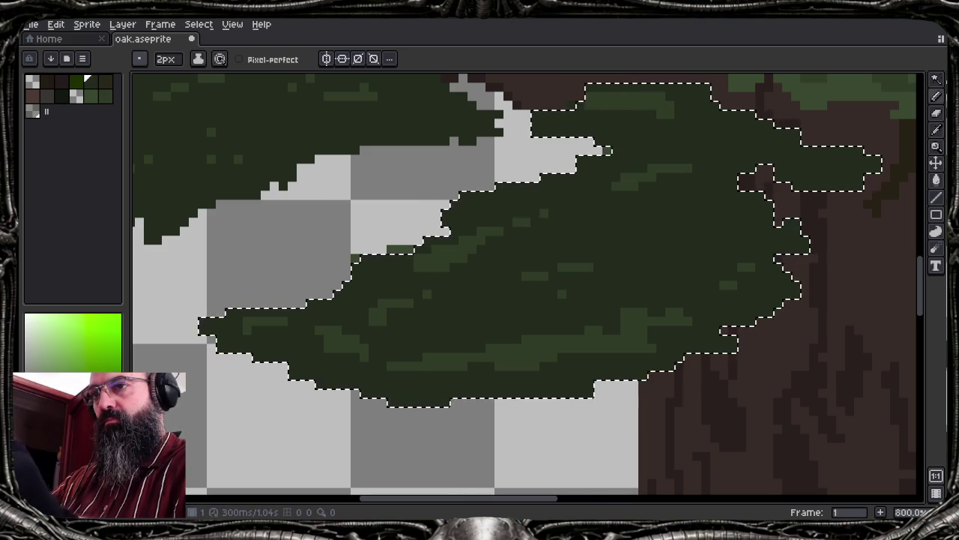
{"action": "left_click_drag", "start_coordinate": [671, 102], "coordinate": [600, 105]}
{"action": "left_click_drag", "start_coordinate": [547, 343], "coordinate": [497, 345]}
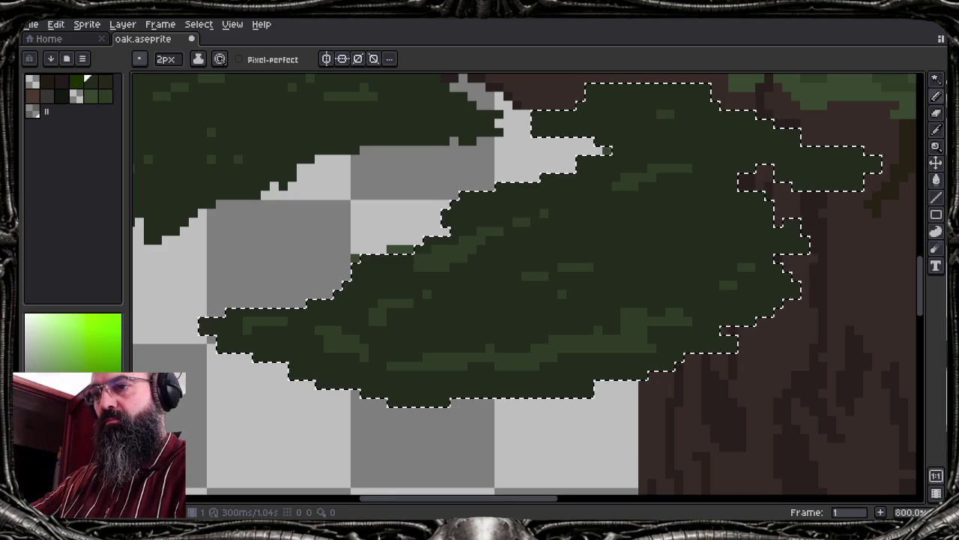
{"action": "left_click", "coordinate": [629, 326]}
Deselect, check the whole-tree preview, and pan to the branches and upper leaf clusters
{"action": "key", "text": "ctrl+d"}
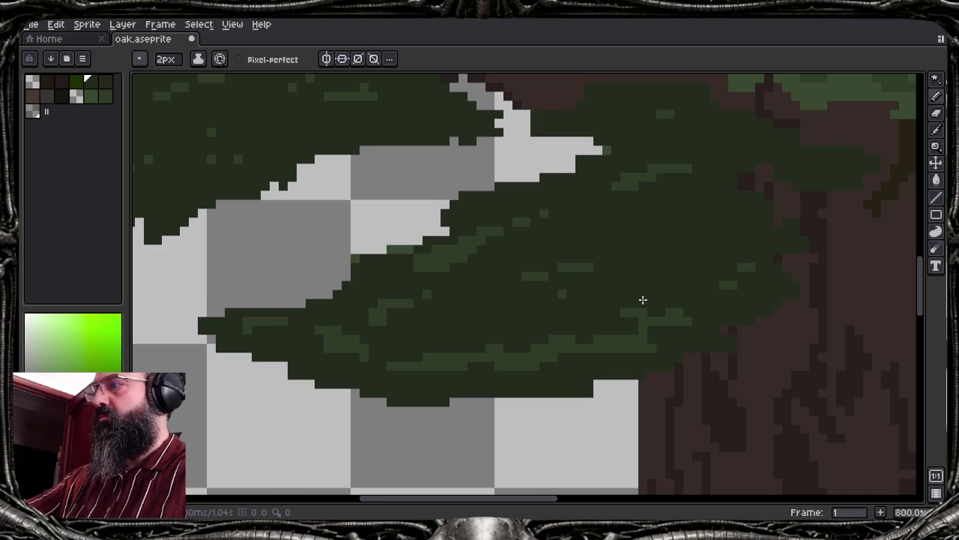
{"action": "key", "text": "F7"}
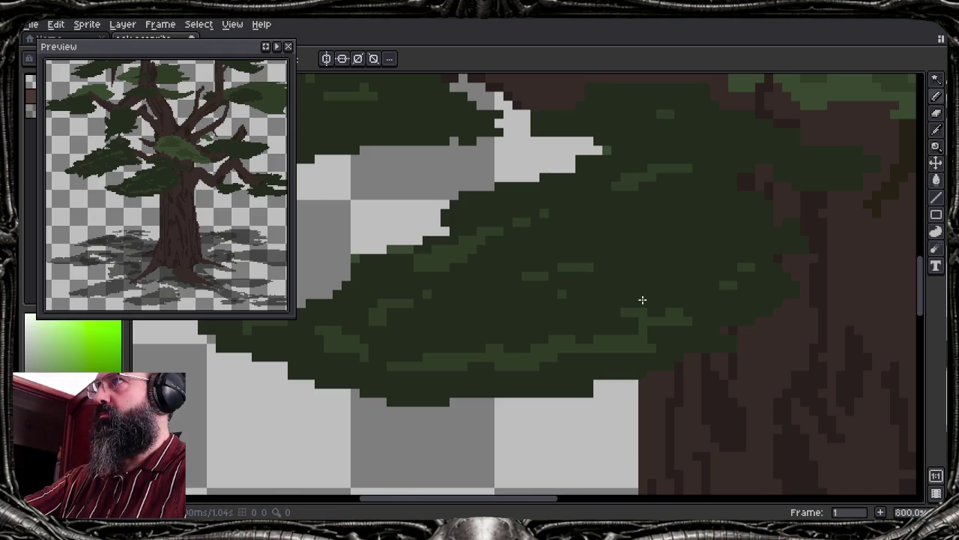
{"action": "key", "text": "F7"}
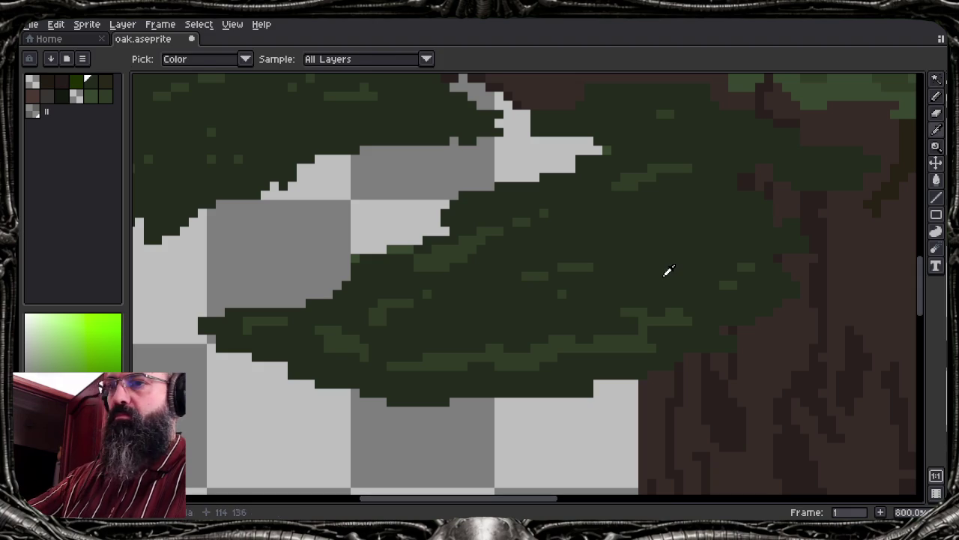
{"action": "mouse_move", "coordinate": [749, 262]}
{"action": "left_mouse_down"}
{"action": "mouse_move", "coordinate": [452, 223]}
{"action": "mouse_move", "coordinate": [420, 364]}
{"action": "mouse_move", "coordinate": [546, 372]}
{"action": "left_mouse_up"}
Select the mid-green leaf cluster among the branches by colour, including its inner holes
{"action": "key", "text": "w"}
{"action": "left_click", "coordinate": [449, 325]}
{"action": "left_click", "coordinate": [538, 339], "text": "shift"}
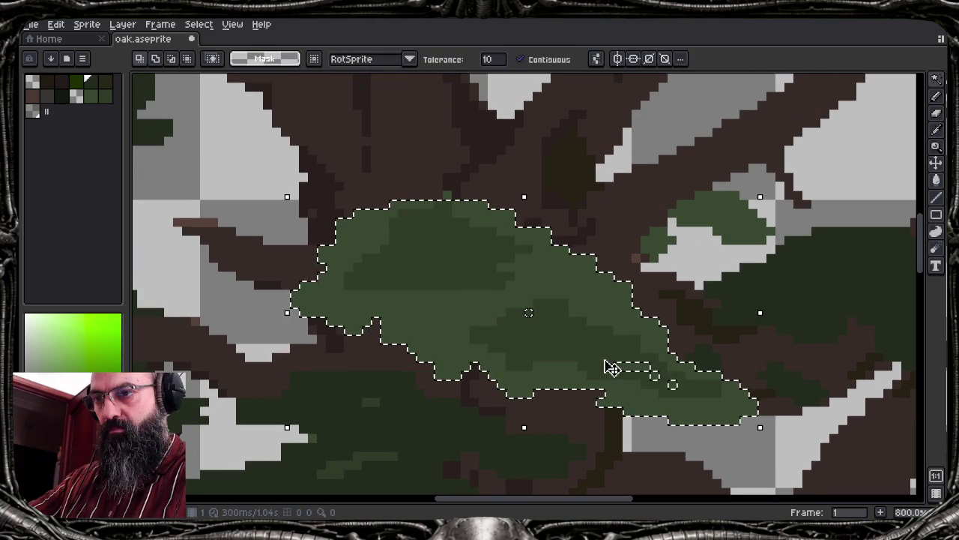
{"action": "left_click", "coordinate": [655, 375], "text": "shift"}
{"action": "left_click", "coordinate": [672, 385], "text": "shift"}
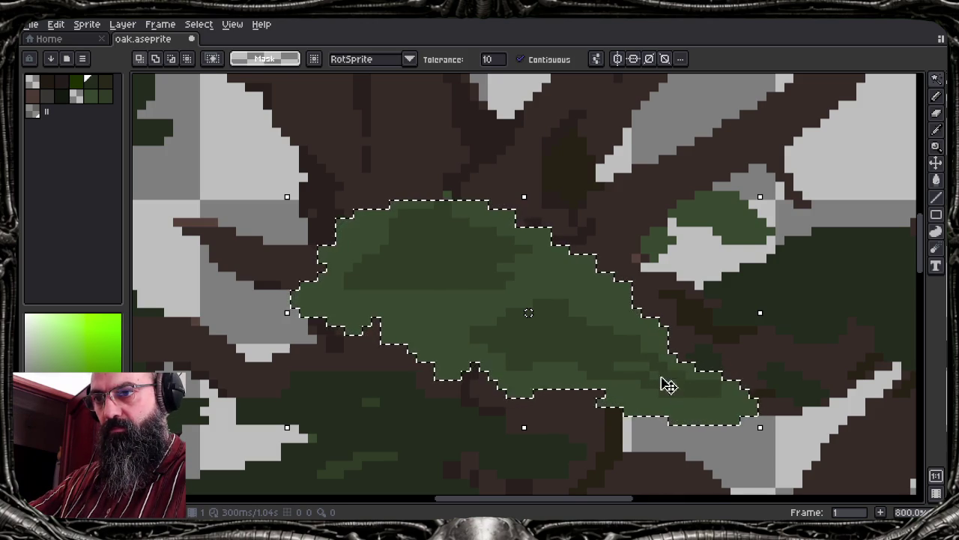
{"action": "scroll", "coordinate": [585, 353], "scroll_direction": "up", "scroll_amount": 2}
{"action": "mouse_move", "coordinate": [589, 356]}
{"action": "left_mouse_down"}
{"action": "mouse_move", "coordinate": [330, 309]}
{"action": "mouse_move", "coordinate": [435, 292]}
{"action": "left_mouse_up"}
{"action": "key", "text": "Escape"}
Paint darker-green strokes, a dark fill and lighter-green flecks into the selected leaf cluster
{"action": "key", "text": "b"}
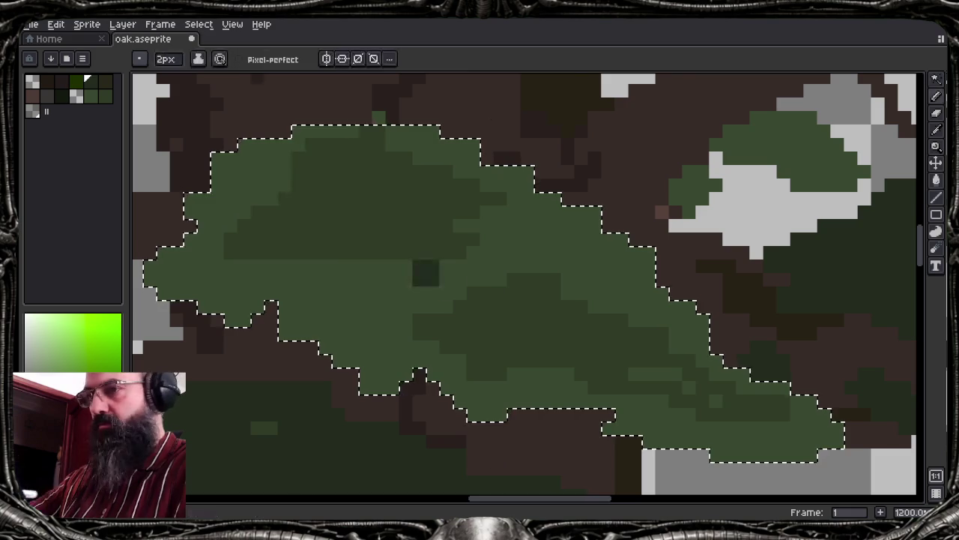
{"action": "left_click_drag", "start_coordinate": [300, 315], "coordinate": [440, 285]}
{"action": "left_click_drag", "start_coordinate": [285, 292], "coordinate": [487, 300]}
{"action": "key", "text": "g"}
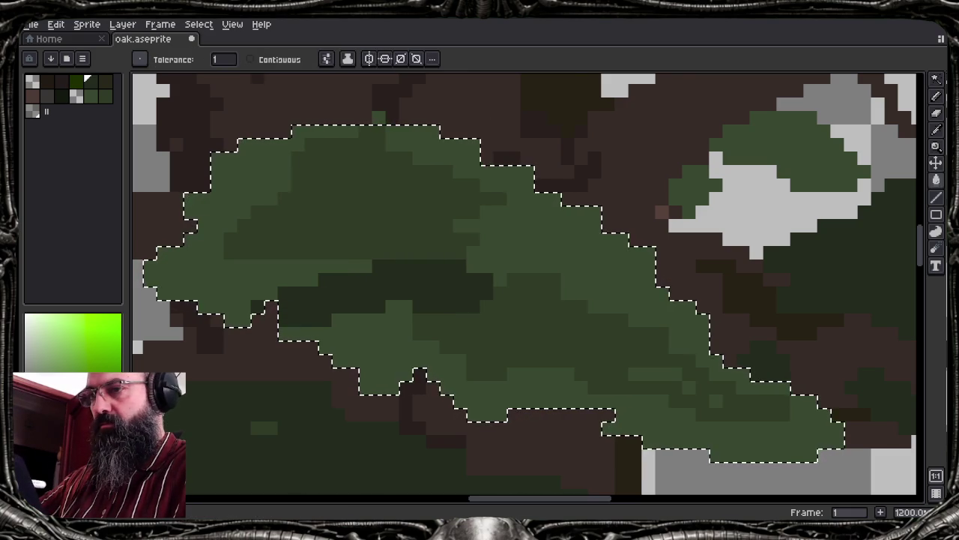
{"action": "left_click", "coordinate": [616, 247]}
{"action": "key", "text": "i"}
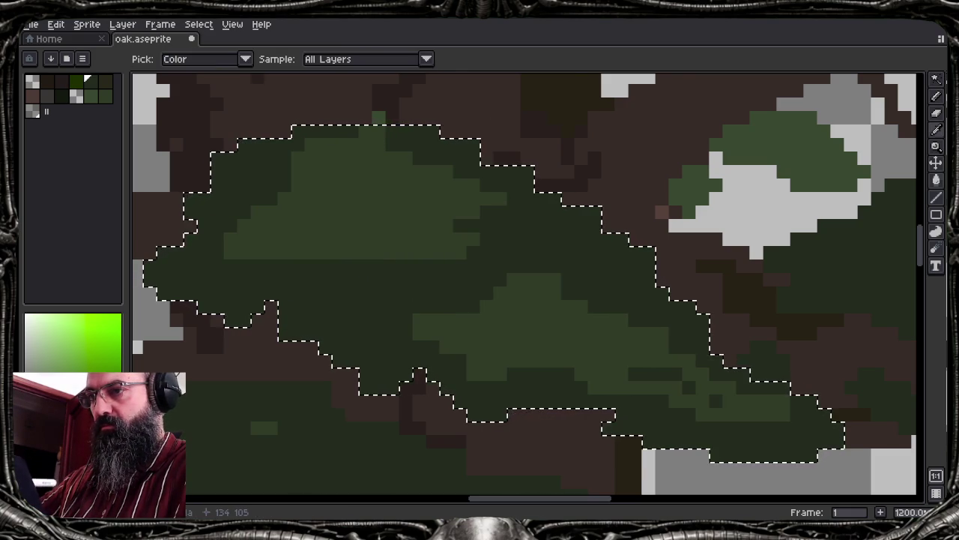
{"action": "key", "text": "g"}
{"action": "key", "text": "b"}
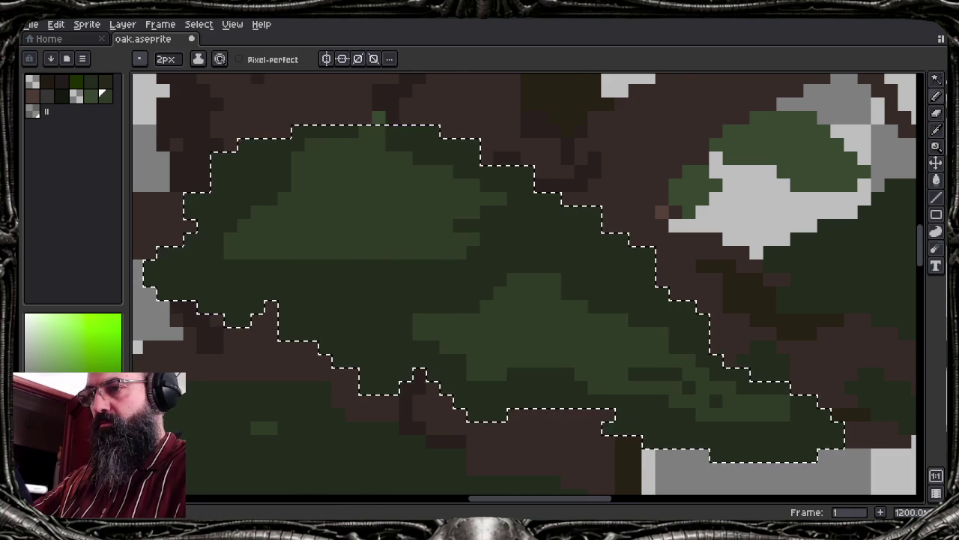
{"action": "left_click_drag", "start_coordinate": [230, 226], "coordinate": [420, 315]}
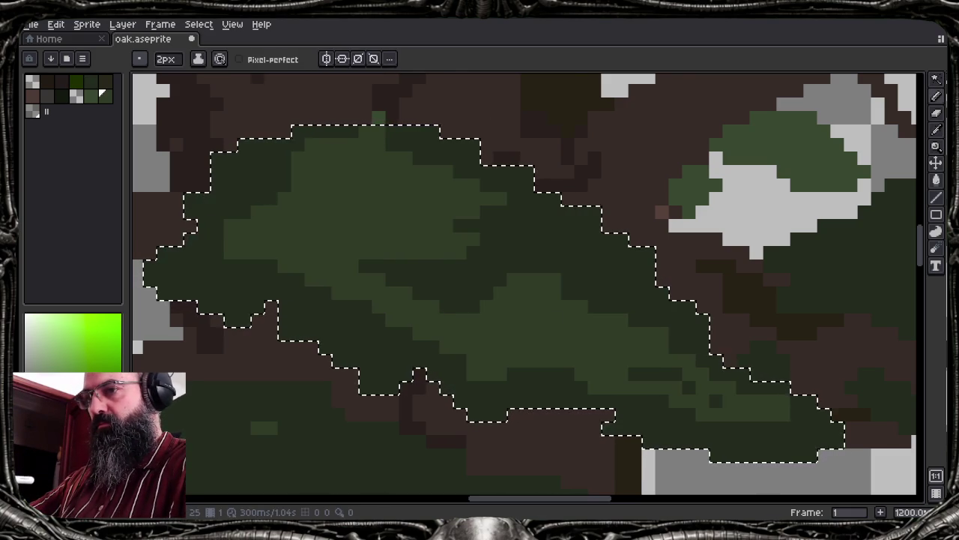
{"action": "left_click_drag", "start_coordinate": [418, 247], "coordinate": [488, 285]}
{"action": "mouse_move", "coordinate": [465, 247]}
{"action": "left_mouse_down"}
{"action": "mouse_move", "coordinate": [652, 308]}
{"action": "mouse_move", "coordinate": [720, 374]}
{"action": "left_mouse_up"}
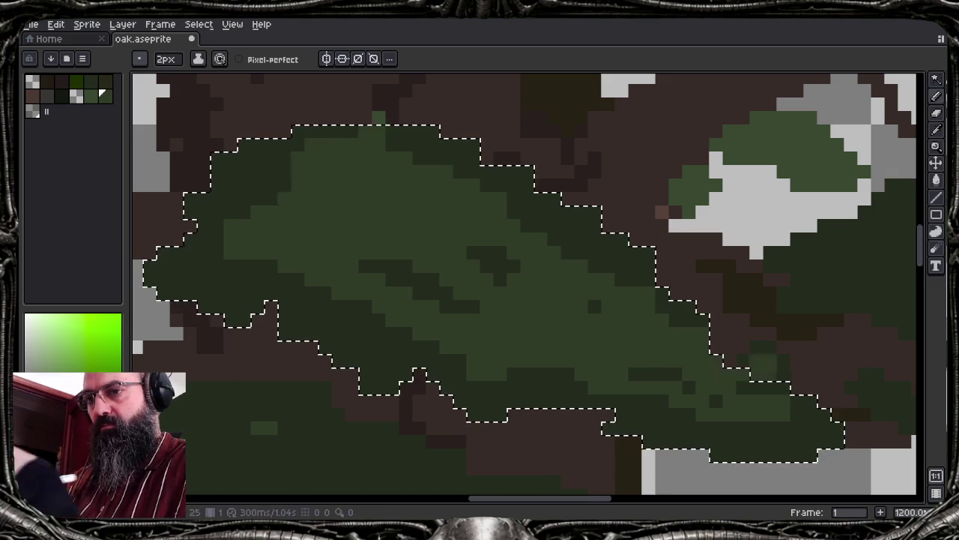
{"action": "left_click_drag", "start_coordinate": [795, 435], "coordinate": [712, 435]}
Cover the remaining light-green band with dark-green diagonal strokes, then deselect the clump
{"action": "key", "text": "i"}
{"action": "left_click", "coordinate": [529, 386]}
{"action": "key", "text": "b"}
{"action": "left_click_drag", "start_coordinate": [255, 213], "coordinate": [689, 397]}
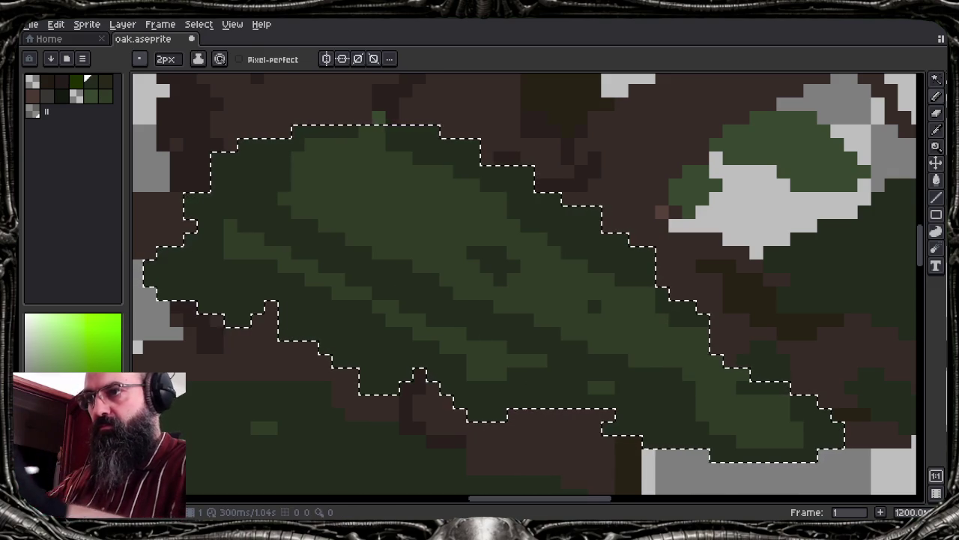
{"action": "left_click_drag", "start_coordinate": [296, 307], "coordinate": [397, 263]}
{"action": "left_click_drag", "start_coordinate": [307, 209], "coordinate": [765, 405]}
{"action": "left_click_drag", "start_coordinate": [322, 157], "coordinate": [588, 313]}
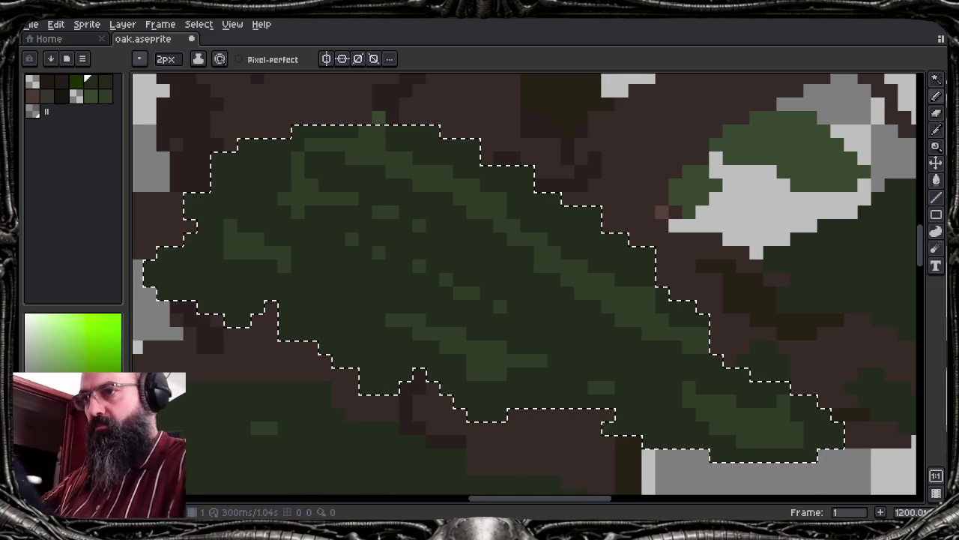
{"action": "left_click_drag", "start_coordinate": [360, 146], "coordinate": [507, 203]}
{"action": "left_click_drag", "start_coordinate": [629, 288], "coordinate": [667, 326]}
{"action": "mouse_move", "coordinate": [480, 206]}
{"action": "left_mouse_down"}
{"action": "mouse_move", "coordinate": [596, 276]}
{"action": "mouse_move", "coordinate": [796, 447]}
{"action": "mouse_move", "coordinate": [797, 426]}
{"action": "left_mouse_up"}
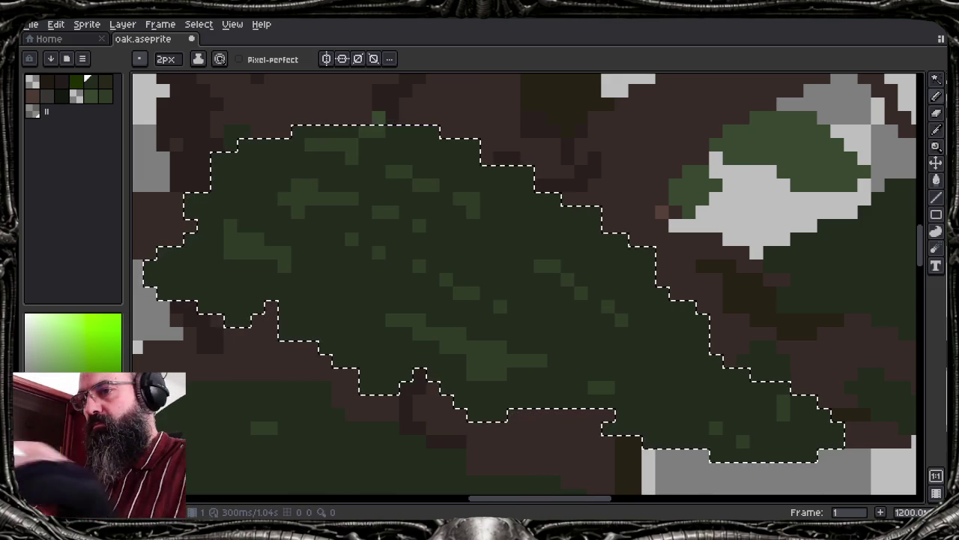
{"action": "key", "text": "ctrl+d"}
{"action": "scroll", "coordinate": [442, 300], "scroll_direction": "down", "scroll_amount": 3}
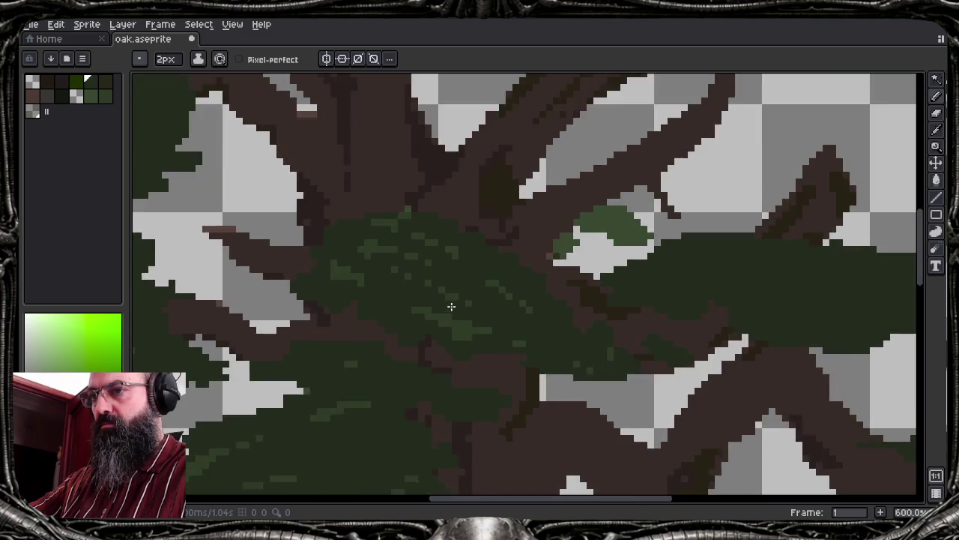
Zoom out to 100% and bring up the pencil's brush shape and size controls
{"action": "scroll", "coordinate": [450, 304], "scroll_direction": "down", "scroll_amount": 3}
{"action": "scroll", "coordinate": [453, 308], "scroll_direction": "down", "scroll_amount": 1}
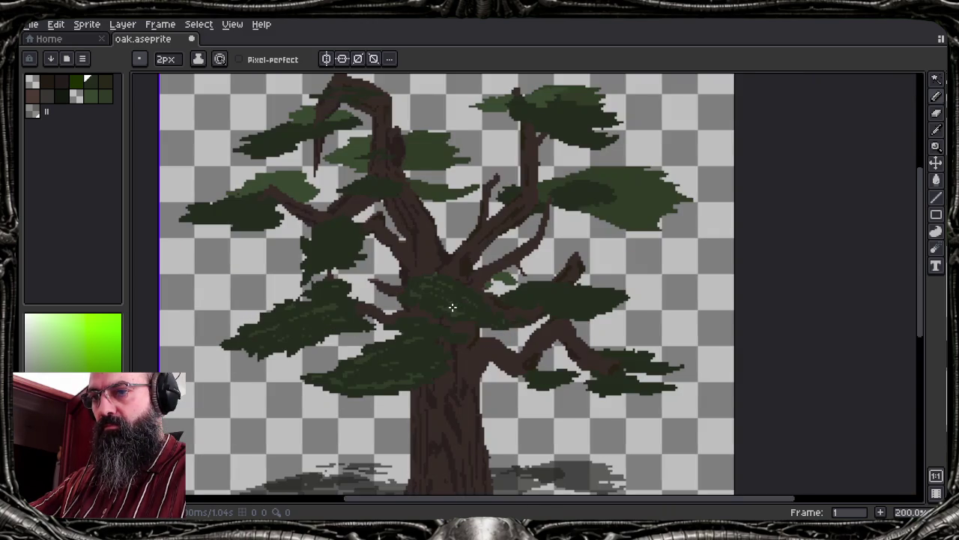
{"action": "scroll", "coordinate": [457, 329], "scroll_direction": "down", "scroll_amount": 1}
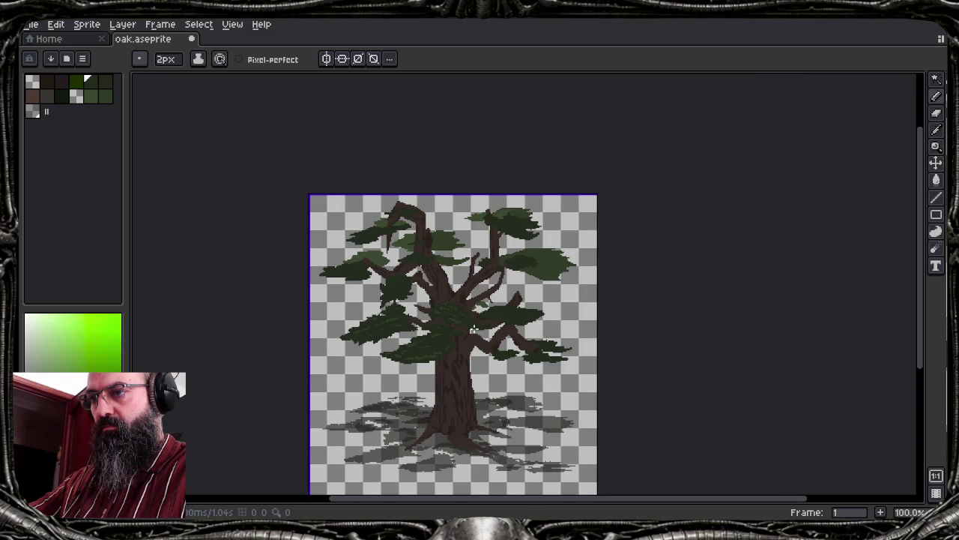
{"action": "left_click_drag", "start_coordinate": [470, 323], "coordinate": [503, 340]}
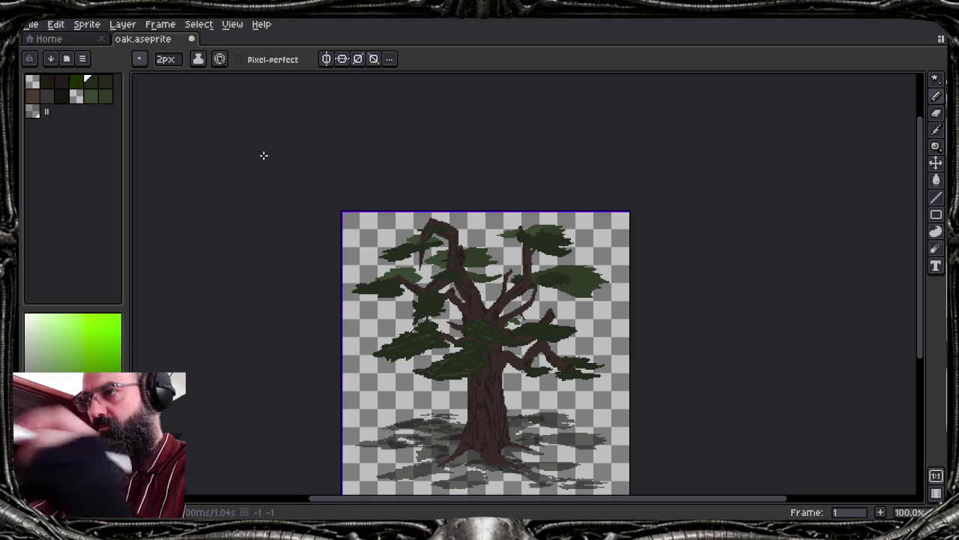
{"action": "left_click", "coordinate": [140, 58]}
{"action": "left_click", "coordinate": [163, 58]}
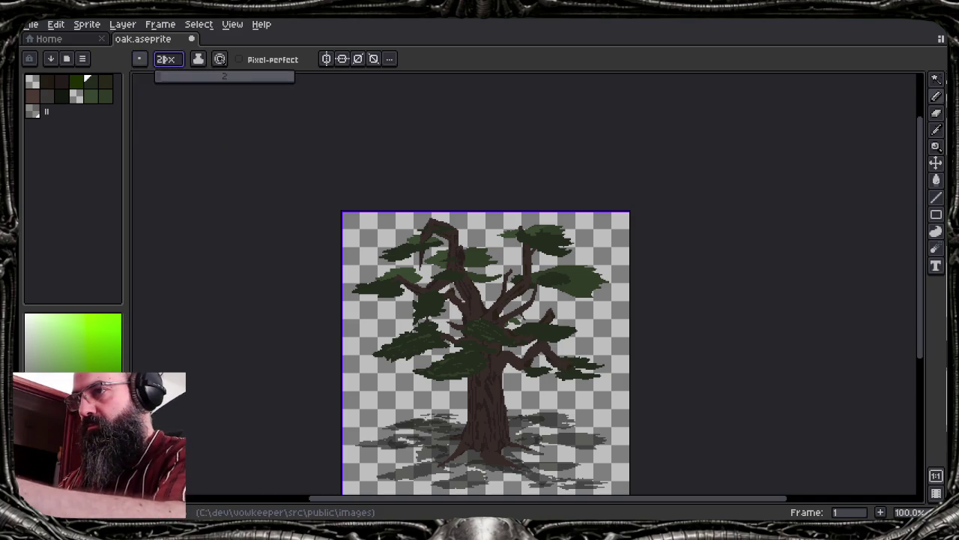
Set the pencil brush size to 1px and zoom in to 400%
{"action": "type", "text": "1"}
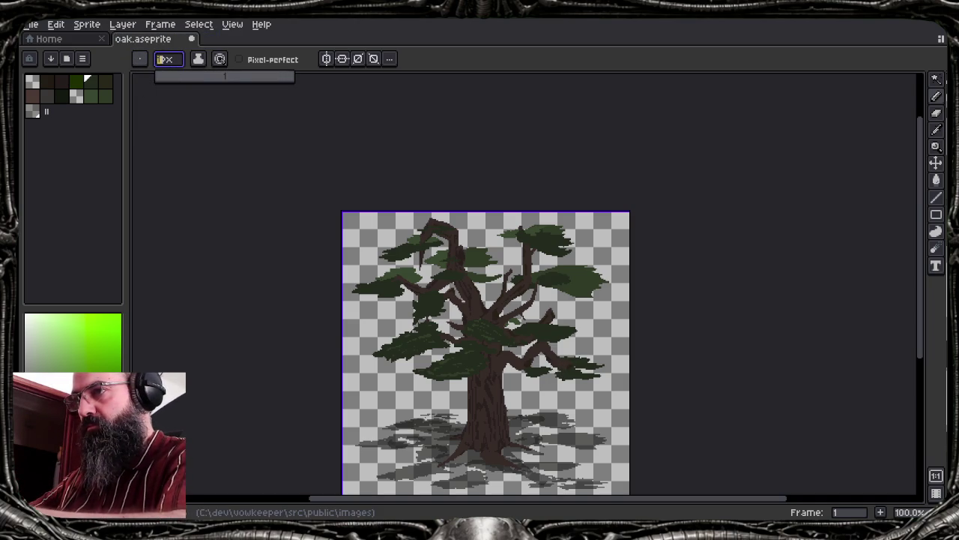
{"action": "key", "text": "Return"}
{"action": "scroll", "coordinate": [548, 359], "scroll_direction": "up", "scroll_amount": 1}
{"action": "scroll", "coordinate": [558, 335], "scroll_direction": "up", "scroll_amount": 1}
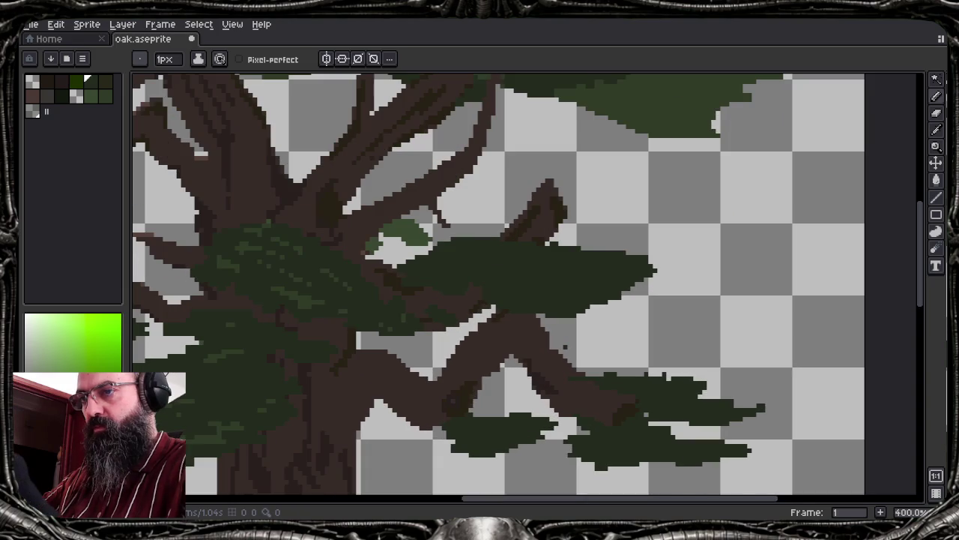
Sample a lighter green and draw thin highlight streaks across the leaf clump right of the trunk
{"action": "left_click", "coordinate": [559, 335], "text": "alt"}
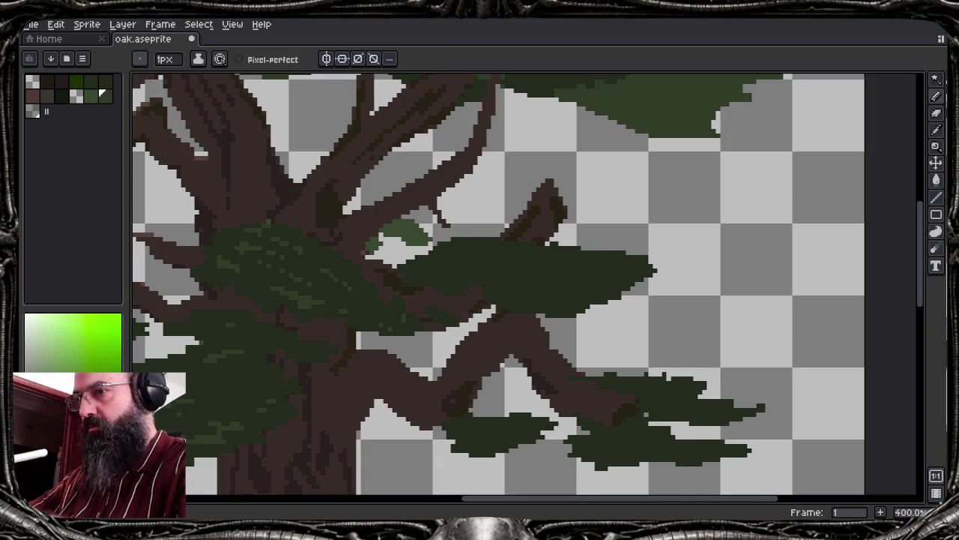
{"action": "mouse_move", "coordinate": [430, 262]}
{"action": "left_mouse_down"}
{"action": "mouse_move", "coordinate": [546, 258]}
{"action": "mouse_move", "coordinate": [594, 270]}
{"action": "mouse_move", "coordinate": [638, 260]}
{"action": "left_mouse_up"}
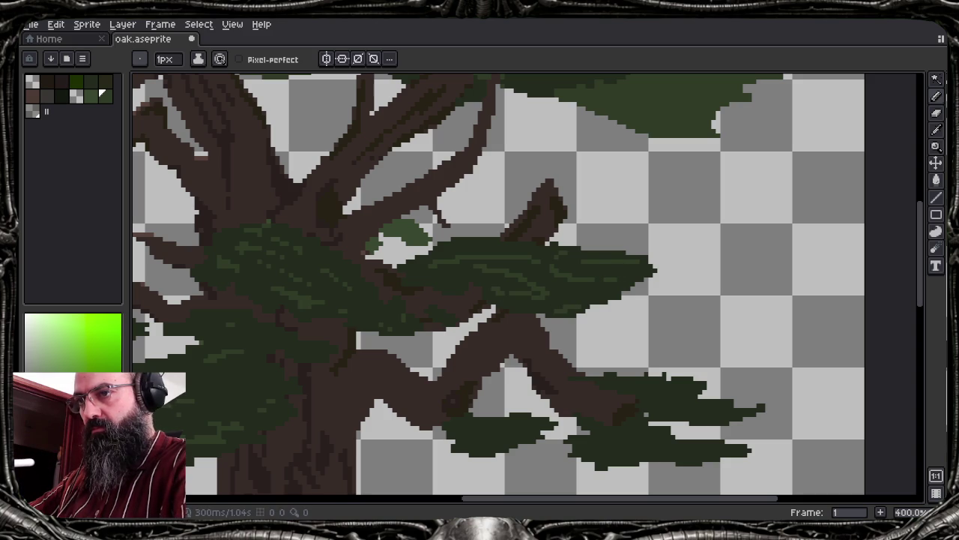
{"action": "left_click", "coordinate": [585, 289], "text": "alt"}
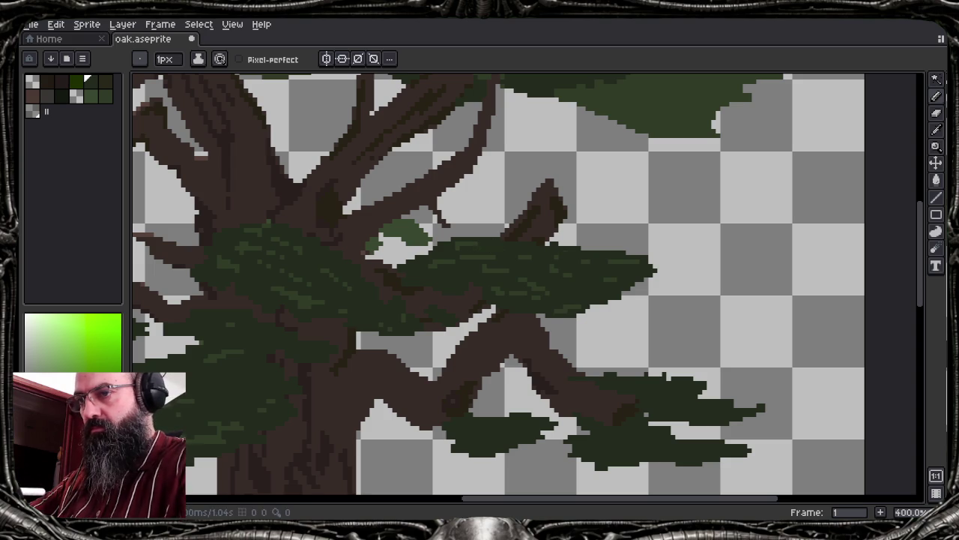
{"action": "key", "text": "alt"}
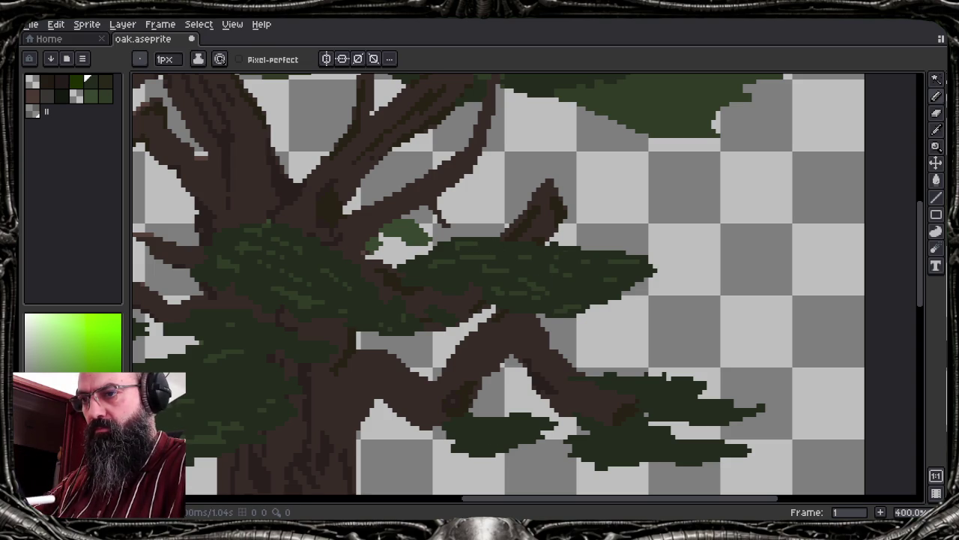
{"action": "key", "text": "alt"}
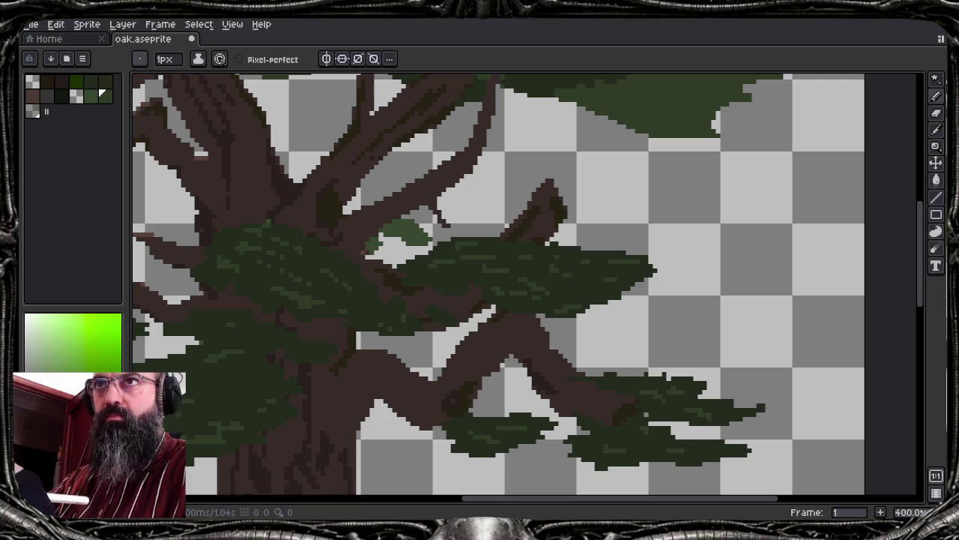
{"action": "key", "text": "alt"}
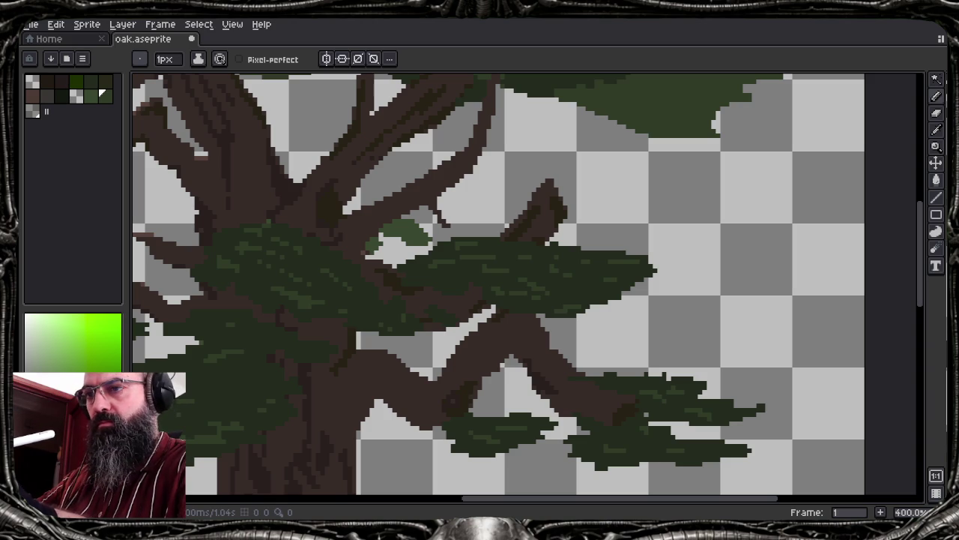
{"action": "mouse_move", "coordinate": [590, 222]}
{"action": "left_mouse_down"}
{"action": "mouse_move", "coordinate": [588, 406]}
{"action": "mouse_move", "coordinate": [562, 353]}
{"action": "left_mouse_up"}
Sample the dark leaf green and set the pencil to 3px after undoing a too-broad stroke
{"action": "key", "text": "i"}
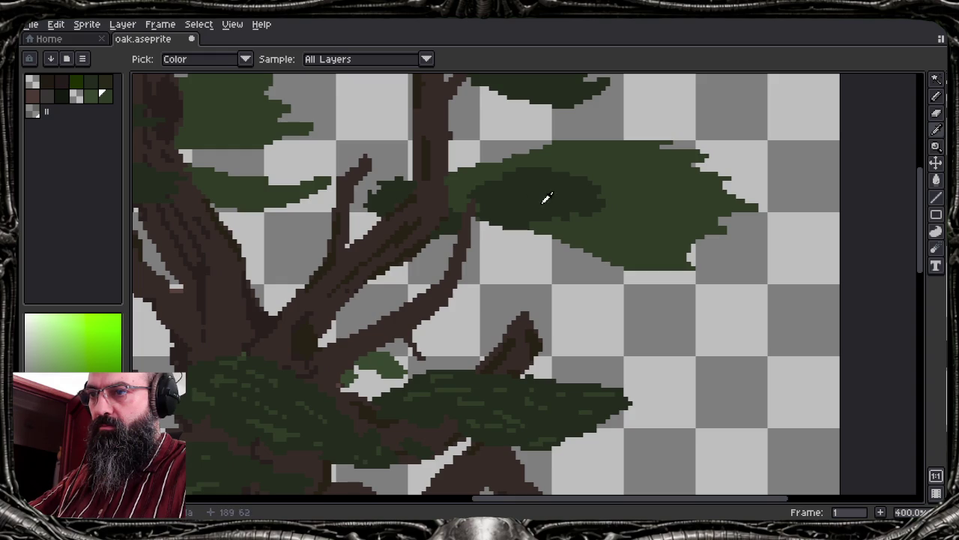
{"action": "left_click", "coordinate": [547, 197]}
{"action": "key", "text": "b"}
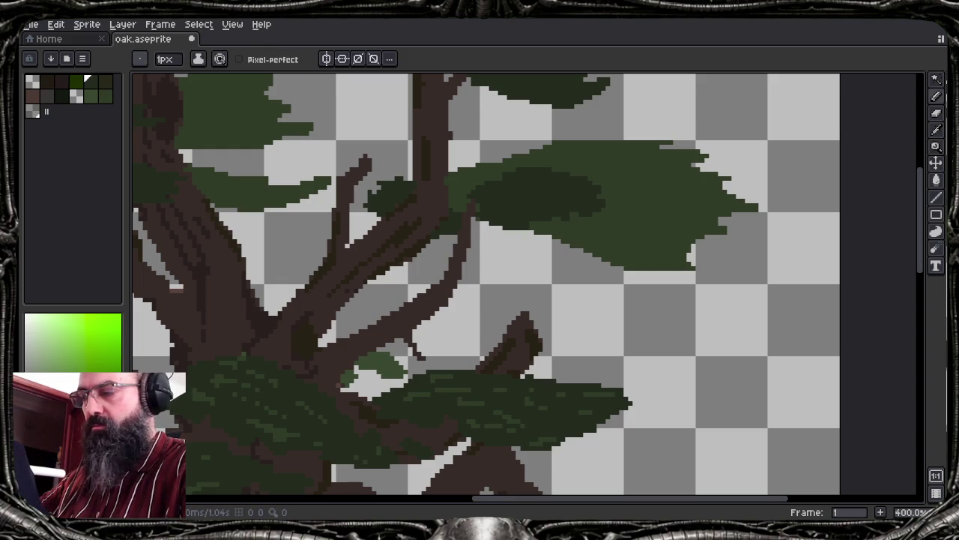
{"action": "key", "text": "plus"}
{"action": "key", "text": "plus"}
{"action": "key", "text": "plus"}
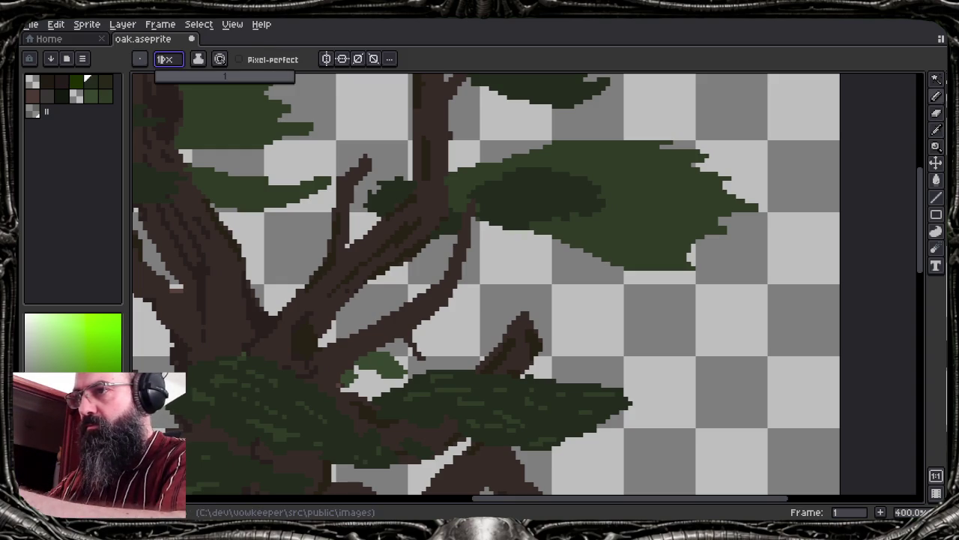
{"action": "left_click_drag", "start_coordinate": [583, 231], "coordinate": [633, 223]}
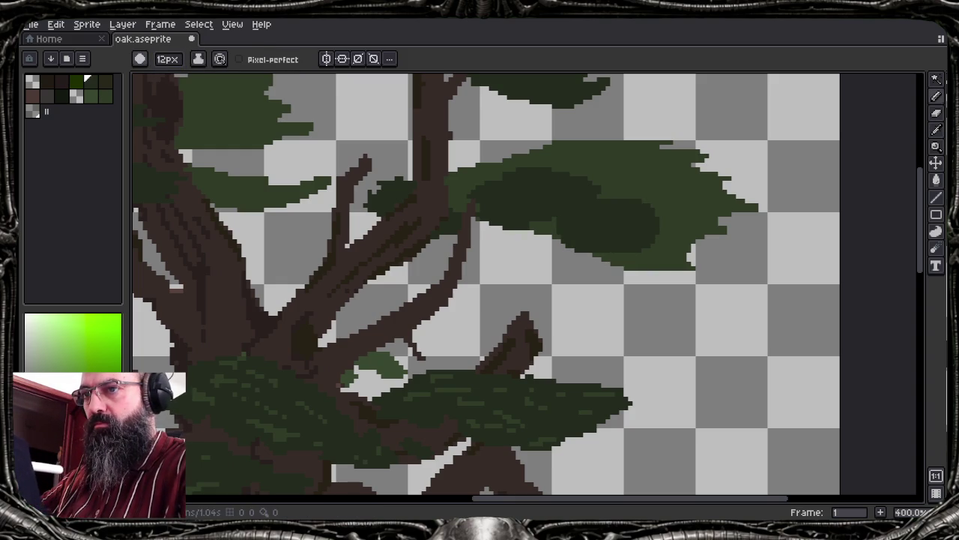
{"action": "key", "text": "ctrl+z"}
{"action": "type", "text": "3"}
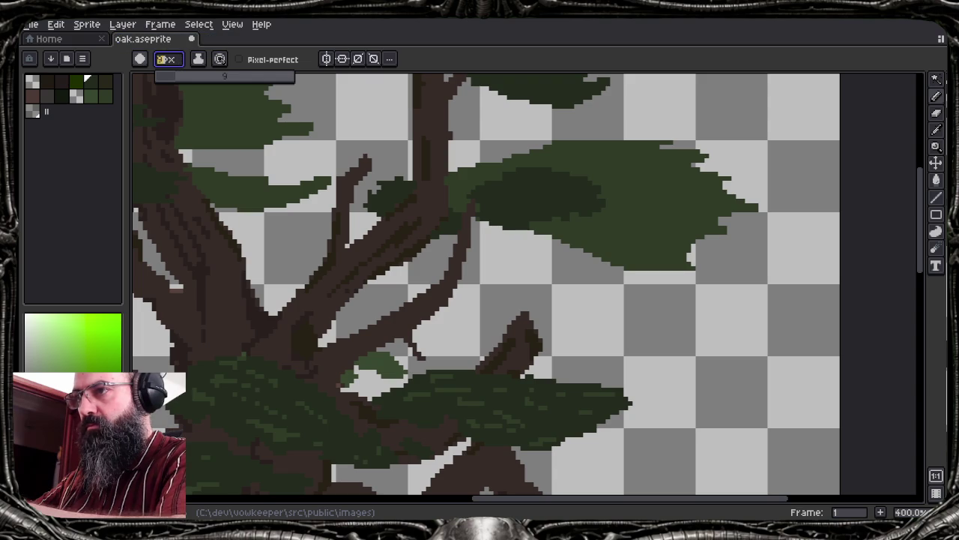
{"action": "key", "text": "BackSpace"}
{"action": "type", "text": "7"}
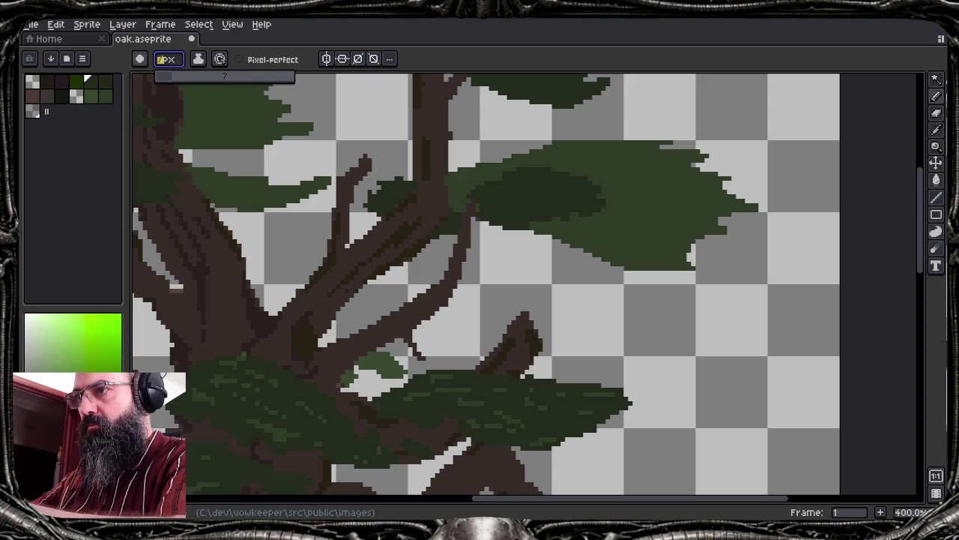
{"action": "key", "text": "Return"}
Paint dark-green shading strokes across the upper leaf clump
{"action": "left_click_drag", "start_coordinate": [574, 227], "coordinate": [664, 251]}
{"action": "left_click_drag", "start_coordinate": [614, 218], "coordinate": [678, 221]}
{"action": "left_click_drag", "start_coordinate": [579, 220], "coordinate": [673, 234]}
{"action": "left_click_drag", "start_coordinate": [598, 196], "coordinate": [654, 204]}
{"action": "left_click_drag", "start_coordinate": [648, 202], "coordinate": [676, 218]}
{"action": "left_click_drag", "start_coordinate": [581, 174], "coordinate": [618, 186]}
{"action": "left_click_drag", "start_coordinate": [553, 164], "coordinate": [582, 170]}
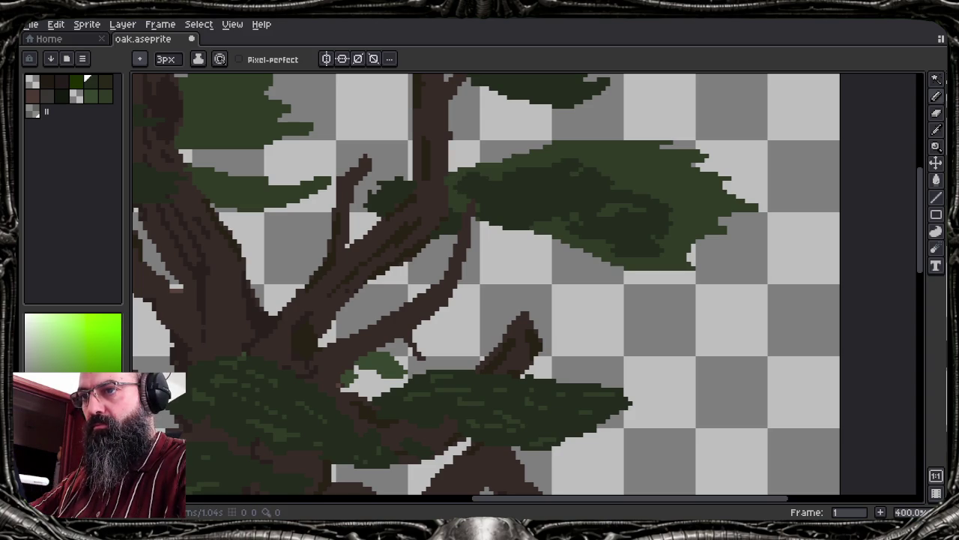
{"action": "left_click_drag", "start_coordinate": [590, 160], "coordinate": [663, 190]}
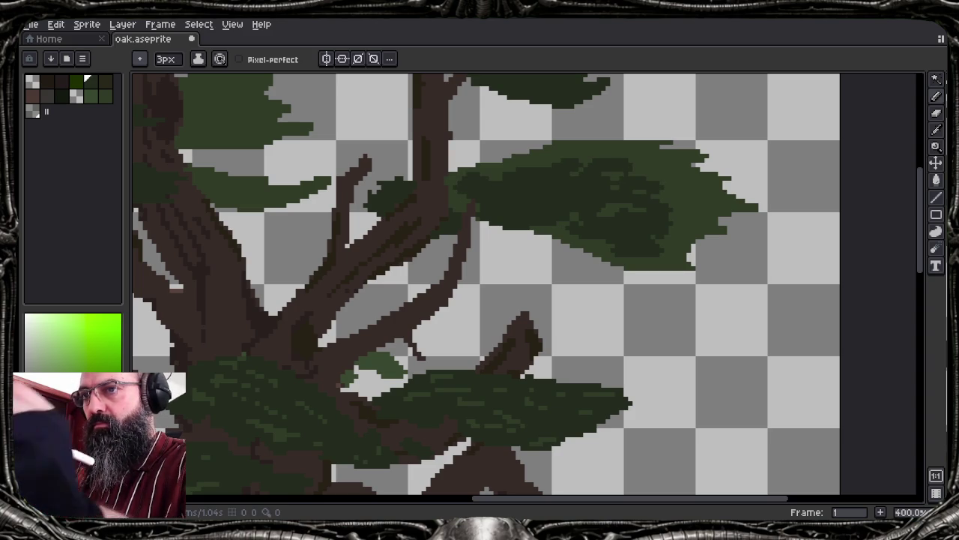
{"action": "mouse_move", "coordinate": [520, 208]}
{"action": "left_mouse_down"}
{"action": "mouse_move", "coordinate": [617, 421]}
{"action": "mouse_move", "coordinate": [619, 493]}
{"action": "left_mouse_up"}
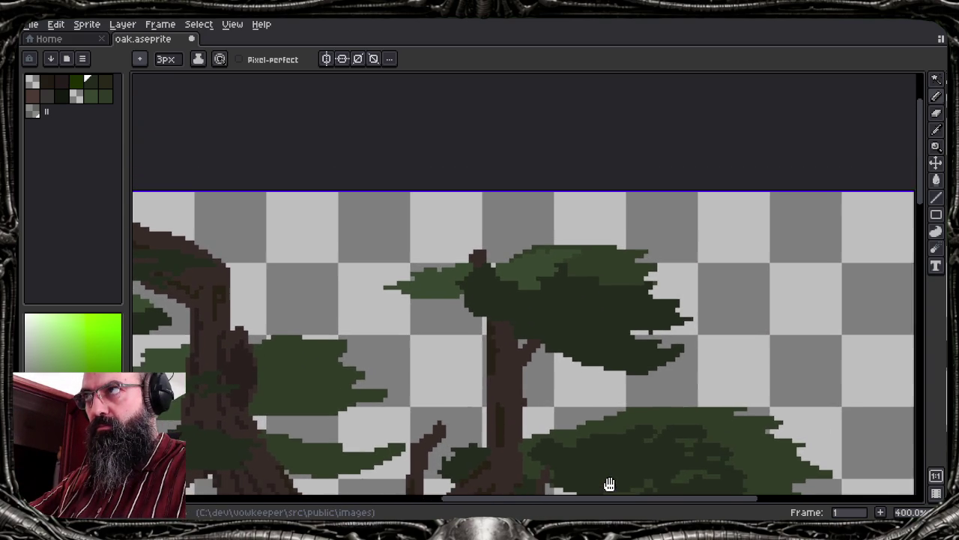
Sample canopy greens and paint lighter-green patches into the upper canopy's lower right
{"action": "left_click", "coordinate": [609, 479], "text": "alt"}
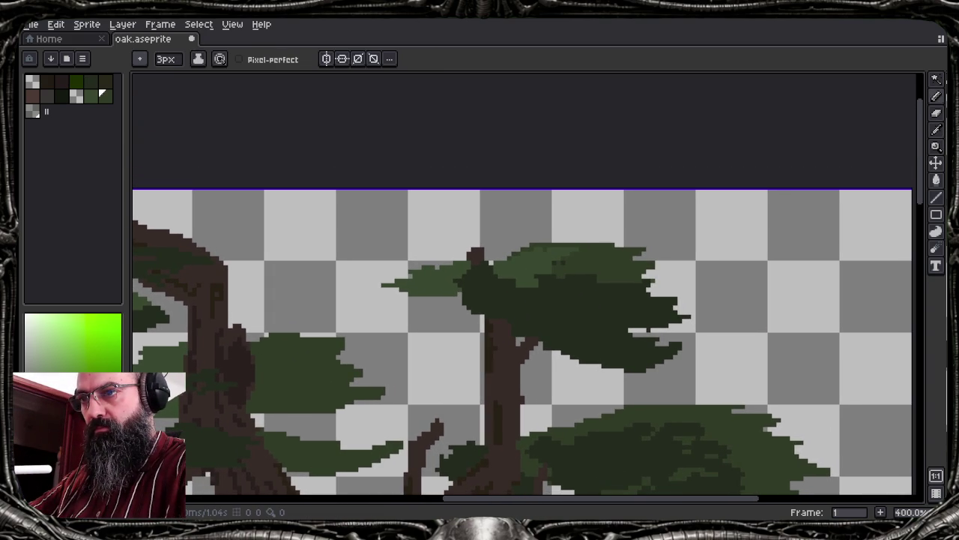
{"action": "left_click", "coordinate": [558, 262], "text": "alt"}
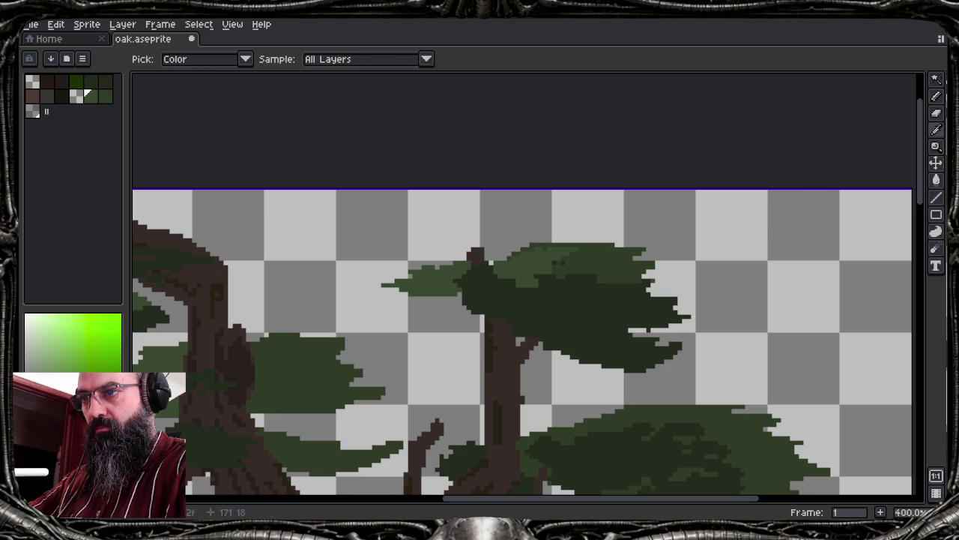
{"action": "left_click_drag", "start_coordinate": [495, 311], "coordinate": [533, 290]}
{"action": "mouse_move", "coordinate": [531, 303]}
{"action": "left_mouse_down"}
{"action": "mouse_move", "coordinate": [551, 318]}
{"action": "mouse_move", "coordinate": [561, 289]}
{"action": "mouse_move", "coordinate": [552, 299]}
{"action": "mouse_move", "coordinate": [568, 284]}
{"action": "mouse_move", "coordinate": [606, 289]}
{"action": "left_mouse_up"}
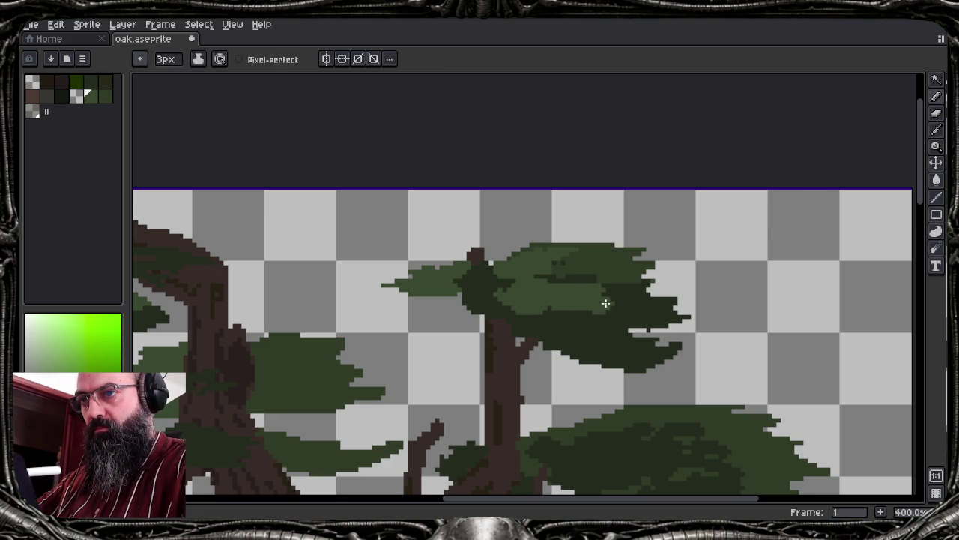
{"action": "left_click_drag", "start_coordinate": [556, 314], "coordinate": [609, 345]}
{"action": "left_click_drag", "start_coordinate": [524, 319], "coordinate": [585, 338]}
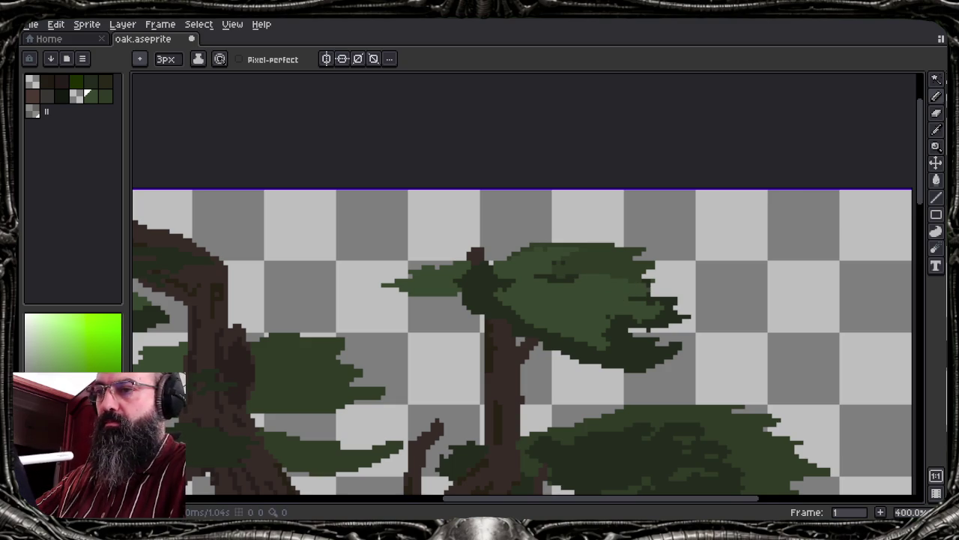
Set the pencil brush size back to 1px
{"action": "left_click", "coordinate": [166, 59]}
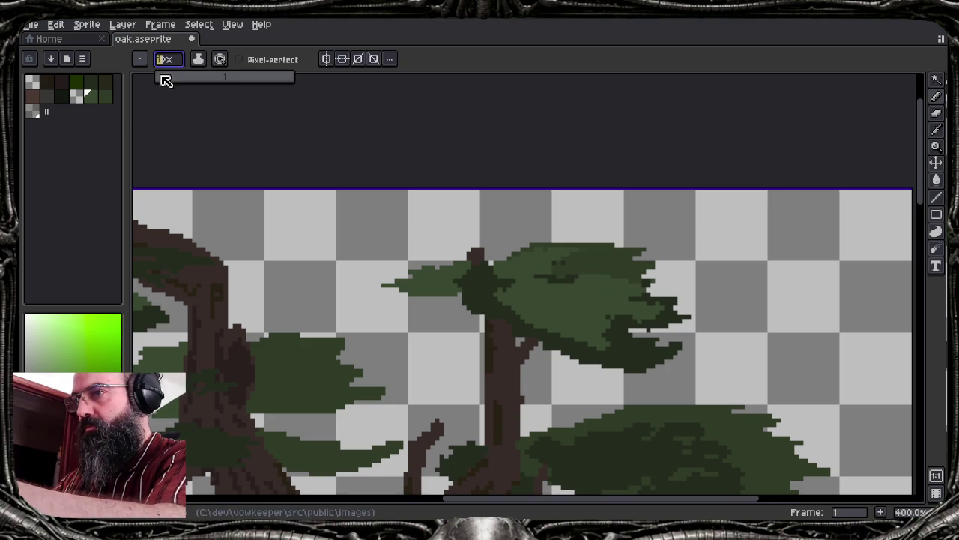
{"action": "left_click", "coordinate": [166, 81]}
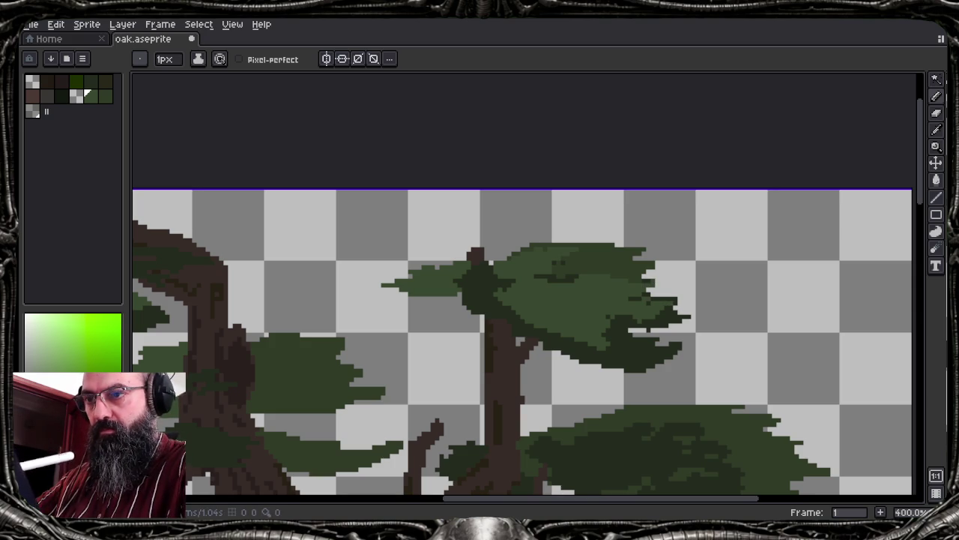
{"action": "key", "text": "alt"}
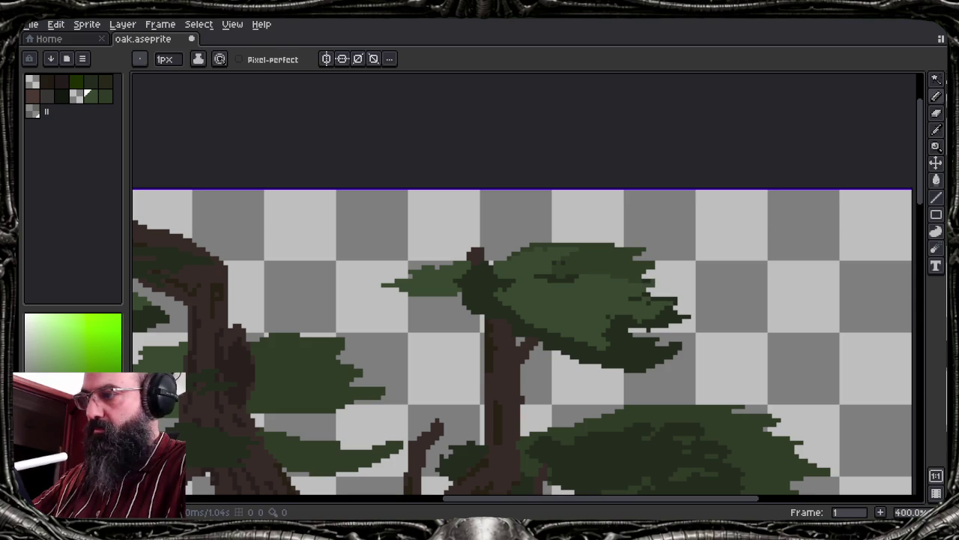
{"action": "left_click", "coordinate": [165, 59]}
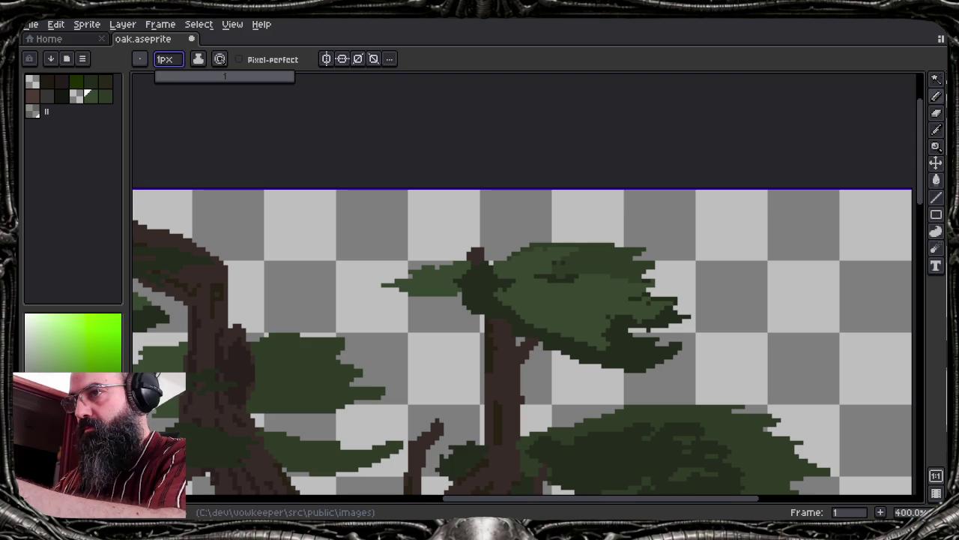
Fill the canopy's dark shading with mid green using a contiguous-only paint bucket
{"action": "key", "text": "g"}
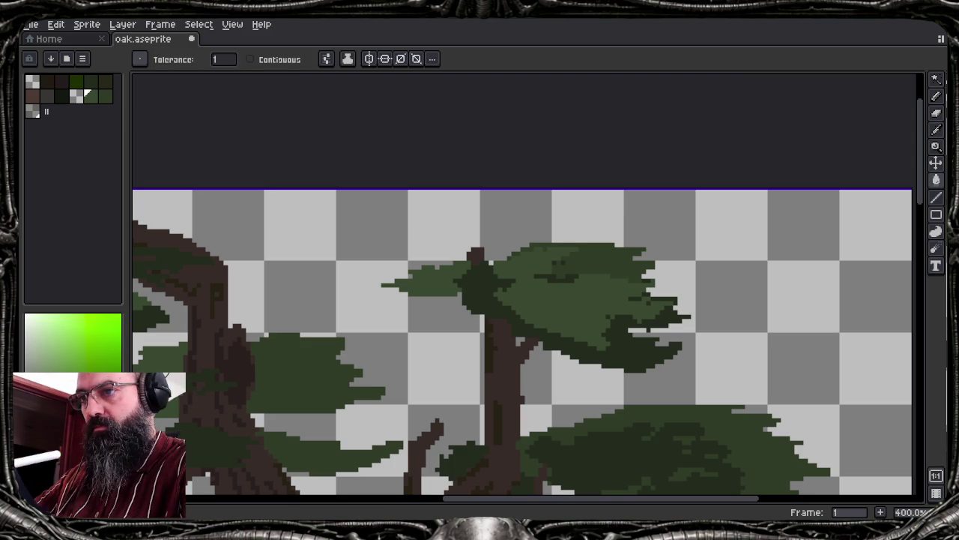
{"action": "left_click", "coordinate": [594, 352]}
{"action": "key", "text": "ctrl+z"}
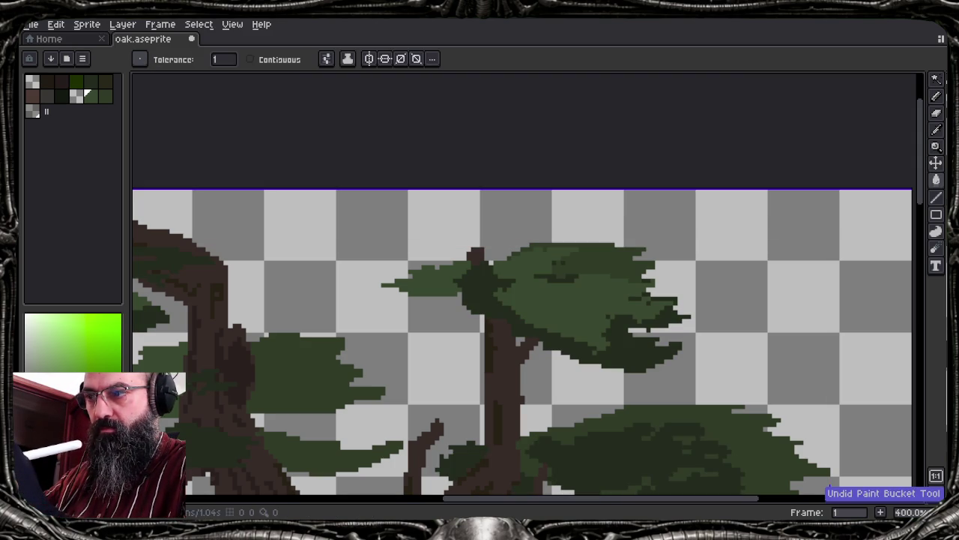
{"action": "left_click", "coordinate": [278, 60]}
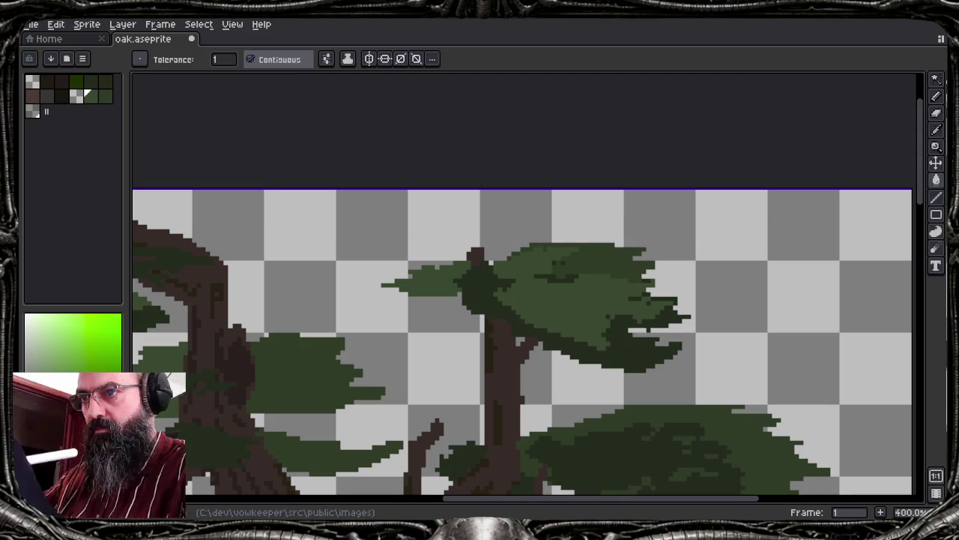
{"action": "left_click", "coordinate": [594, 353]}
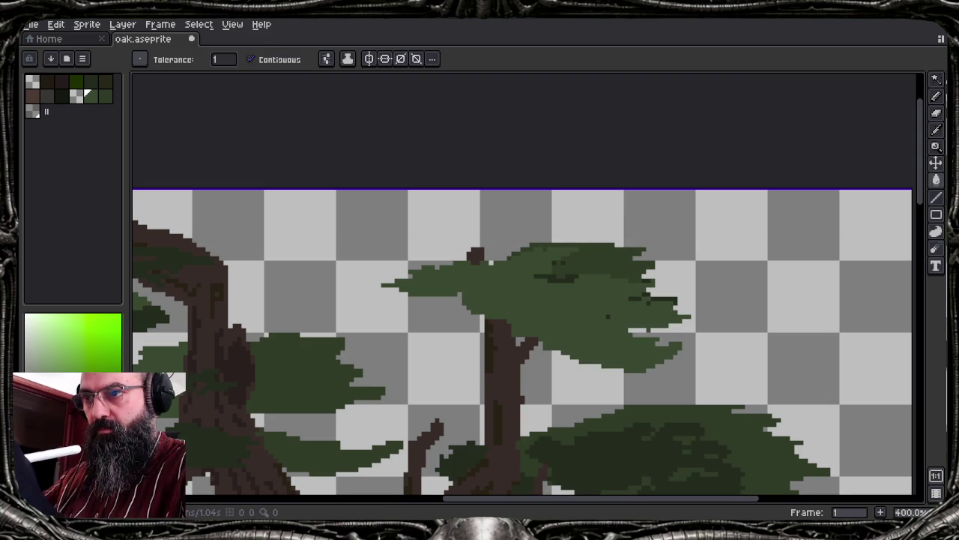
Dot small dark-green strokes into the upper canopy, then preview the whole sprite
{"action": "key", "text": "i"}
{"action": "left_click", "coordinate": [576, 275]}
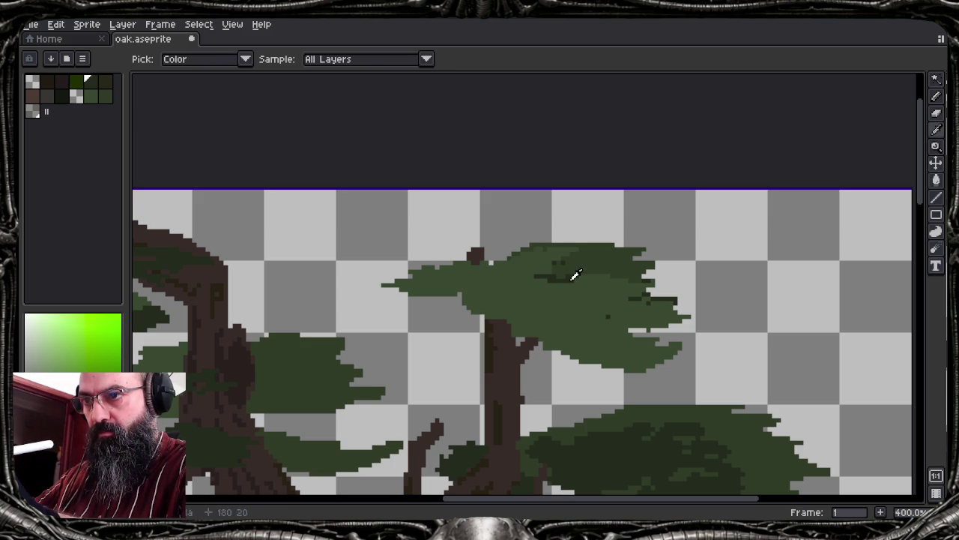
{"action": "key", "text": "b"}
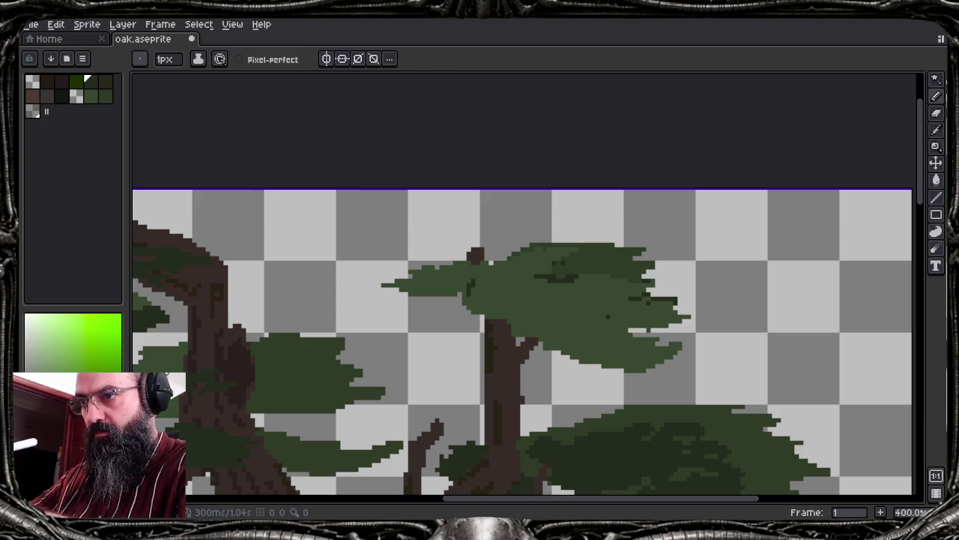
{"action": "left_click", "coordinate": [475, 296]}
{"action": "left_click", "coordinate": [481, 287]}
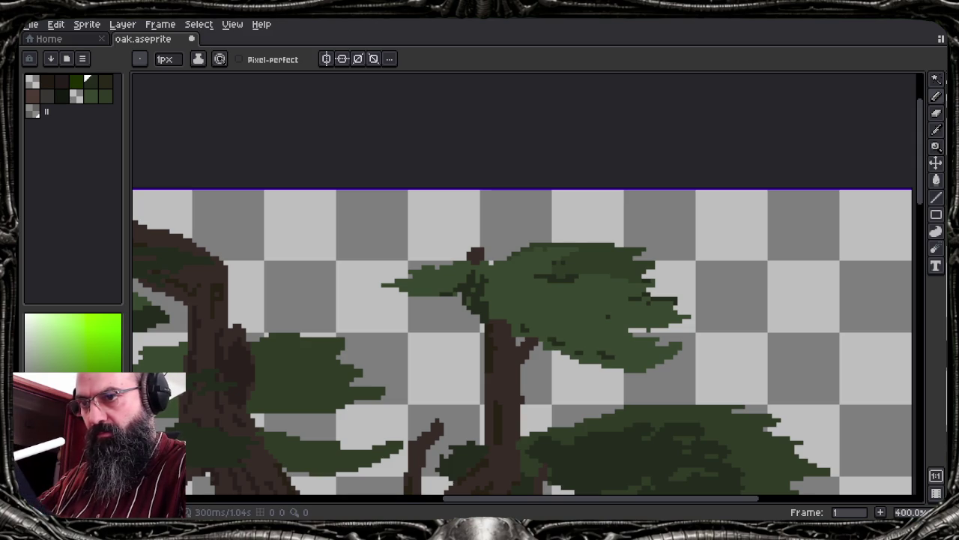
{"action": "left_click_drag", "start_coordinate": [599, 362], "coordinate": [616, 370]}
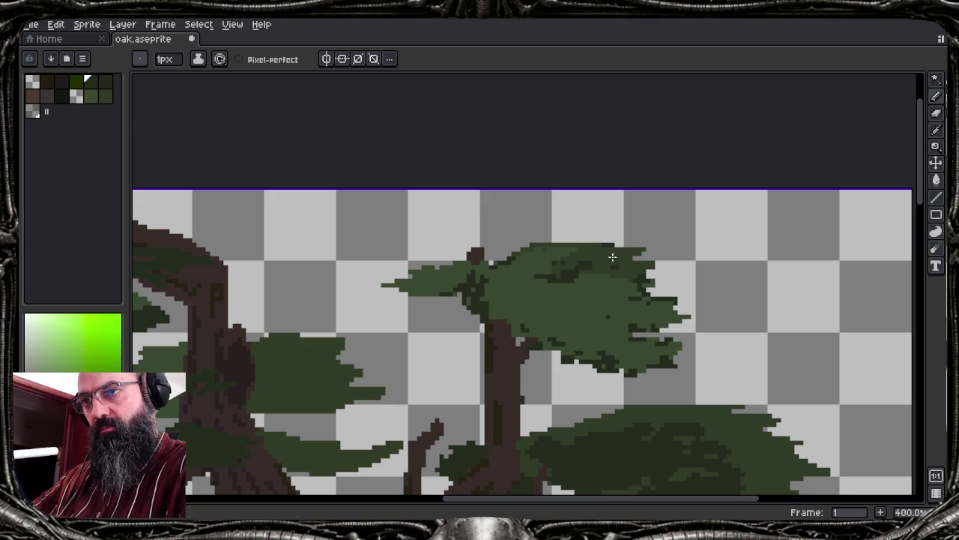
{"action": "mouse_move", "coordinate": [573, 313]}
{"action": "left_mouse_down"}
{"action": "mouse_move", "coordinate": [598, 303]}
{"action": "mouse_move", "coordinate": [598, 322]}
{"action": "left_mouse_up"}
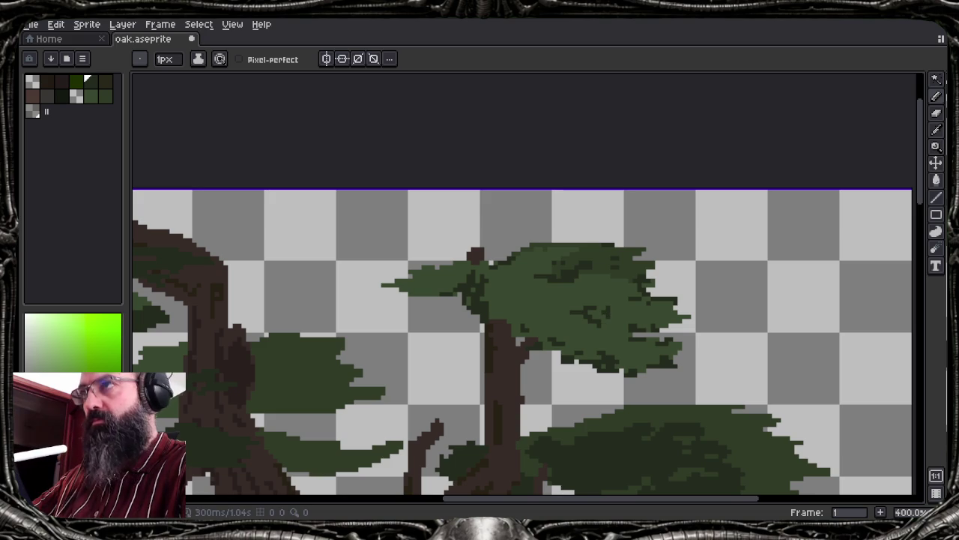
{"action": "key", "text": "F7"}
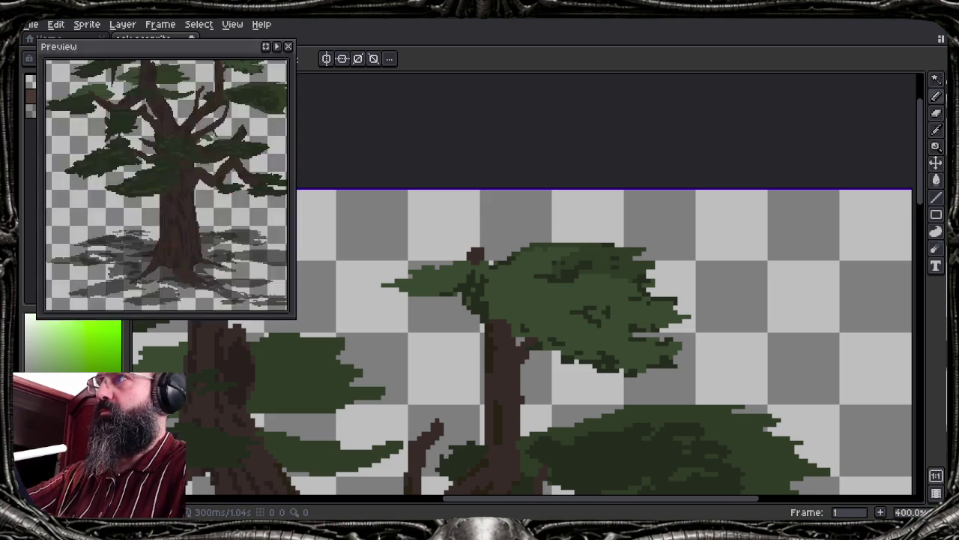
Extend the trunk top with brown twig pixels sampled from the trunk colour
{"action": "mouse_move", "coordinate": [214, 182]}
{"action": "left_mouse_down"}
{"action": "mouse_move", "coordinate": [206, 267]}
{"action": "mouse_move", "coordinate": [214, 238]}
{"action": "left_mouse_up"}
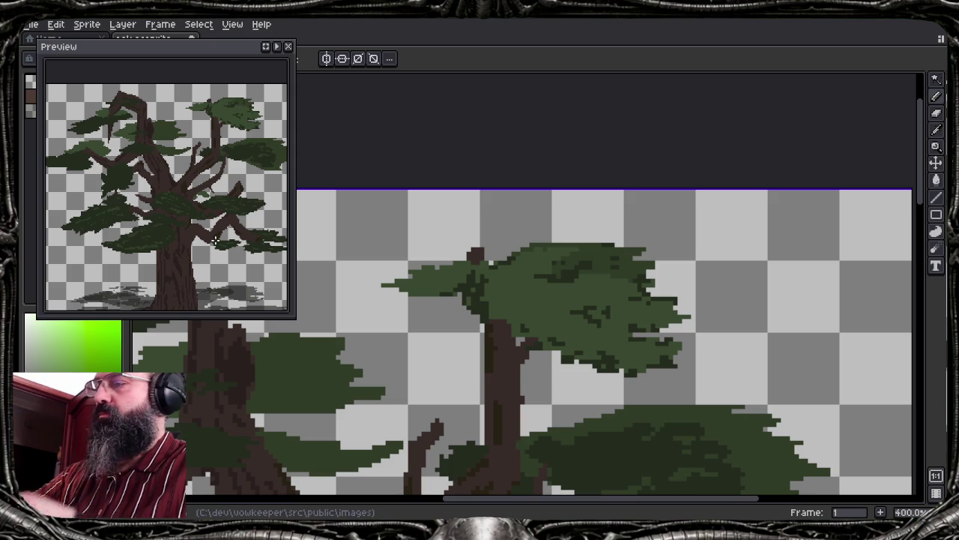
{"action": "key", "text": "b"}
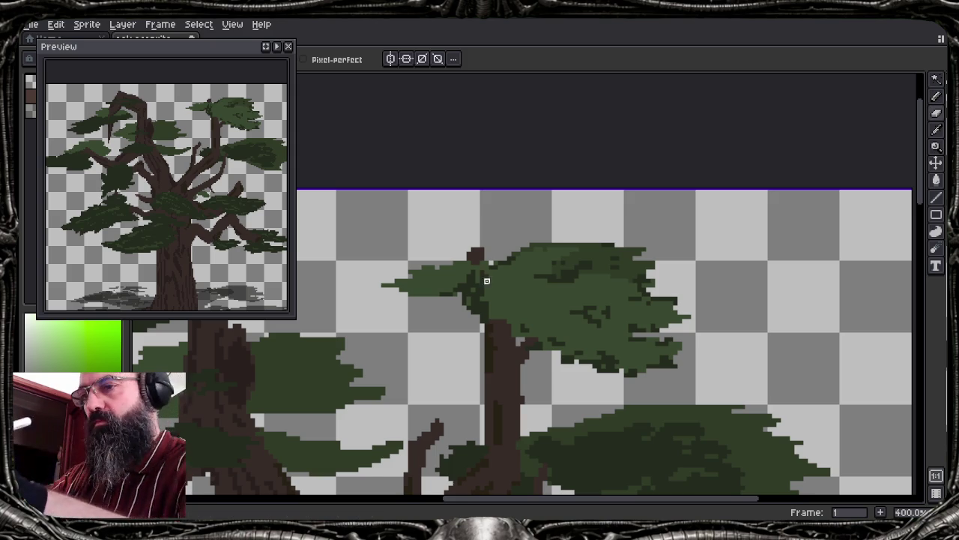
{"action": "left_click_drag", "start_coordinate": [495, 278], "coordinate": [494, 296]}
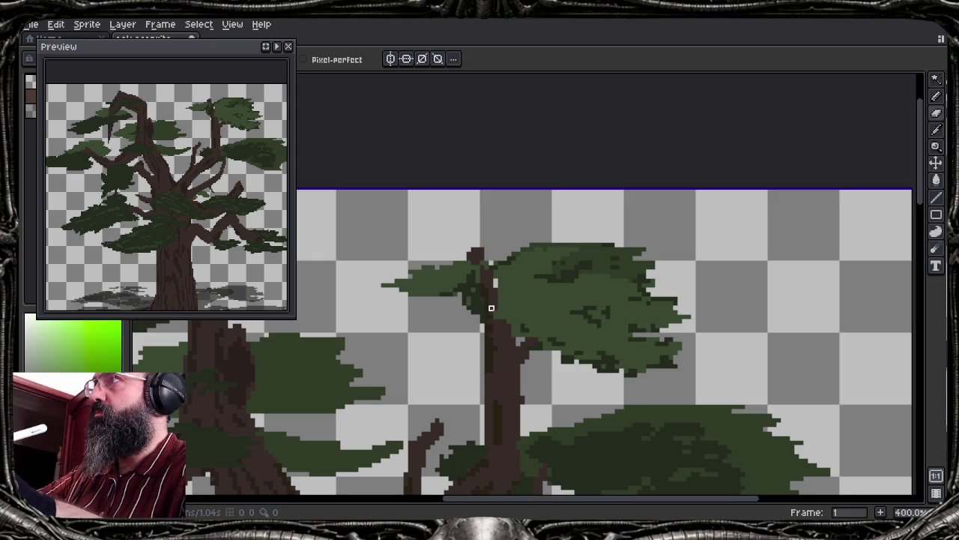
{"action": "left_click", "coordinate": [491, 307], "text": "alt"}
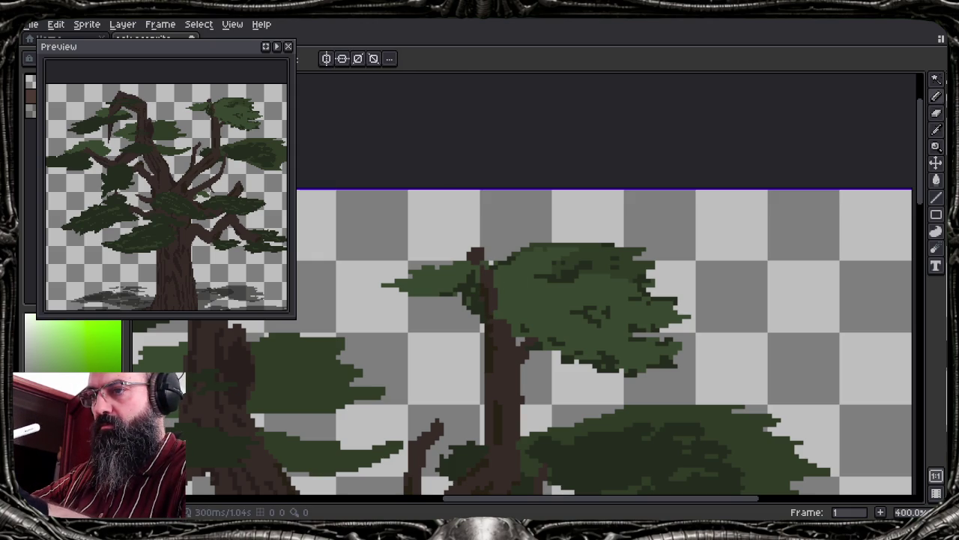
{"action": "left_click", "coordinate": [496, 282], "text": "alt"}
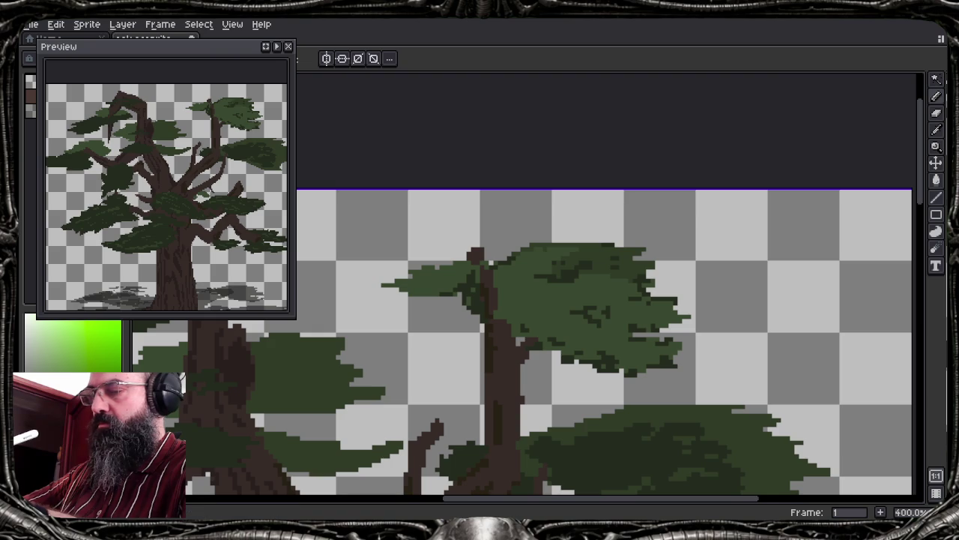
Draw a thin dark branch down-left from the trunk, then pan to the middle branches
{"action": "mouse_move", "coordinate": [484, 352]}
{"action": "left_mouse_down"}
{"action": "mouse_move", "coordinate": [452, 378]}
{"action": "mouse_move", "coordinate": [484, 371]}
{"action": "mouse_move", "coordinate": [483, 358]}
{"action": "left_mouse_up"}
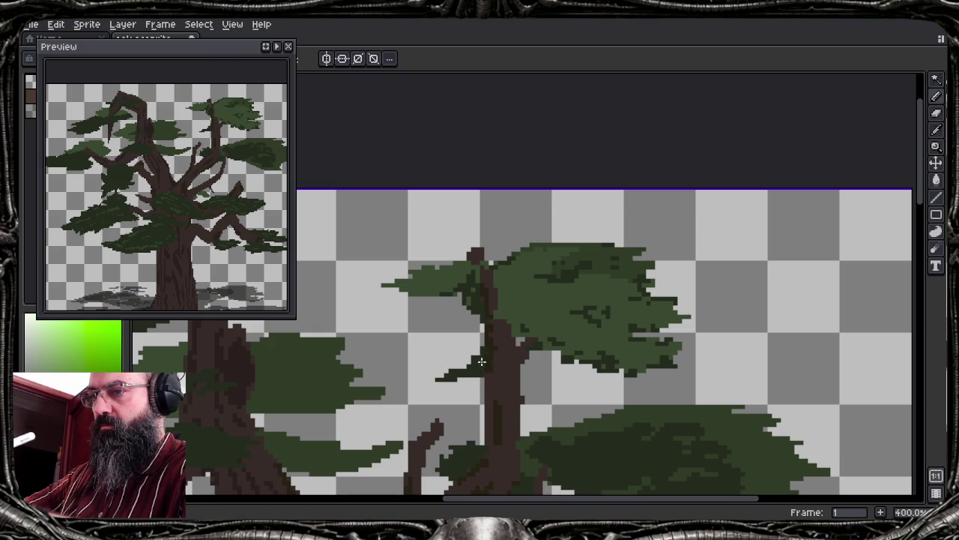
{"action": "left_click", "coordinate": [536, 373]}
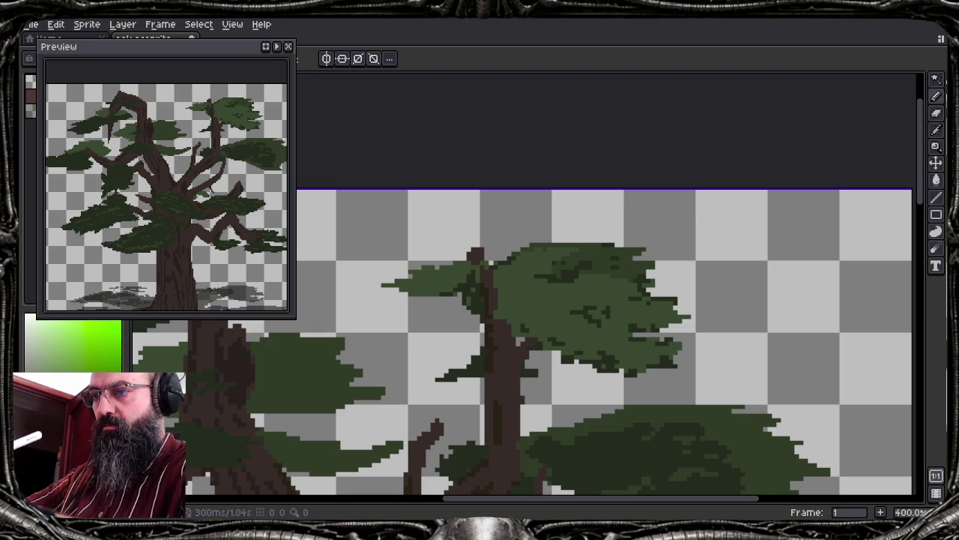
{"action": "key", "text": "alt"}
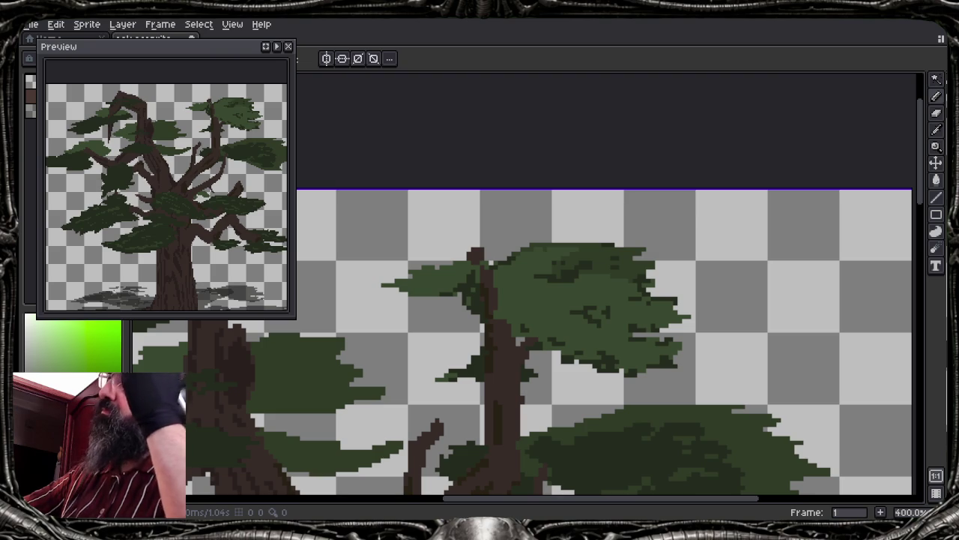
{"action": "mouse_move", "coordinate": [207, 239]}
{"action": "left_mouse_down"}
{"action": "mouse_move", "coordinate": [204, 159]}
{"action": "mouse_move", "coordinate": [697, 404]}
{"action": "left_mouse_up"}
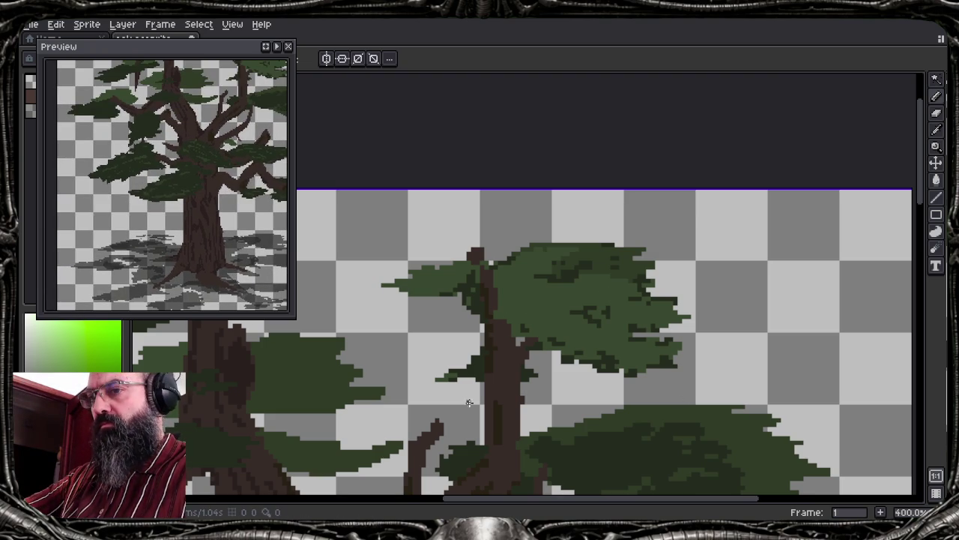
{"action": "left_click_drag", "start_coordinate": [464, 402], "coordinate": [506, 281]}
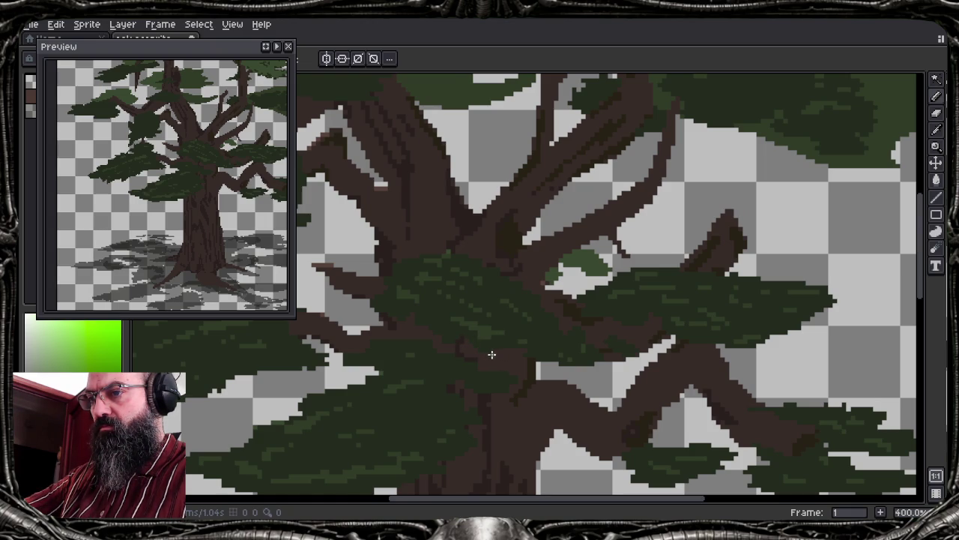
{"action": "key", "text": "alt"}
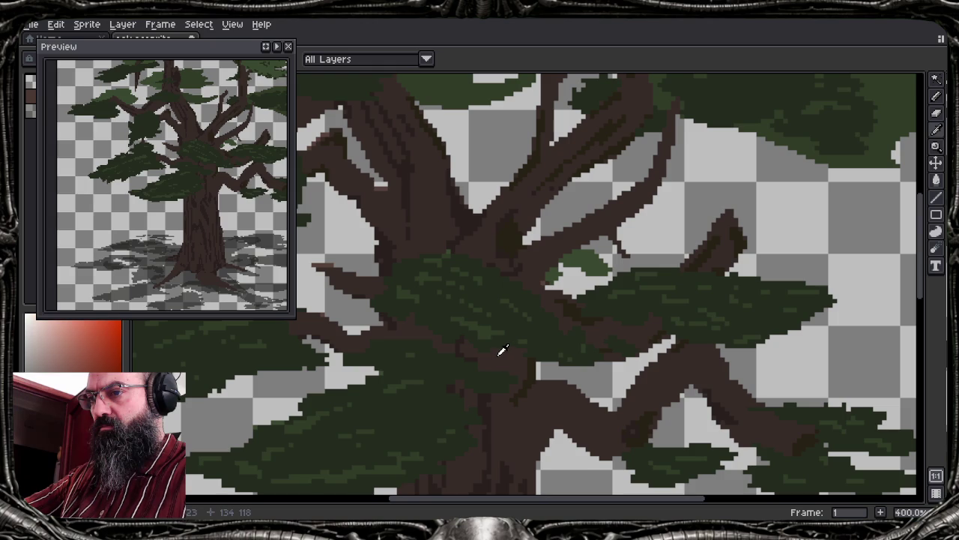
Paint lighter-green diagonal highlight strokes over the foliage clump among the middle branches
{"action": "key", "text": "m"}
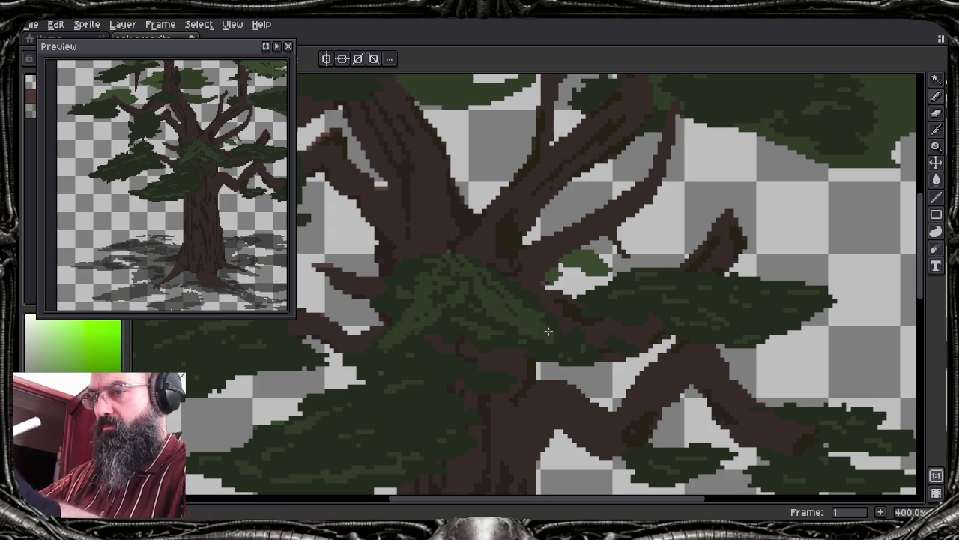
{"action": "key", "text": "b"}
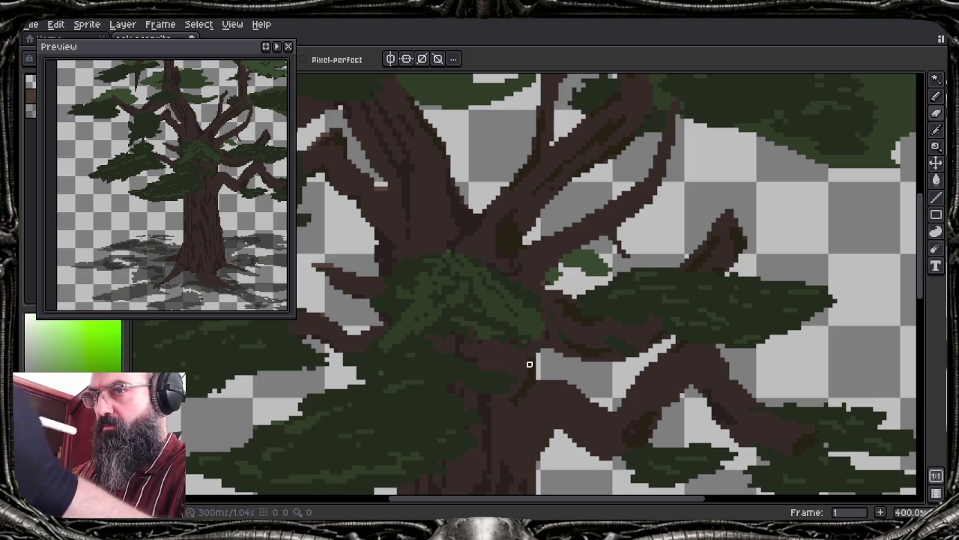
{"action": "scroll", "coordinate": [529, 364], "scroll_direction": "up", "scroll_amount": 3}
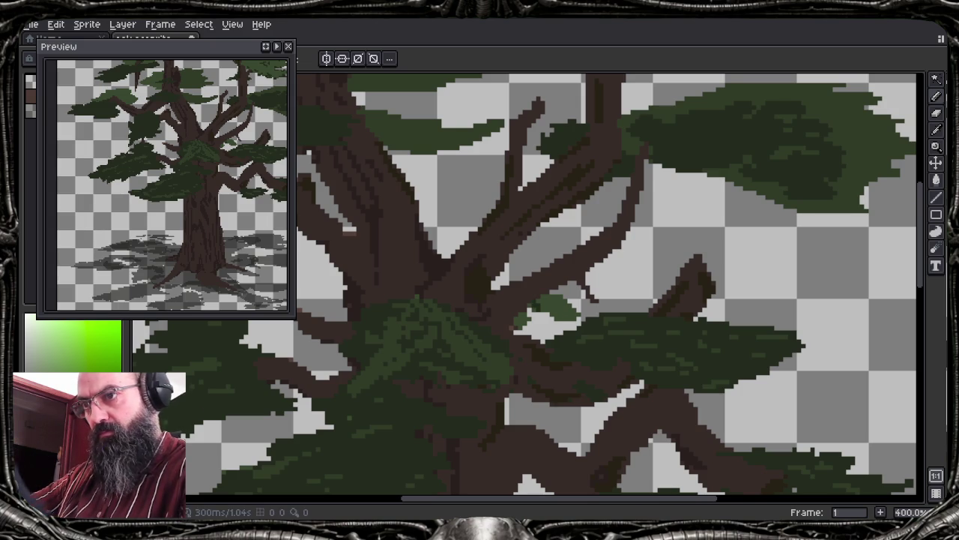
Fill the gaps around the small leaf blob with green pixels
{"action": "scroll", "coordinate": [516, 295], "scroll_direction": "up", "scroll_amount": 3}
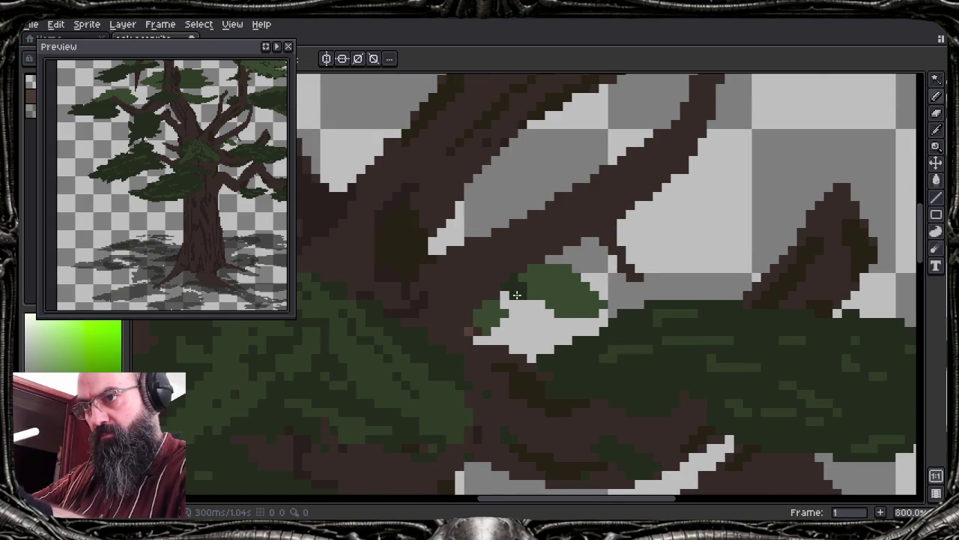
{"action": "left_click_drag", "start_coordinate": [527, 295], "coordinate": [542, 295]}
{"action": "left_click", "coordinate": [559, 314]}
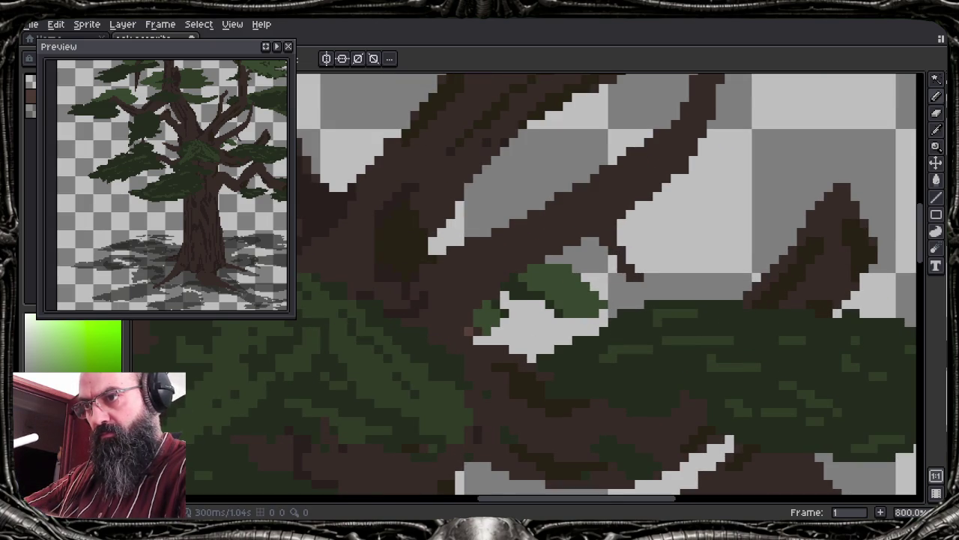
{"action": "key", "text": "m"}
{"action": "key", "text": "g"}
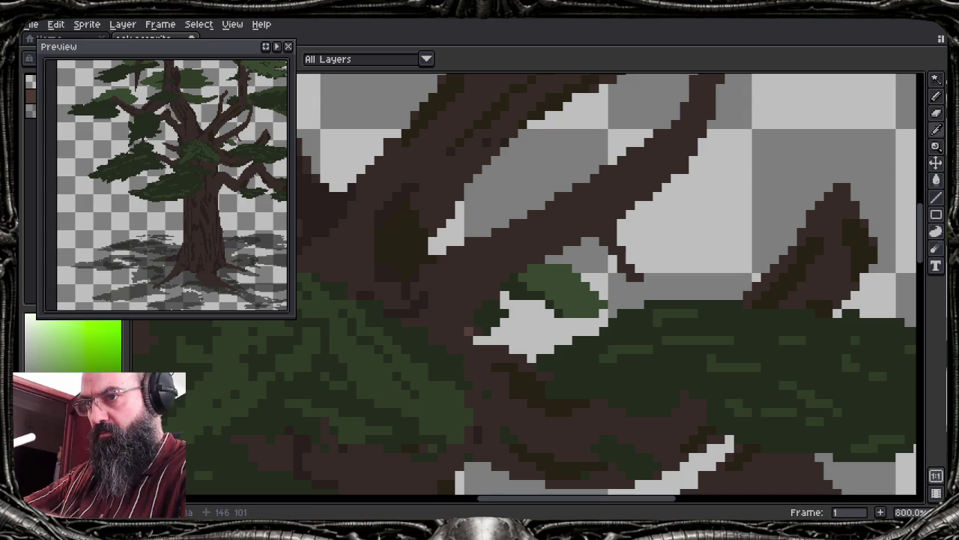
{"action": "key", "text": "b"}
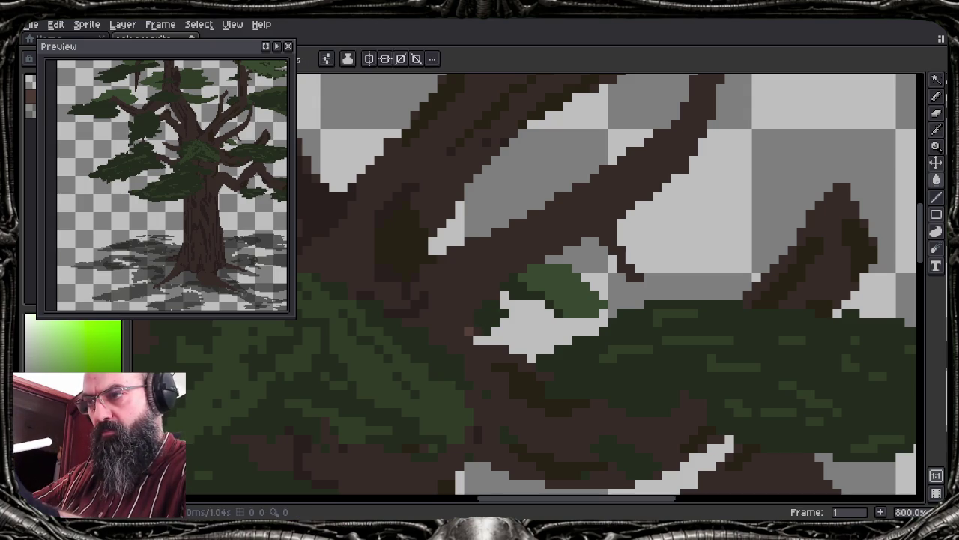
Shade the right leaf clump darker, add a thin green stroke by the upper branch, zoom to 400%
{"action": "left_click_drag", "start_coordinate": [552, 282], "coordinate": [582, 297]}
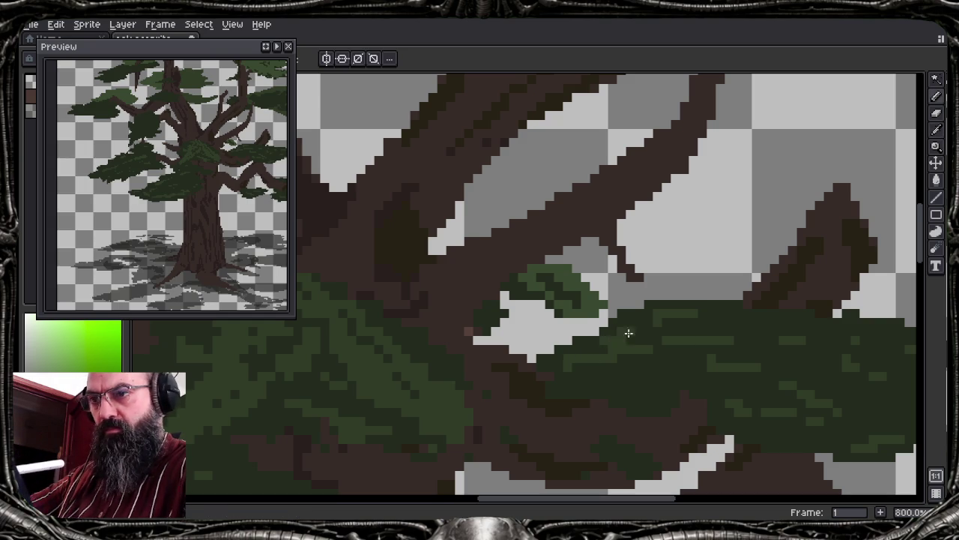
{"action": "left_click_drag", "start_coordinate": [738, 132], "coordinate": [720, 218]}
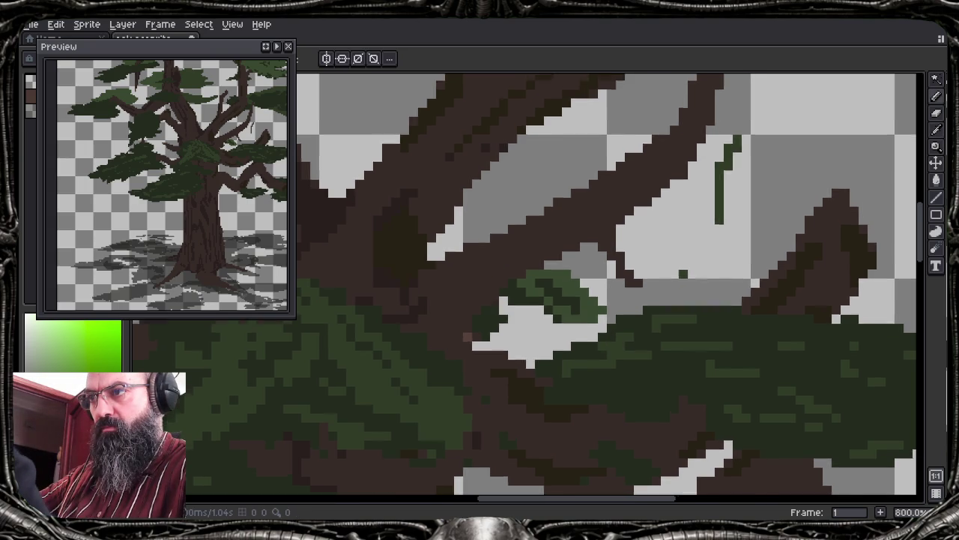
{"action": "scroll", "coordinate": [678, 311], "scroll_direction": "down", "scroll_amount": 1}
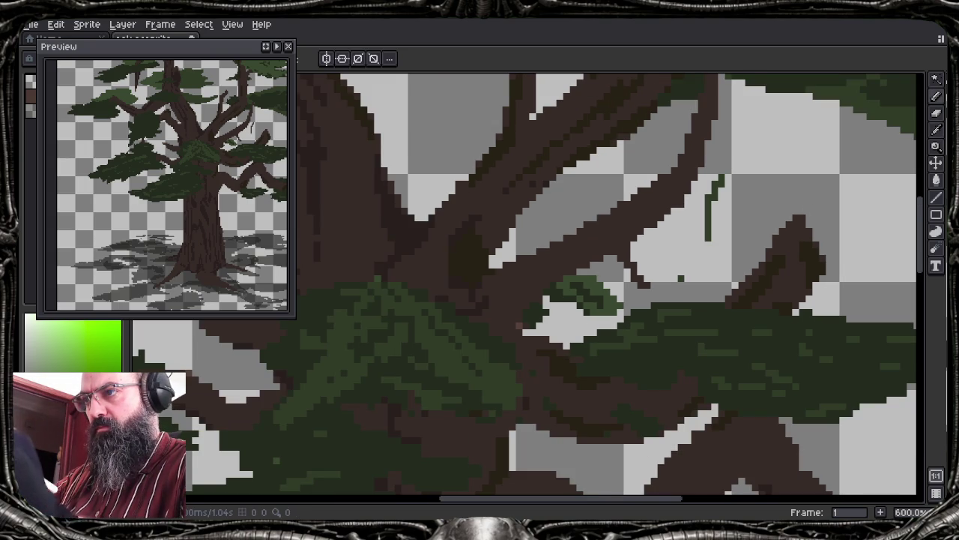
{"action": "scroll", "coordinate": [866, 487], "scroll_direction": "down", "scroll_amount": 1}
{"action": "scroll", "coordinate": [576, 288], "scroll_direction": "down", "scroll_amount": 1}
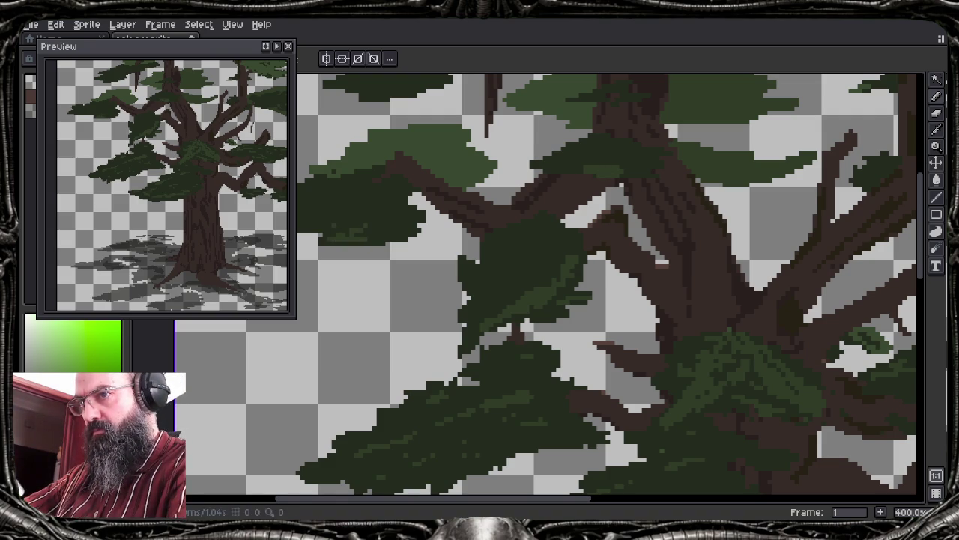
Sample a lighter green and dab highlights onto the left leaf clump
{"action": "key", "text": "minus"}
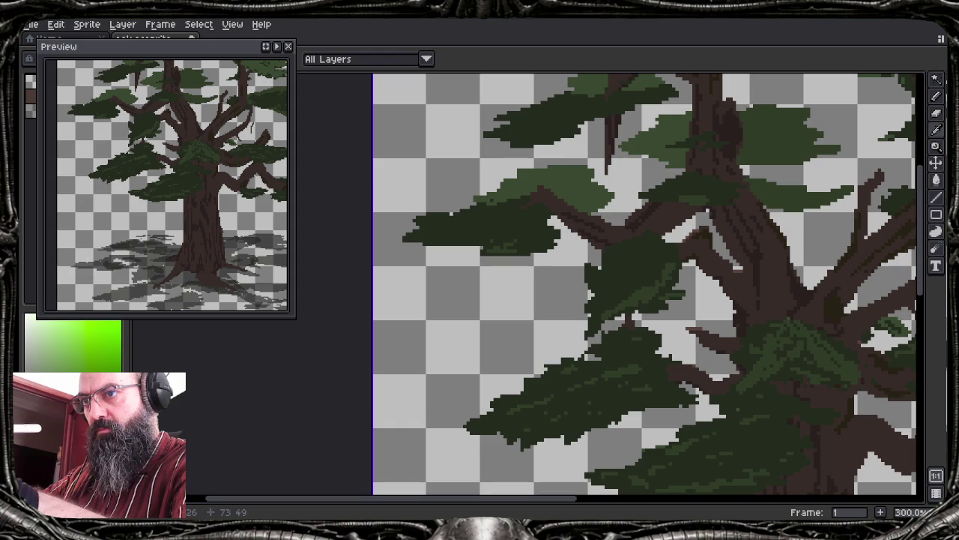
{"action": "key", "text": "m"}
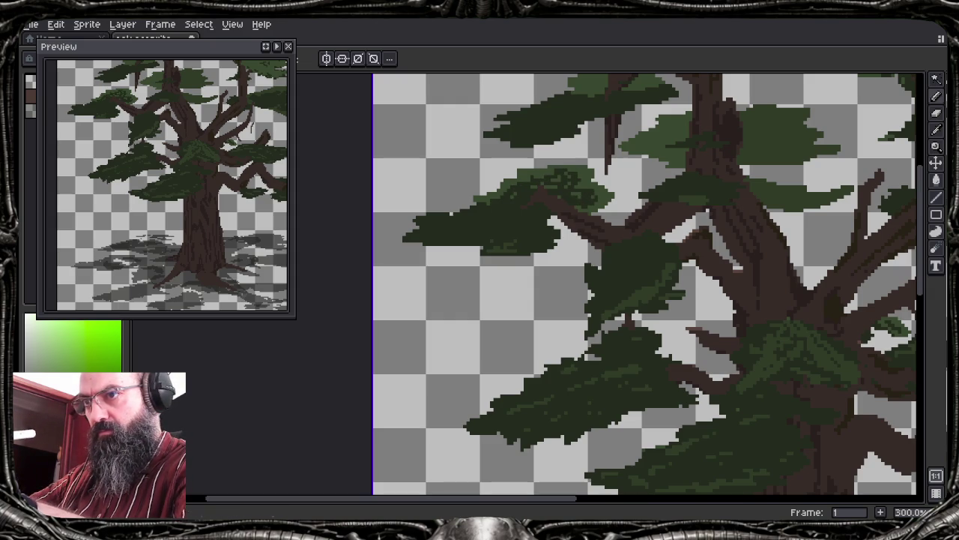
{"action": "key", "text": "alt"}
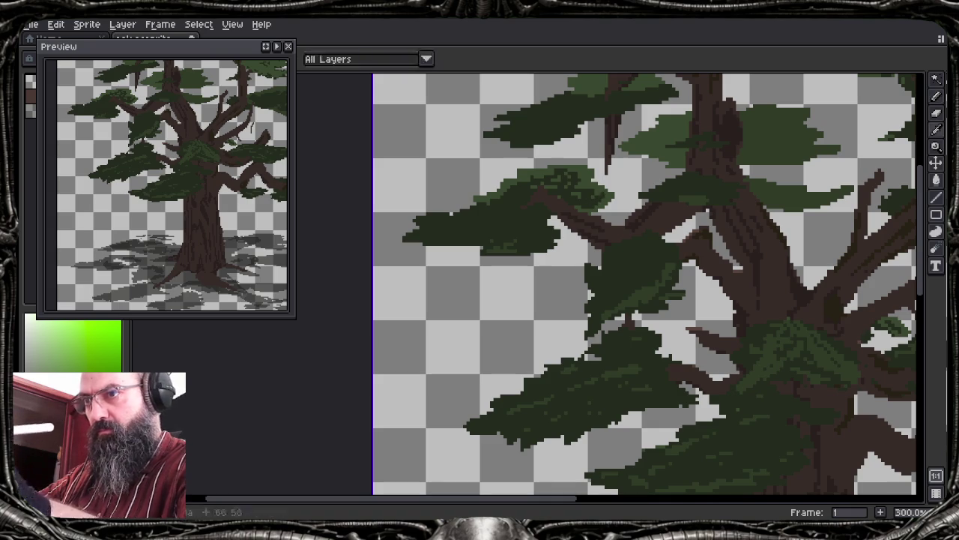
{"action": "left_click", "coordinate": [525, 234]}
{"action": "left_click_drag", "start_coordinate": [517, 237], "coordinate": [427, 235]}
{"action": "left_click", "coordinate": [536, 239]}
{"action": "key", "text": "alt"}
{"action": "left_click", "coordinate": [505, 237]}
Undo the last highlight dab, resample leaf greens, and pan to the upper tree
{"action": "key", "text": "ctrl+z"}
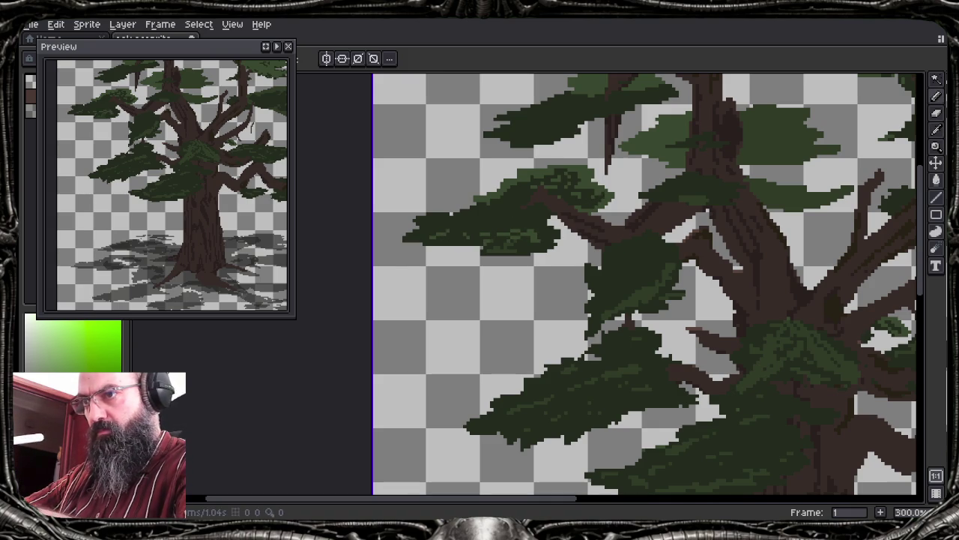
{"action": "key", "text": "alt"}
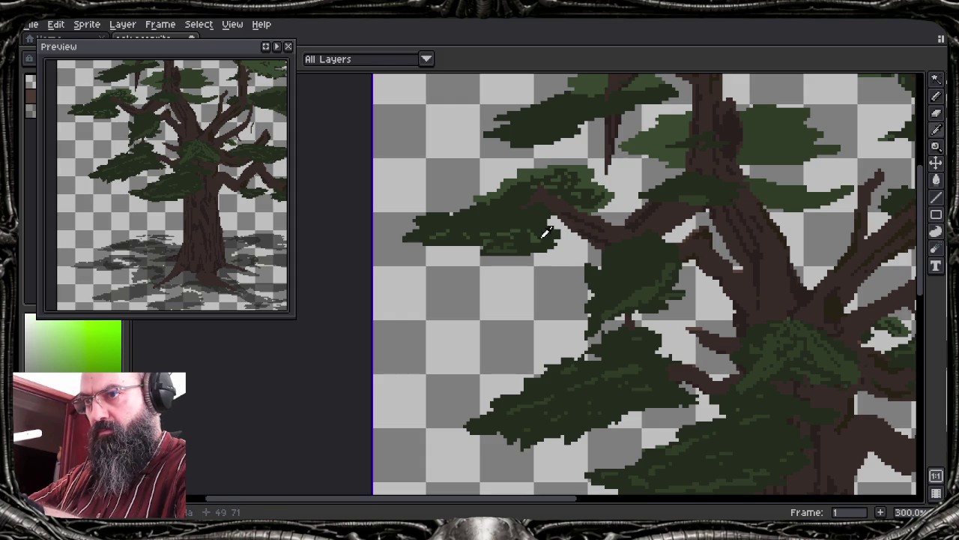
{"action": "left_click", "coordinate": [545, 232], "text": "alt"}
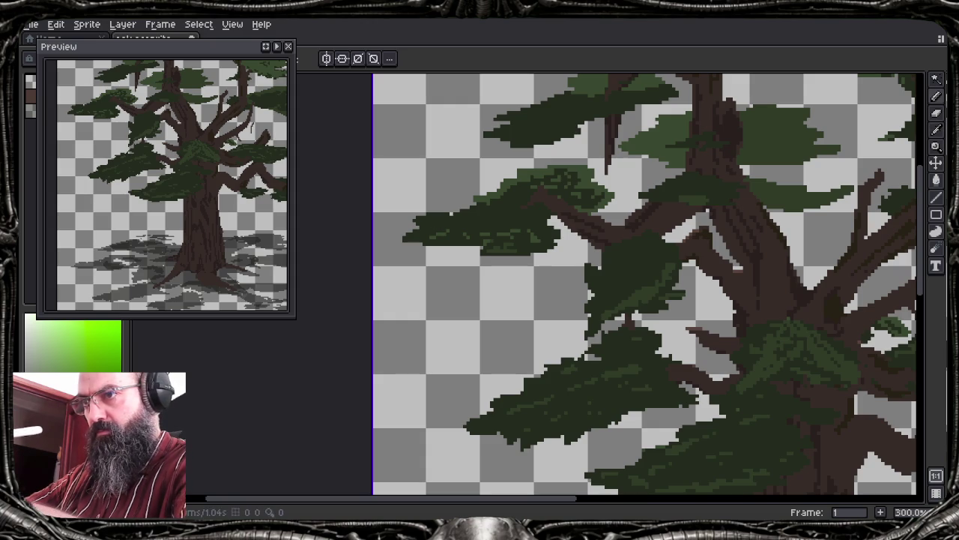
{"action": "key", "text": "alt"}
{"action": "key", "text": "alt"}
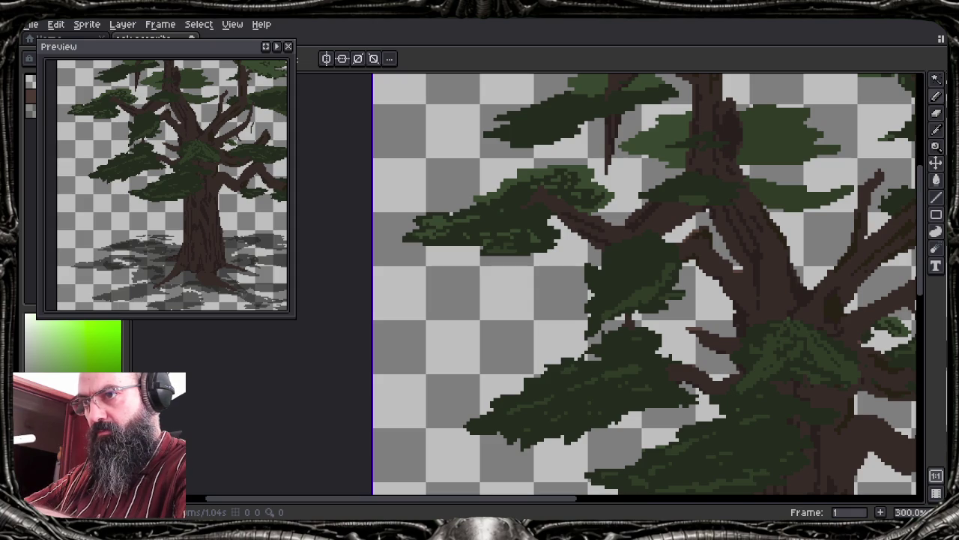
{"action": "key", "text": "alt"}
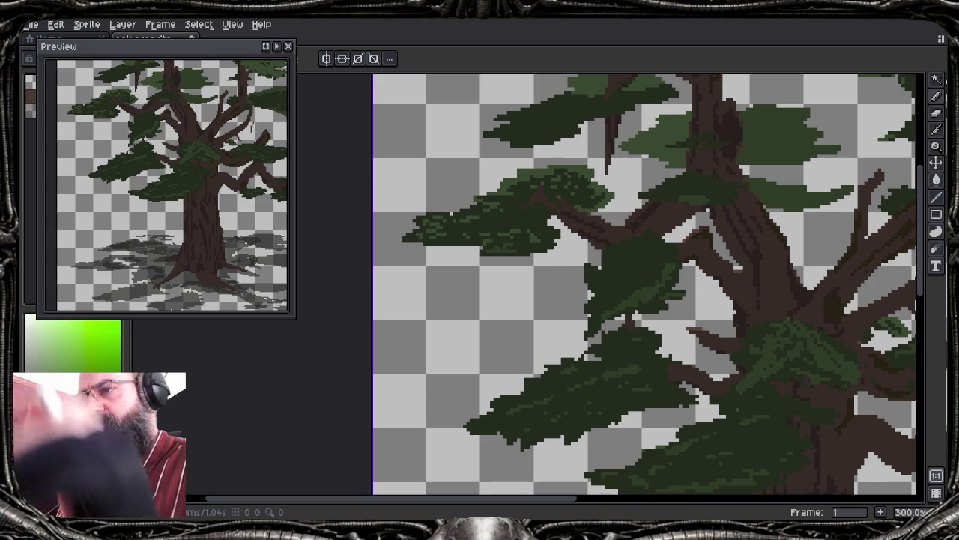
{"action": "left_click_drag", "start_coordinate": [599, 218], "coordinate": [495, 299]}
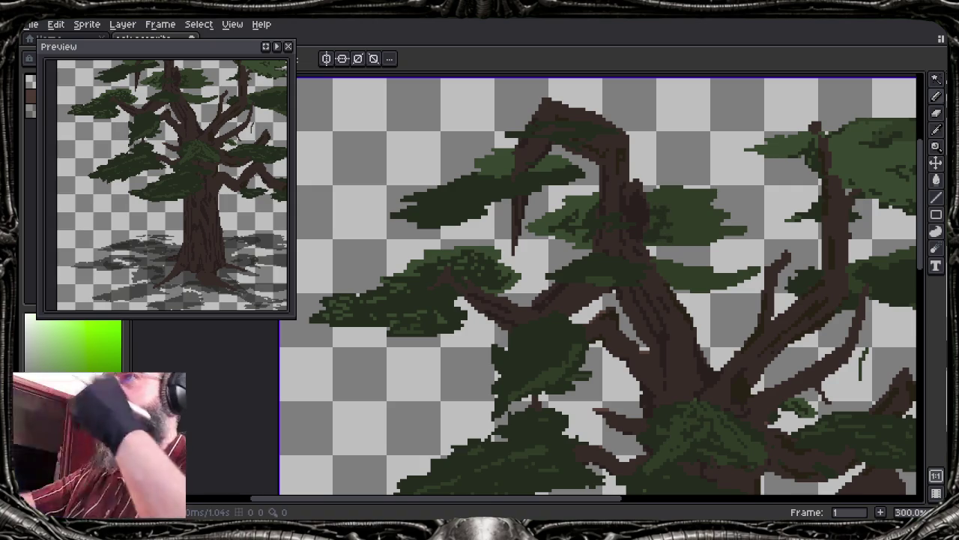
With the preview hidden, repaint the upper foliage clumps using a 3px pencil brush
{"action": "key", "text": "b"}
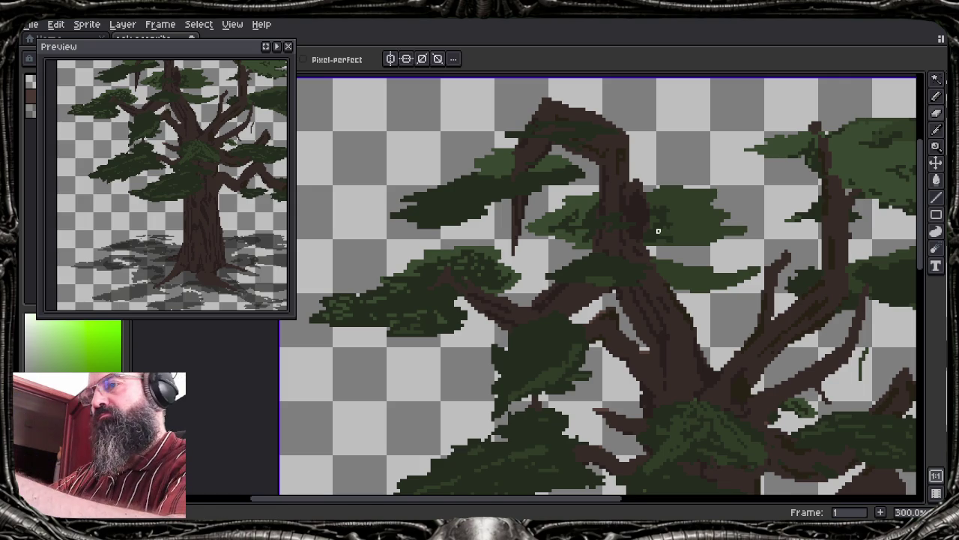
{"action": "key", "text": "F7"}
{"action": "left_click", "coordinate": [165, 59]}
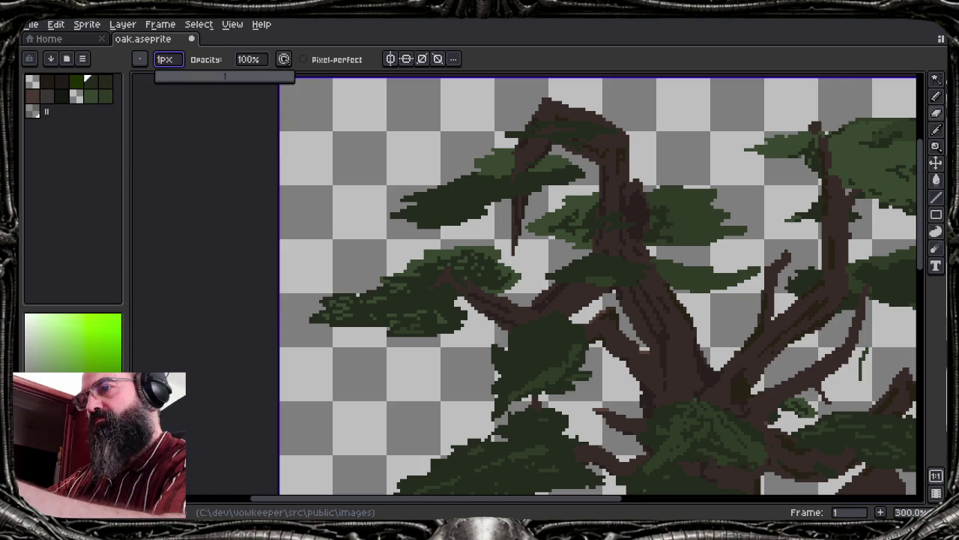
{"action": "type", "text": "3"}
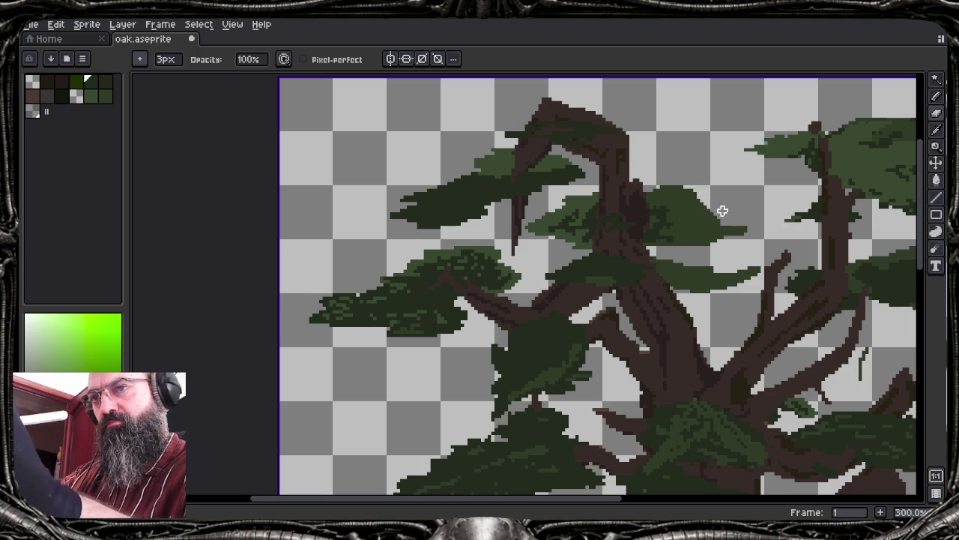
{"action": "left_click_drag", "start_coordinate": [718, 227], "coordinate": [689, 204]}
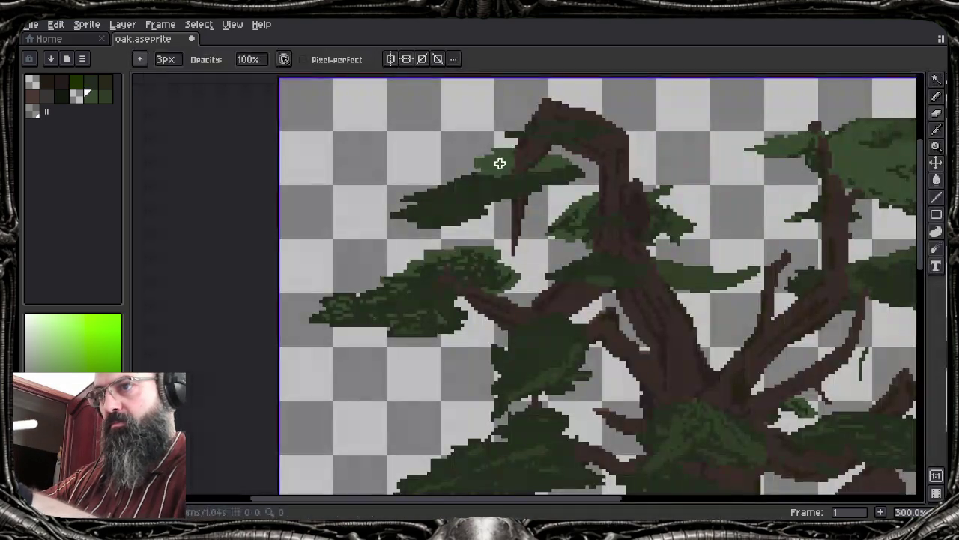
Zoom in on the upper-left leaf clump and erase its upper-left edge
{"action": "key", "text": "e"}
{"action": "key", "text": "b"}
{"action": "scroll", "coordinate": [460, 194], "scroll_direction": "up", "scroll_amount": 3}
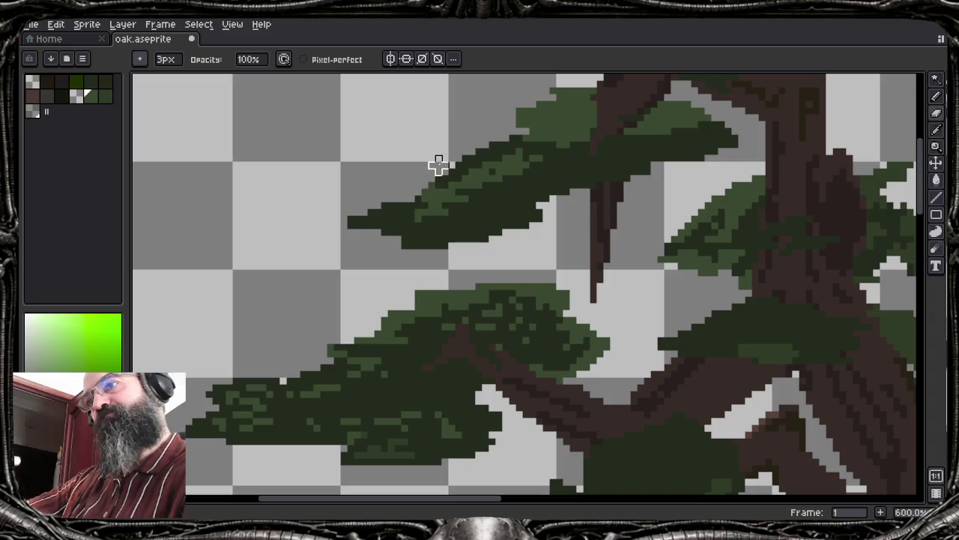
{"action": "mouse_move", "coordinate": [435, 192]}
{"action": "left_mouse_down"}
{"action": "mouse_move", "coordinate": [385, 238]}
{"action": "mouse_move", "coordinate": [417, 217]}
{"action": "left_mouse_up"}
Reopen the Preview window, zoomed in and centred on the tree
{"action": "key", "text": "F7"}
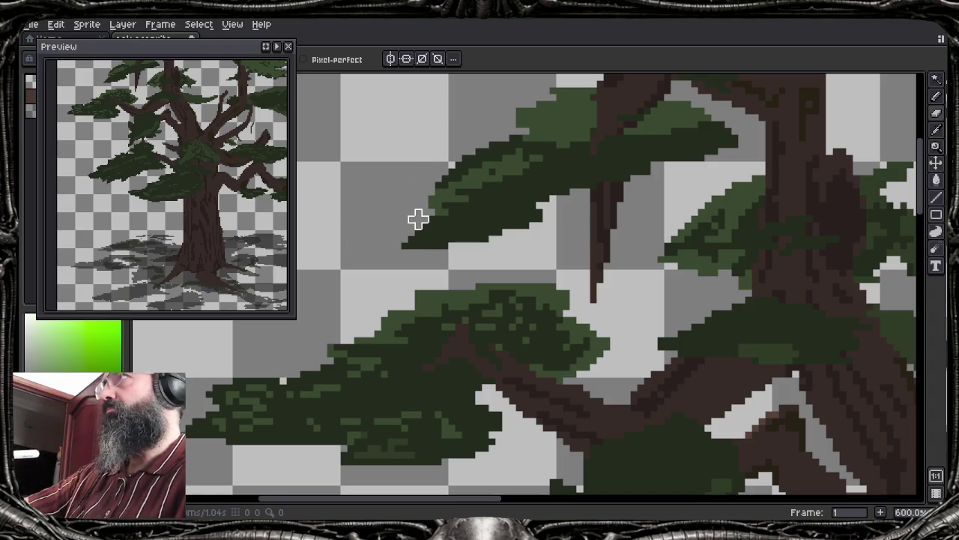
{"action": "left_click_drag", "start_coordinate": [149, 156], "coordinate": [148, 163]}
{"action": "scroll", "coordinate": [147, 163], "scroll_direction": "up", "scroll_amount": 2}
{"action": "mouse_move", "coordinate": [162, 217]}
{"action": "left_mouse_down"}
{"action": "mouse_move", "coordinate": [168, 231]}
{"action": "mouse_move", "coordinate": [115, 232]}
{"action": "left_mouse_up"}
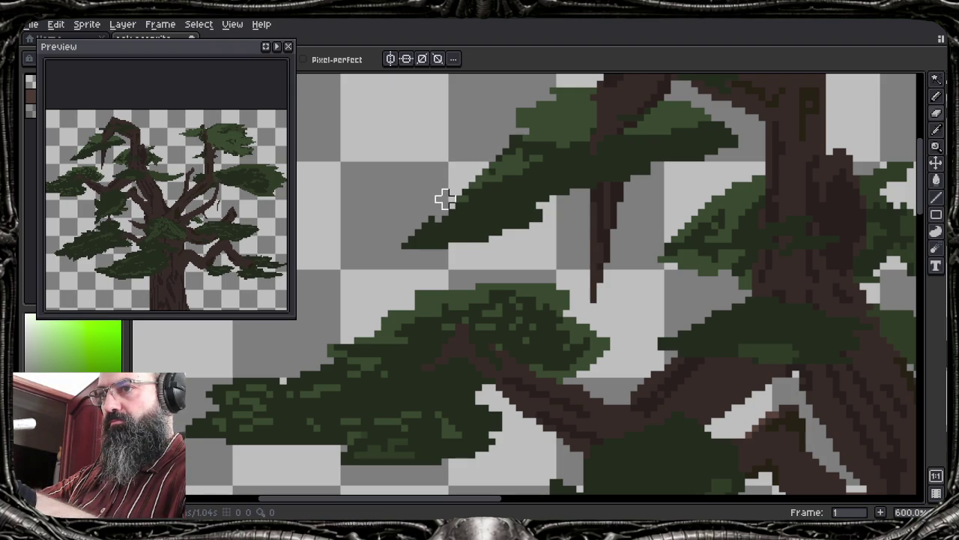
Erase a notch and a stray fragment from the upper-left clump, and trim the lower clump's left tip
{"action": "mouse_move", "coordinate": [445, 198]}
{"action": "left_mouse_down"}
{"action": "mouse_move", "coordinate": [458, 220]}
{"action": "mouse_move", "coordinate": [497, 201]}
{"action": "mouse_move", "coordinate": [454, 225]}
{"action": "mouse_move", "coordinate": [491, 219]}
{"action": "mouse_move", "coordinate": [505, 199]}
{"action": "left_mouse_up"}
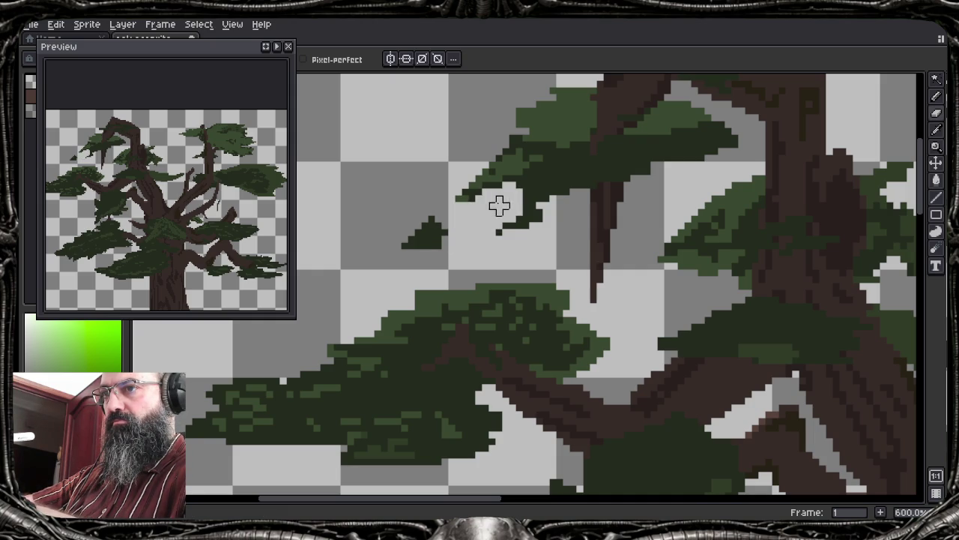
{"action": "left_click_drag", "start_coordinate": [438, 245], "coordinate": [415, 232]}
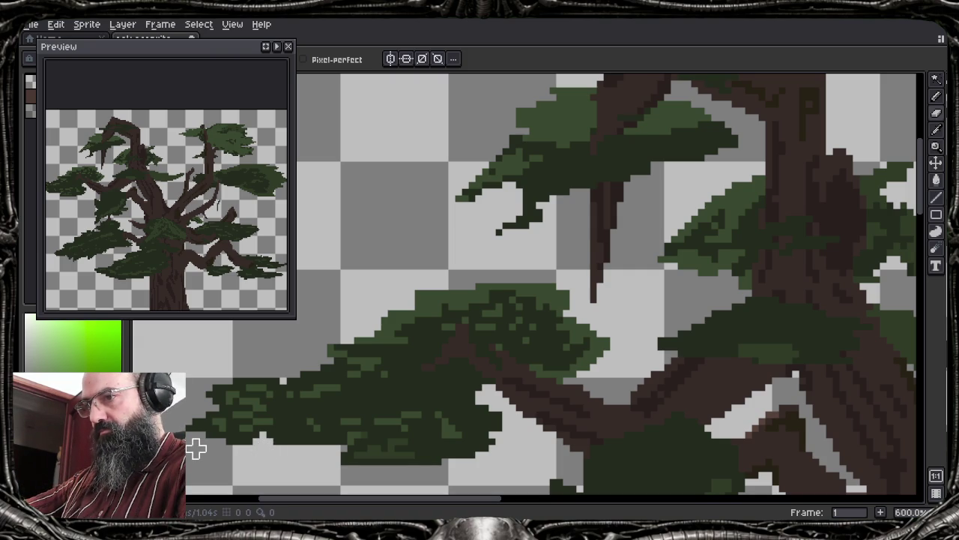
{"action": "left_click_drag", "start_coordinate": [196, 448], "coordinate": [229, 401]}
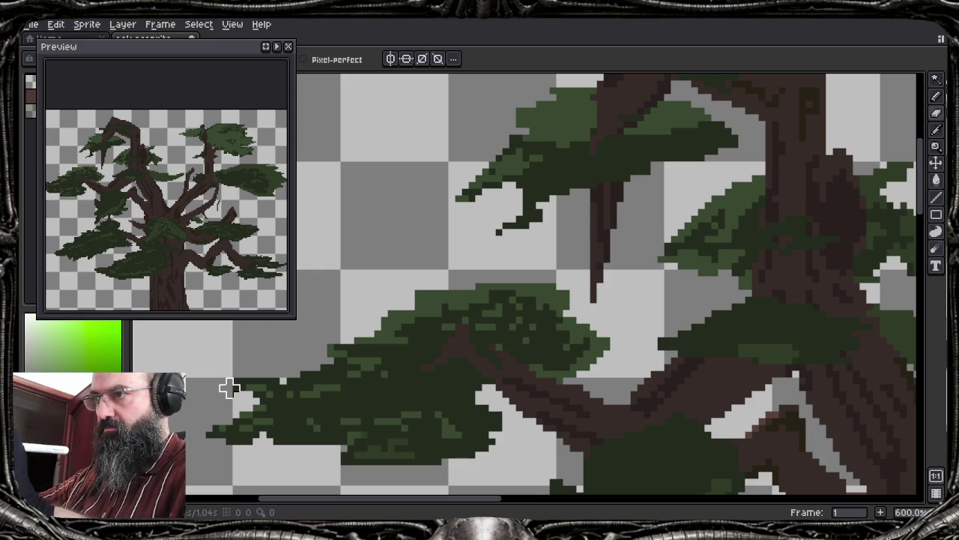
{"action": "scroll", "coordinate": [136, 210], "scroll_direction": "up", "scroll_amount": 1}
{"action": "scroll", "coordinate": [136, 209], "scroll_direction": "up", "scroll_amount": 1}
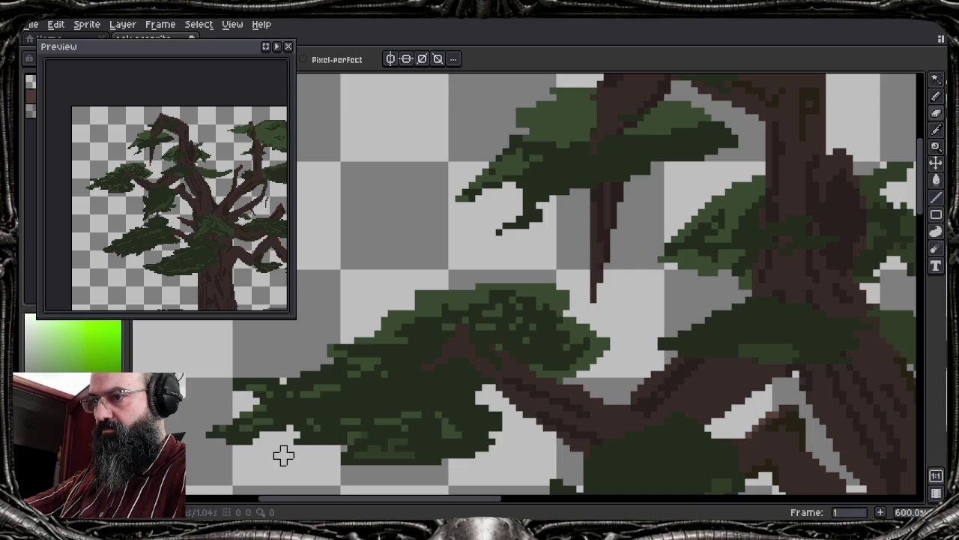
Erase gaps along the lower foliage clump's edge and tip
{"action": "left_click_drag", "start_coordinate": [284, 455], "coordinate": [358, 401]}
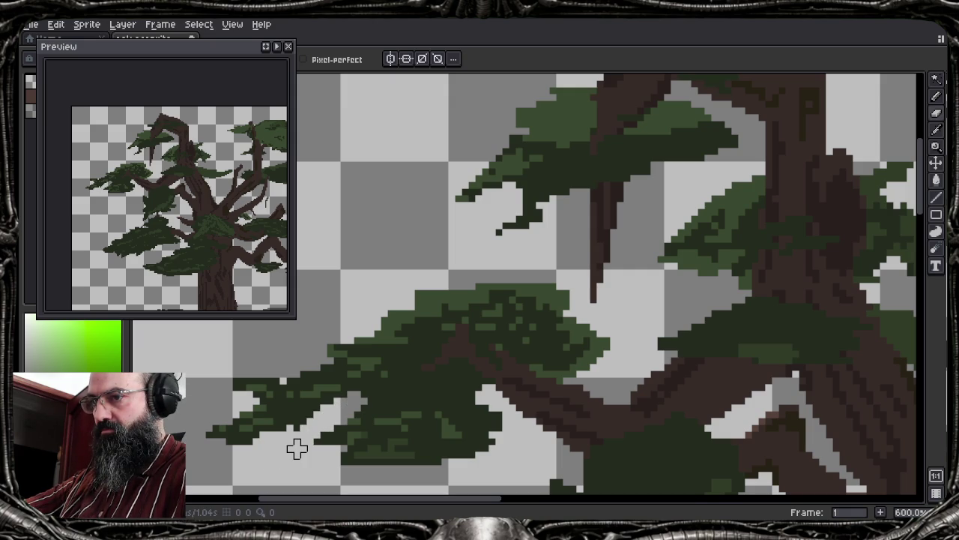
{"action": "mouse_move", "coordinate": [354, 411]}
{"action": "left_mouse_down"}
{"action": "mouse_move", "coordinate": [391, 395]}
{"action": "mouse_move", "coordinate": [326, 404]}
{"action": "mouse_move", "coordinate": [386, 398]}
{"action": "left_mouse_up"}
{"action": "key", "text": "b"}
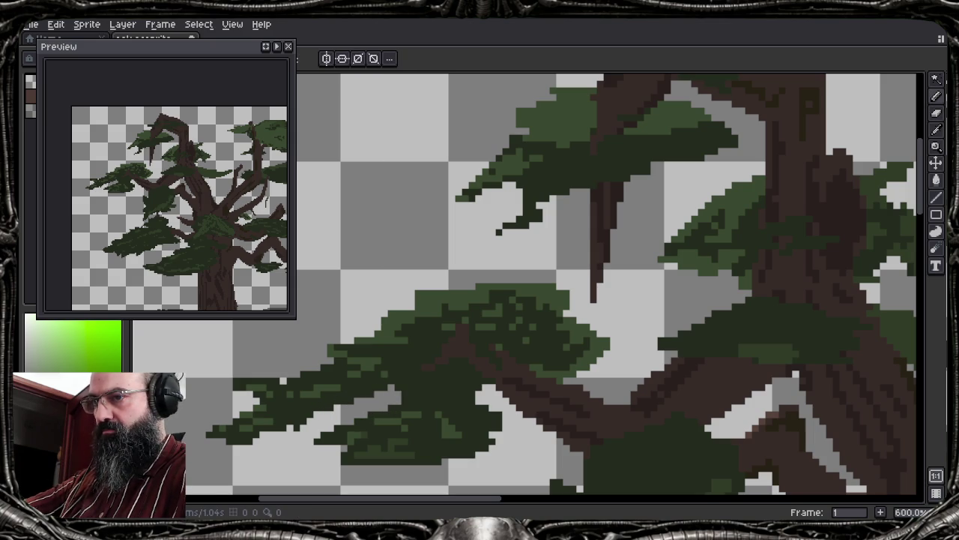
{"action": "key", "text": "b"}
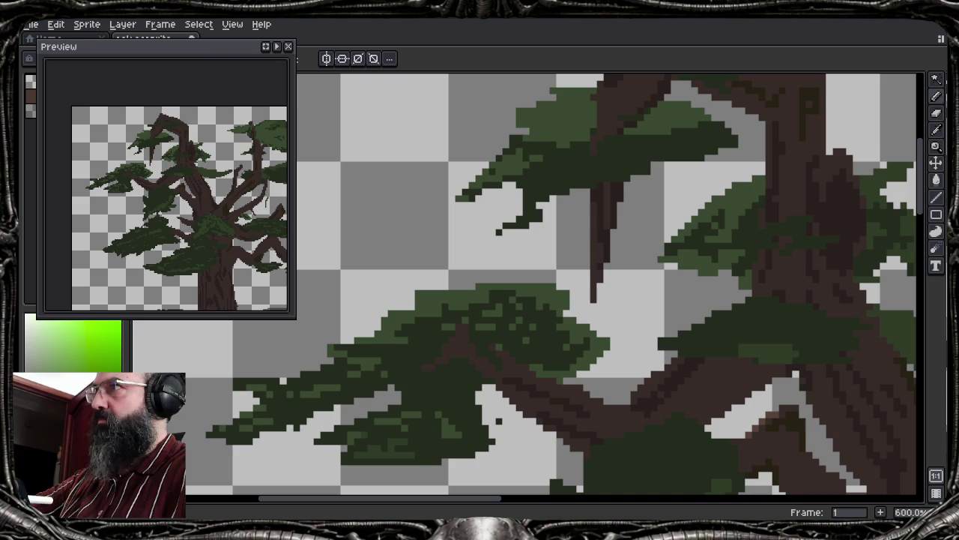
{"action": "mouse_move", "coordinate": [499, 435]}
{"action": "left_mouse_down"}
{"action": "mouse_move", "coordinate": [460, 439]}
{"action": "mouse_move", "coordinate": [452, 463]}
{"action": "mouse_move", "coordinate": [371, 468]}
{"action": "mouse_move", "coordinate": [350, 454]}
{"action": "mouse_move", "coordinate": [405, 435]}
{"action": "mouse_move", "coordinate": [385, 455]}
{"action": "left_mouse_up"}
Sample a lighter green and dab highlight pixels under the lower foliage
{"action": "key", "text": "b"}
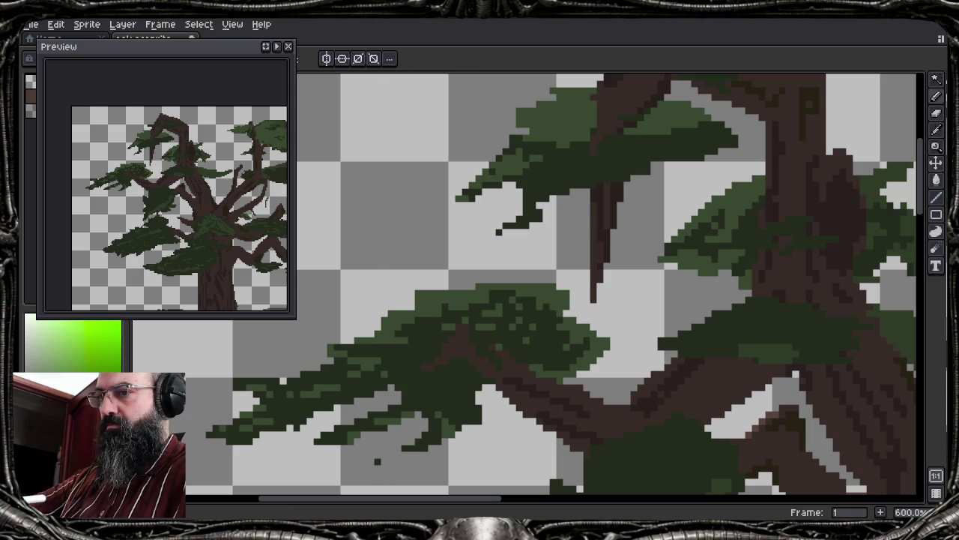
{"action": "left_click", "coordinate": [377, 461], "text": "alt"}
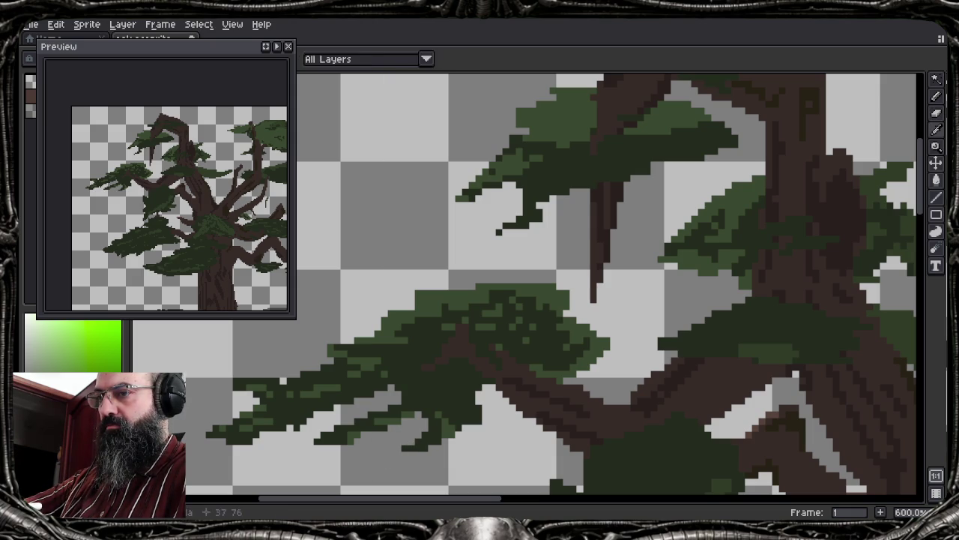
{"action": "left_click", "coordinate": [427, 446]}
{"action": "left_click", "coordinate": [411, 449]}
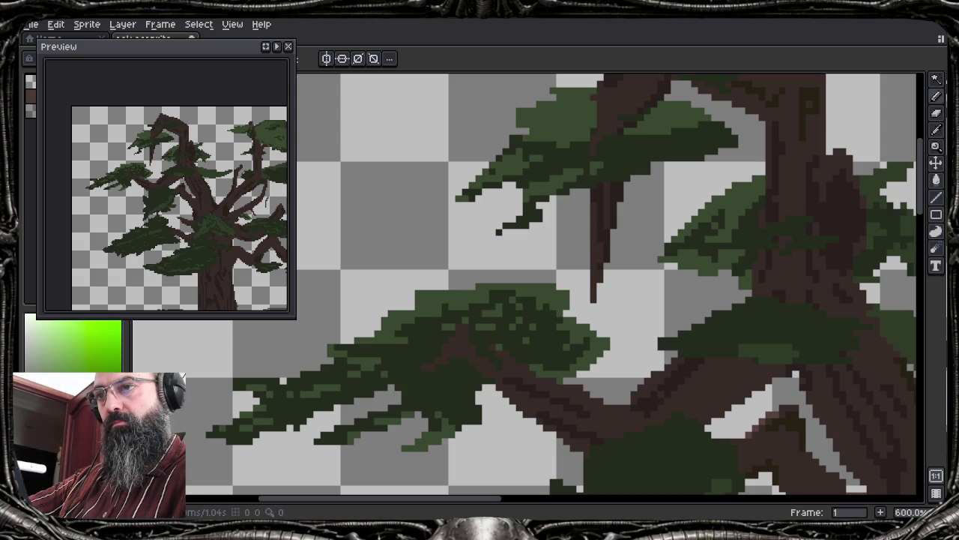
Drag dark-green leaf drips off the upper-left clump and brown pixels along its hanging branch
{"action": "key", "text": "alt"}
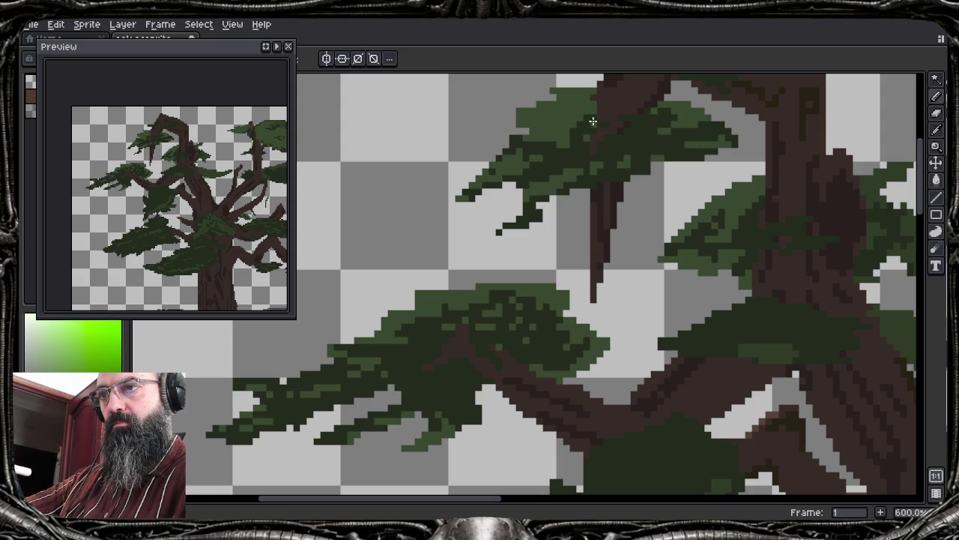
{"action": "key", "text": "b"}
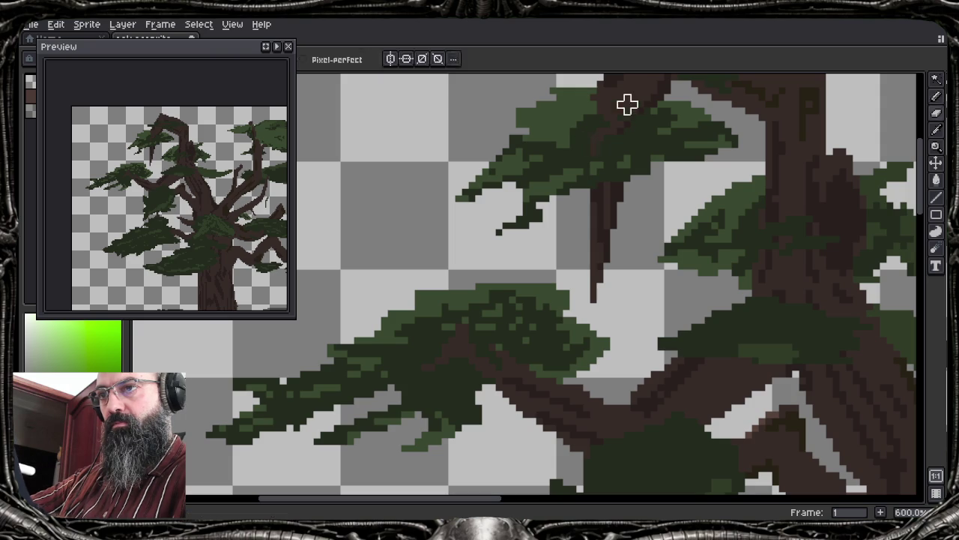
{"action": "key", "text": "e"}
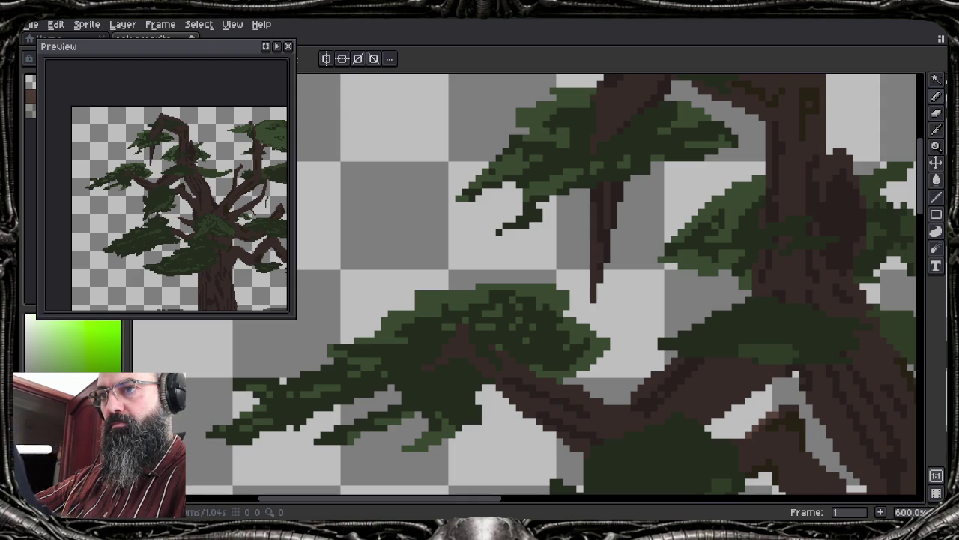
{"action": "left_click_drag", "start_coordinate": [589, 192], "coordinate": [556, 225]}
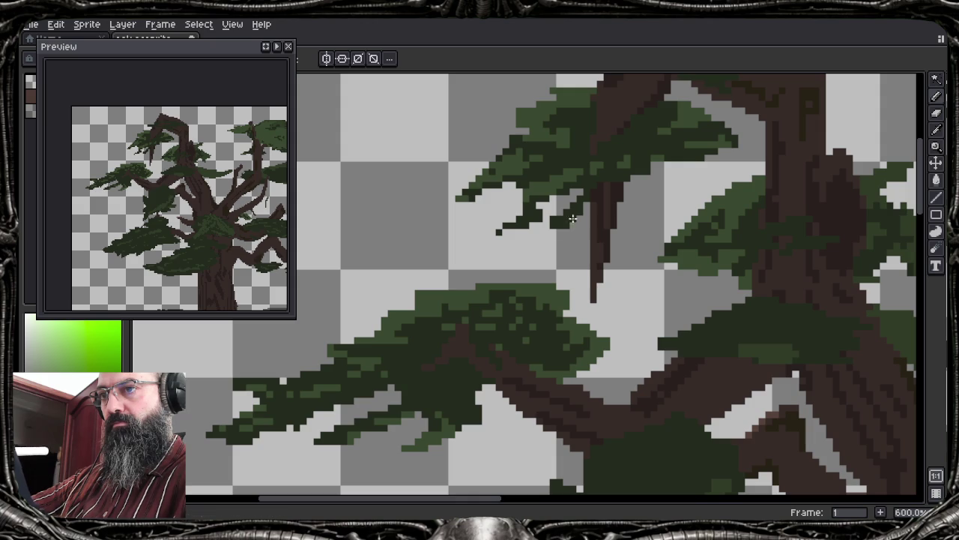
{"action": "mouse_move", "coordinate": [627, 203]}
{"action": "left_mouse_down"}
{"action": "mouse_move", "coordinate": [617, 223]}
{"action": "mouse_move", "coordinate": [624, 238]}
{"action": "mouse_move", "coordinate": [631, 216]}
{"action": "left_mouse_up"}
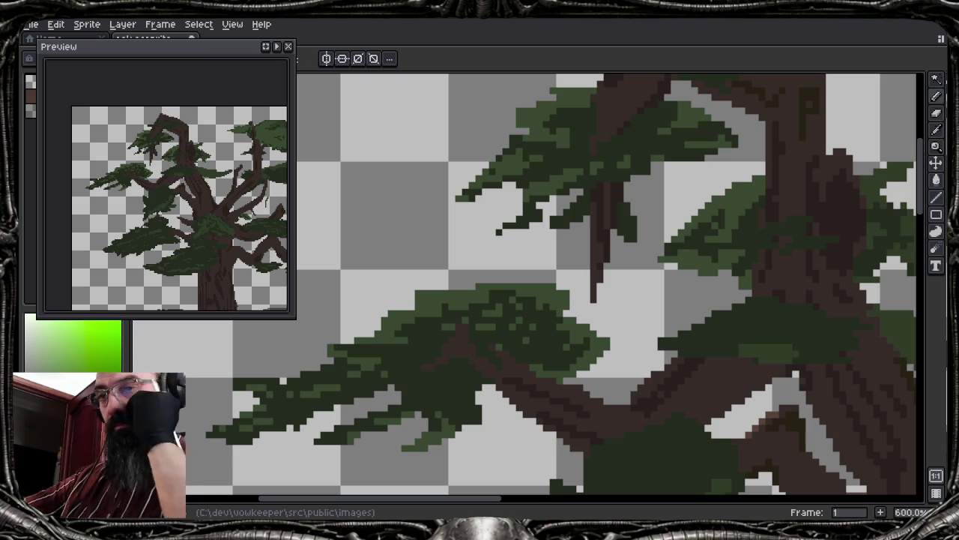
{"action": "scroll", "coordinate": [555, 284], "scroll_direction": "down", "scroll_amount": 1}
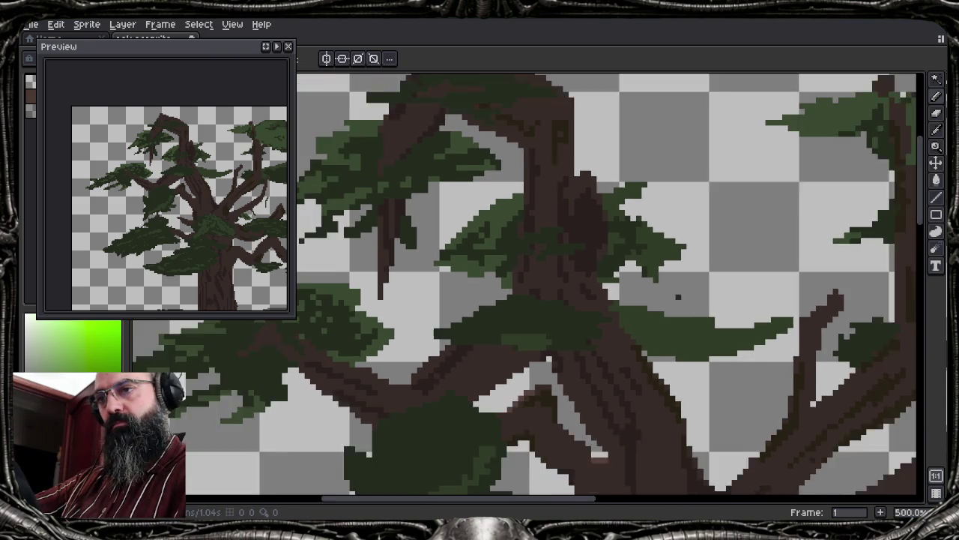
{"action": "scroll", "coordinate": [678, 296], "scroll_direction": "down", "scroll_amount": 1}
{"action": "scroll", "coordinate": [678, 296], "scroll_direction": "up", "scroll_amount": 3}
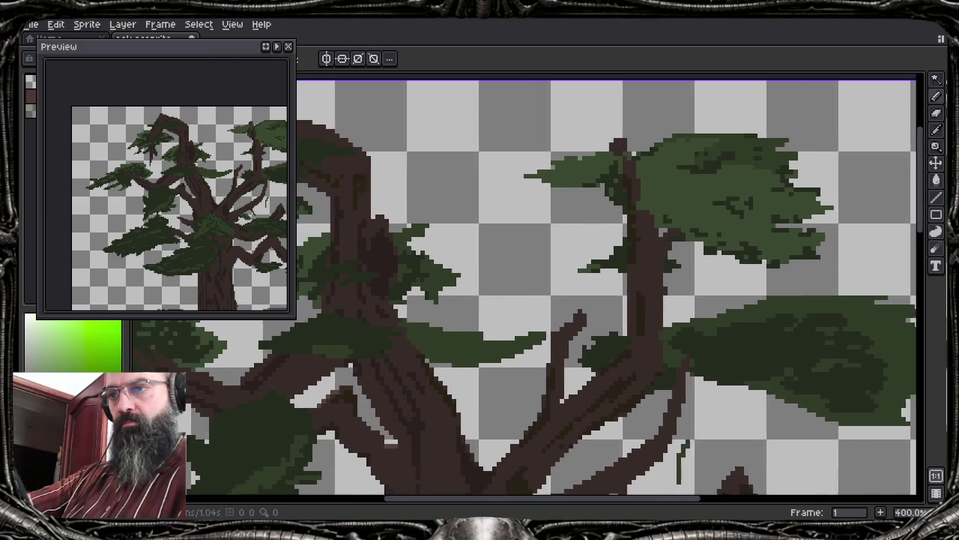
{"action": "scroll", "coordinate": [892, 255], "scroll_direction": "down", "scroll_amount": 2}
{"action": "scroll", "coordinate": [899, 251], "scroll_direction": "up", "scroll_amount": 1}
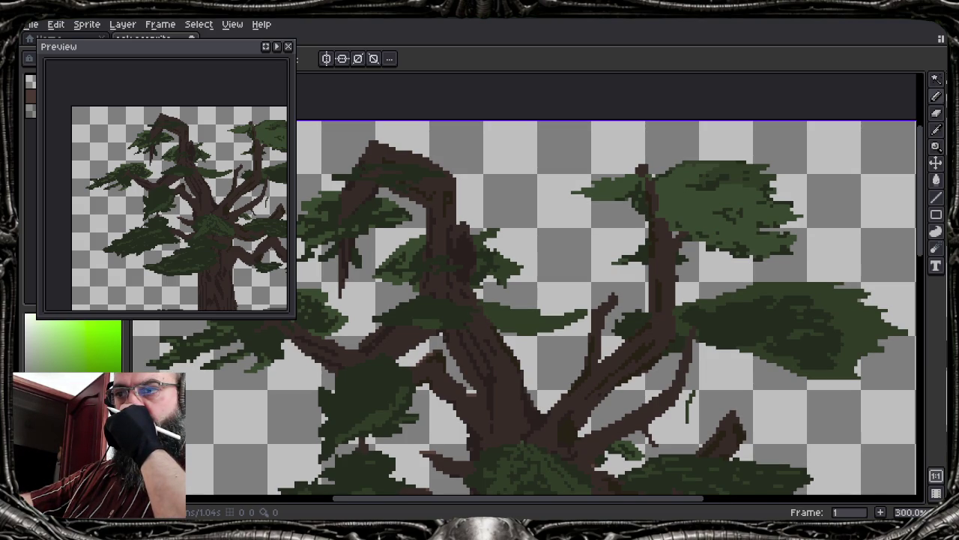
{"action": "scroll", "coordinate": [631, 190], "scroll_direction": "up", "scroll_amount": 4}
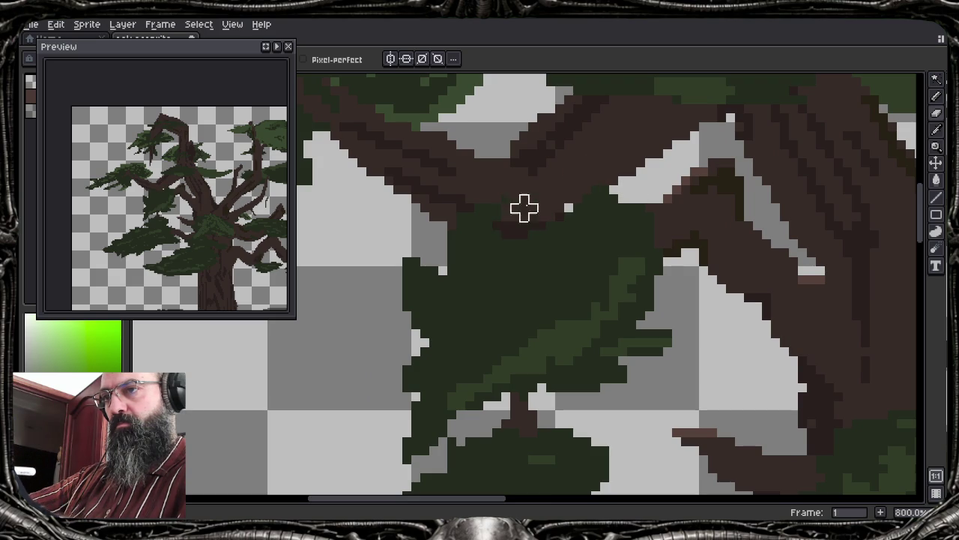
Thicken the brown branch's underside with two brown pencil strokes
{"action": "left_click_drag", "start_coordinate": [468, 239], "coordinate": [521, 239]}
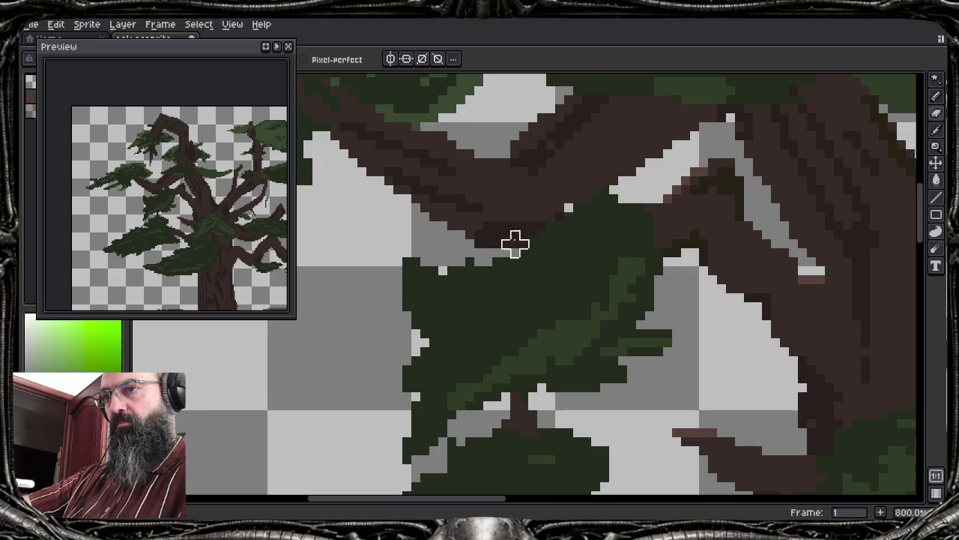
{"action": "left_click_drag", "start_coordinate": [563, 210], "coordinate": [606, 199]}
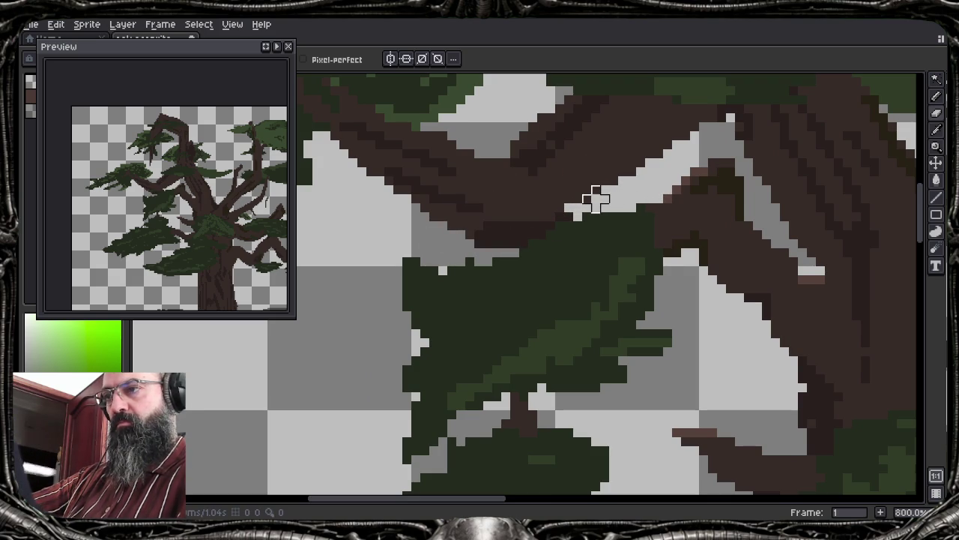
{"action": "scroll", "coordinate": [690, 293], "scroll_direction": "down", "scroll_amount": 1}
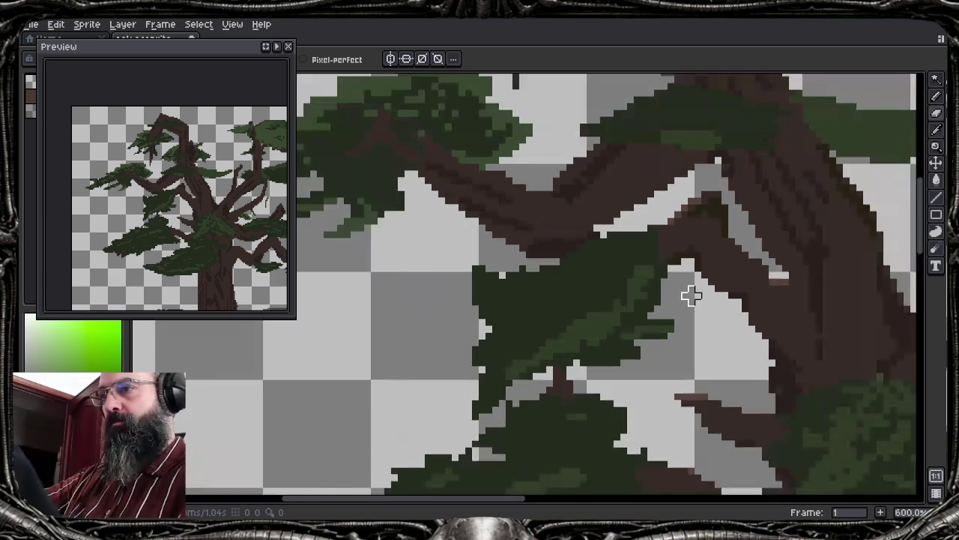
{"action": "scroll", "coordinate": [693, 296], "scroll_direction": "down", "scroll_amount": 2}
{"action": "scroll", "coordinate": [694, 296], "scroll_direction": "down", "scroll_amount": 1}
{"action": "scroll", "coordinate": [694, 297], "scroll_direction": "right", "scroll_amount": 1}
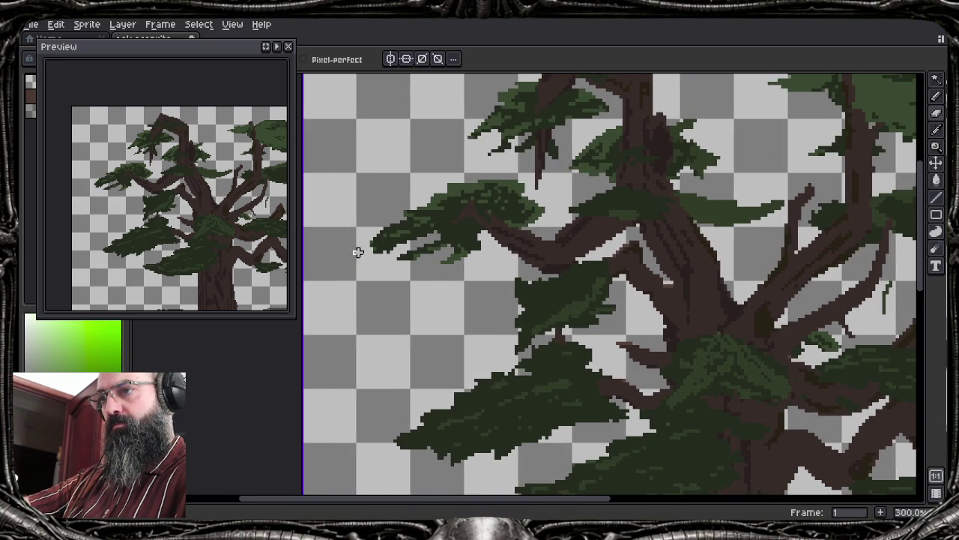
Erase the left tip off the foliage clump
{"action": "left_click_drag", "start_coordinate": [380, 247], "coordinate": [384, 233]}
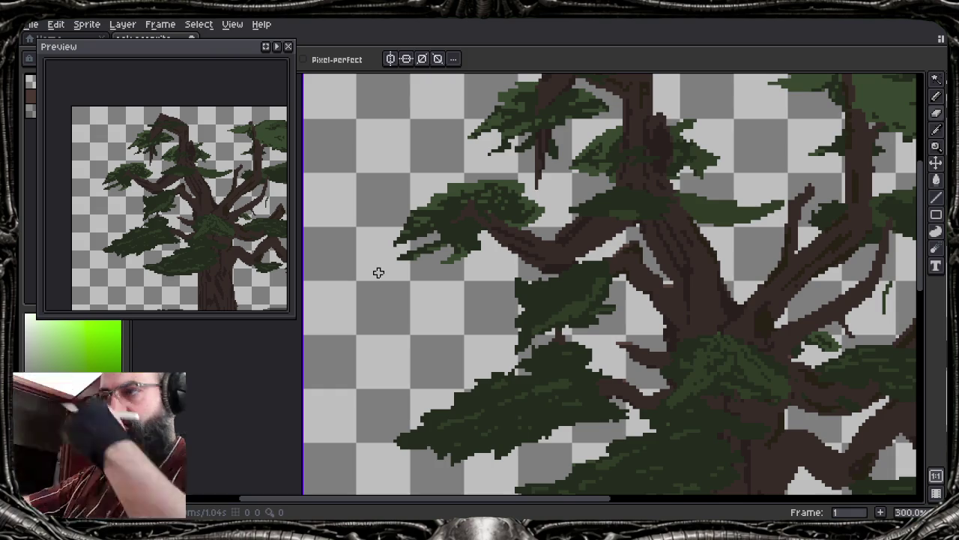
{"action": "scroll", "coordinate": [668, 283], "scroll_direction": "down", "scroll_amount": 1}
{"action": "scroll", "coordinate": [674, 279], "scroll_direction": "right", "scroll_amount": 2}
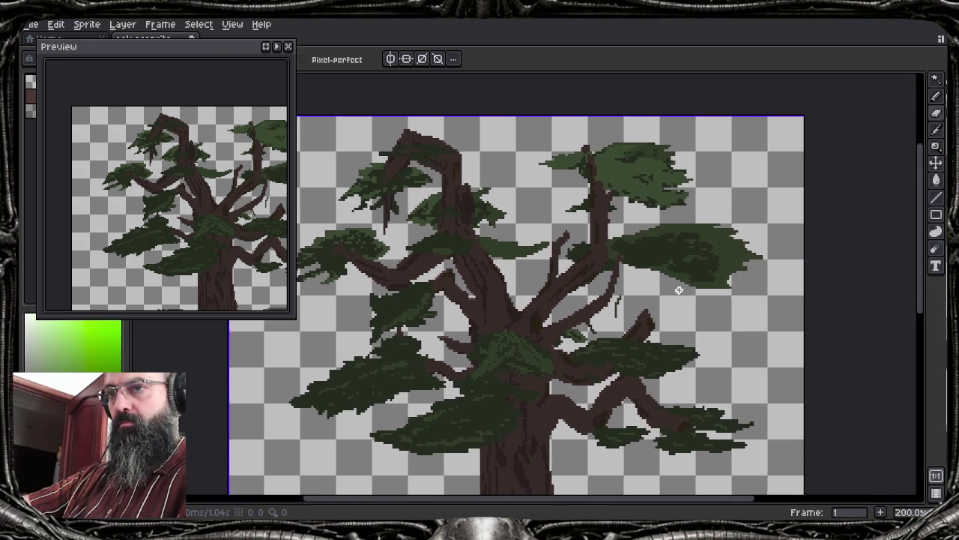
{"action": "scroll", "coordinate": [724, 208], "scroll_direction": "up", "scroll_amount": 2}
{"action": "scroll", "coordinate": [727, 205], "scroll_direction": "up", "scroll_amount": 2}
{"action": "scroll", "coordinate": [726, 205], "scroll_direction": "down", "scroll_amount": 2}
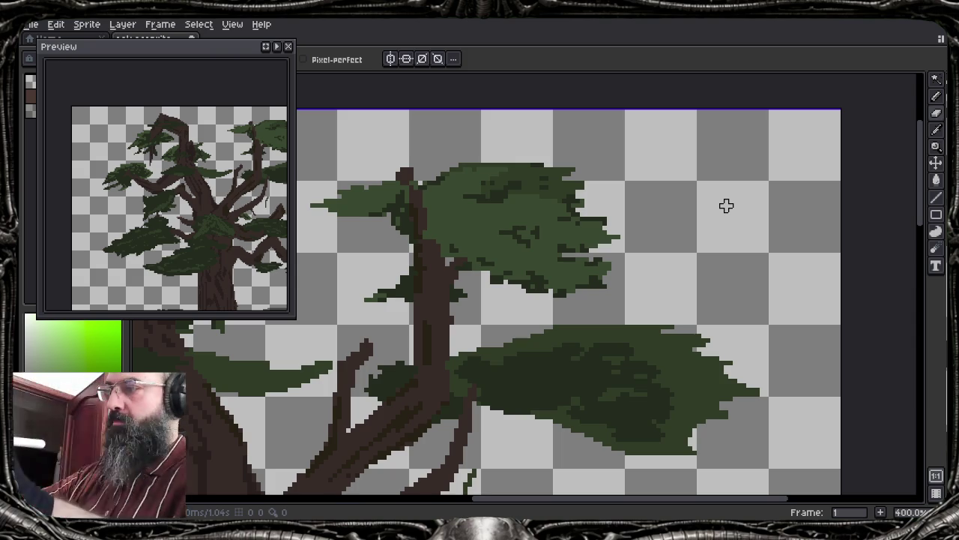
Try moving a rectangular selection of the top-right foliage, then cancel the move
{"action": "key", "text": "m"}
{"action": "left_click_drag", "start_coordinate": [605, 153], "coordinate": [304, 308]}
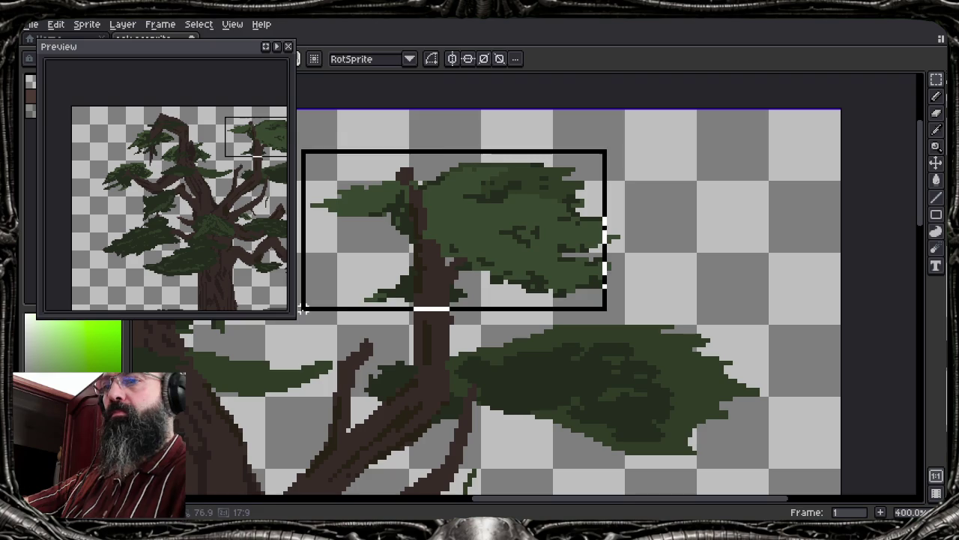
{"action": "left_click_drag", "start_coordinate": [564, 244], "coordinate": [523, 246]}
{"action": "key", "text": "Down"}
{"action": "key", "text": "Down"}
{"action": "key", "text": "Down"}
{"action": "key", "text": "Down"}
{"action": "key", "text": "Down"}
{"action": "key", "text": "Escape"}
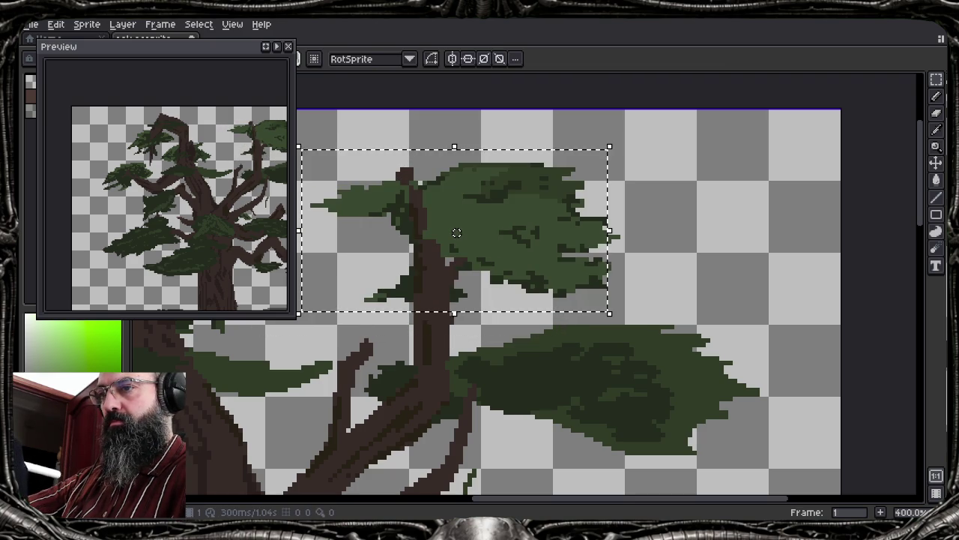
Lasso the top foliage clump, move it left and down onto the trunk, and deselect
{"action": "key", "text": "b"}
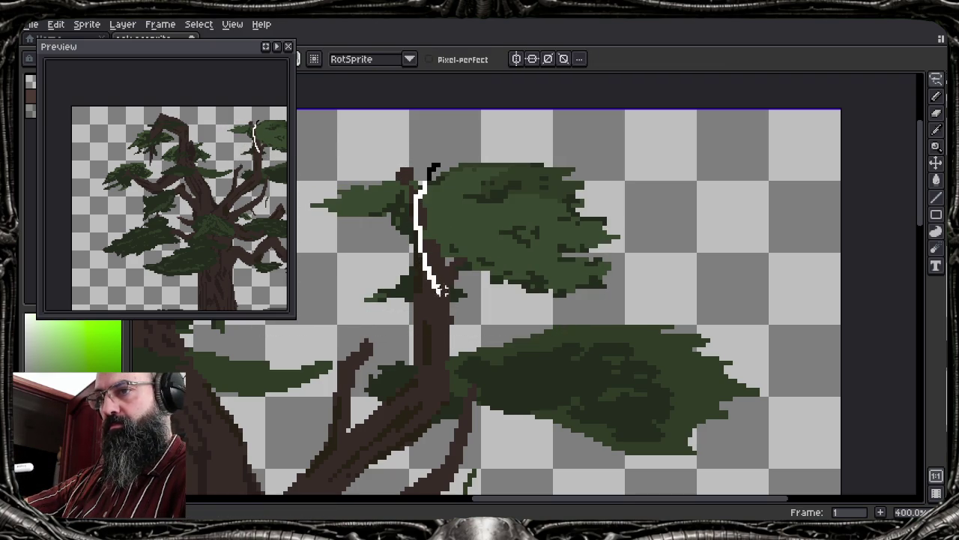
{"action": "left_click_drag", "start_coordinate": [473, 278], "coordinate": [598, 161]}
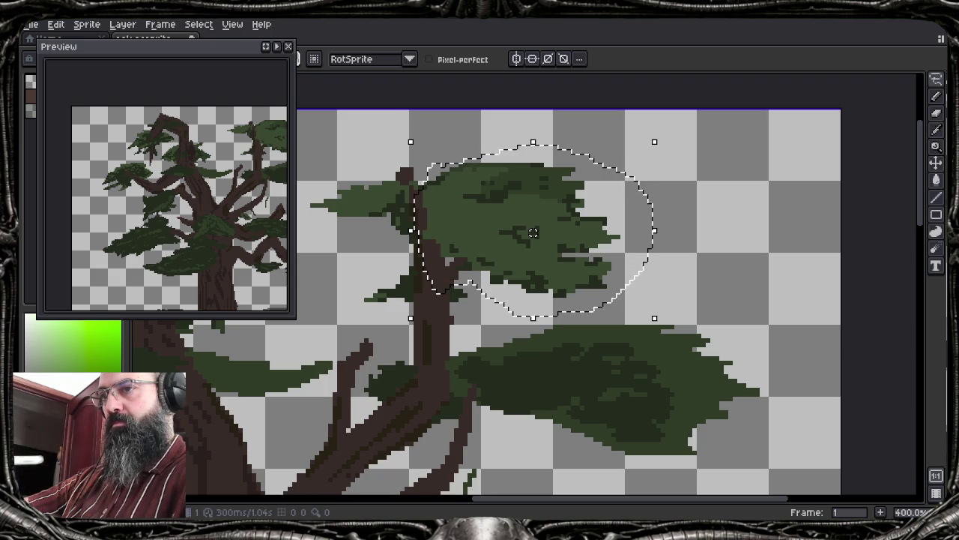
{"action": "scroll", "coordinate": [643, 294], "scroll_direction": "down", "scroll_amount": 1}
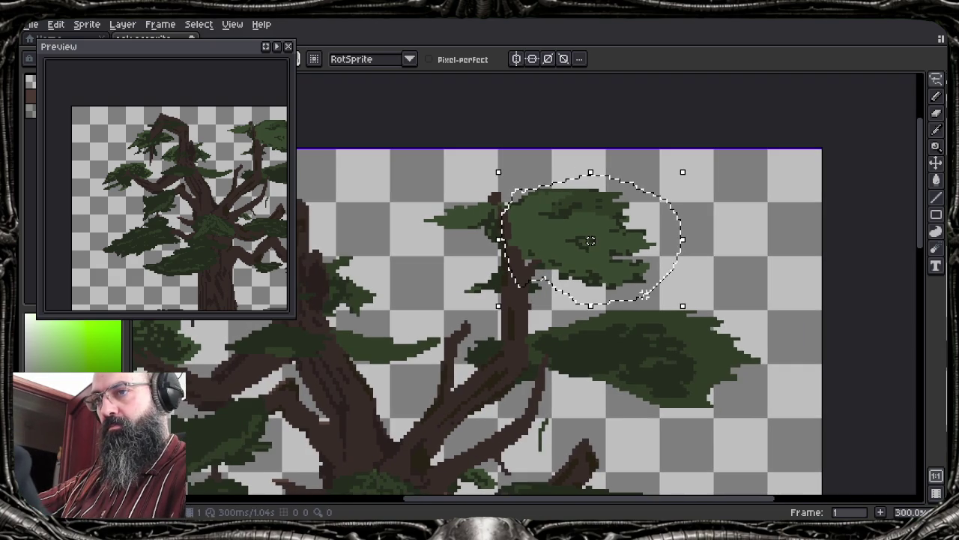
{"action": "left_click_drag", "start_coordinate": [590, 240], "coordinate": [499, 277]}
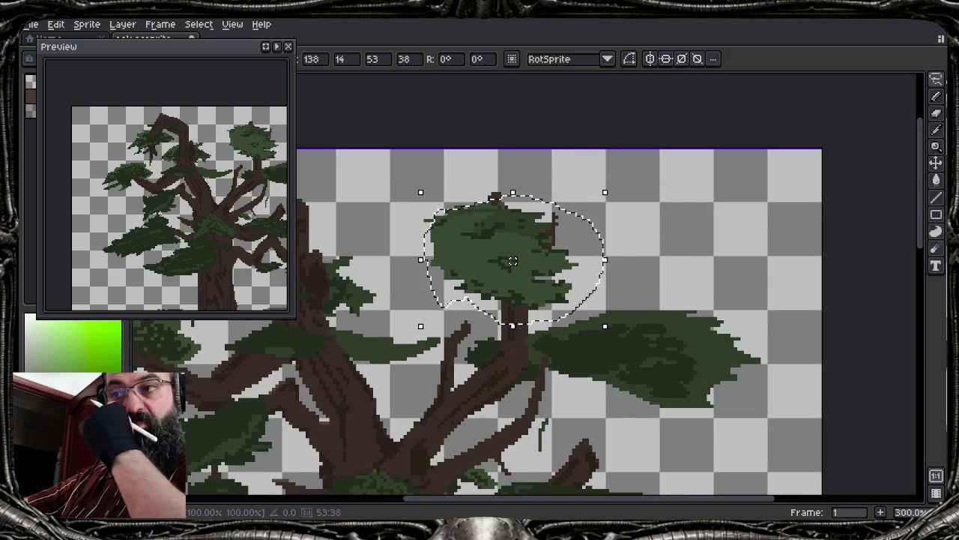
{"action": "key", "text": "ctrl+d"}
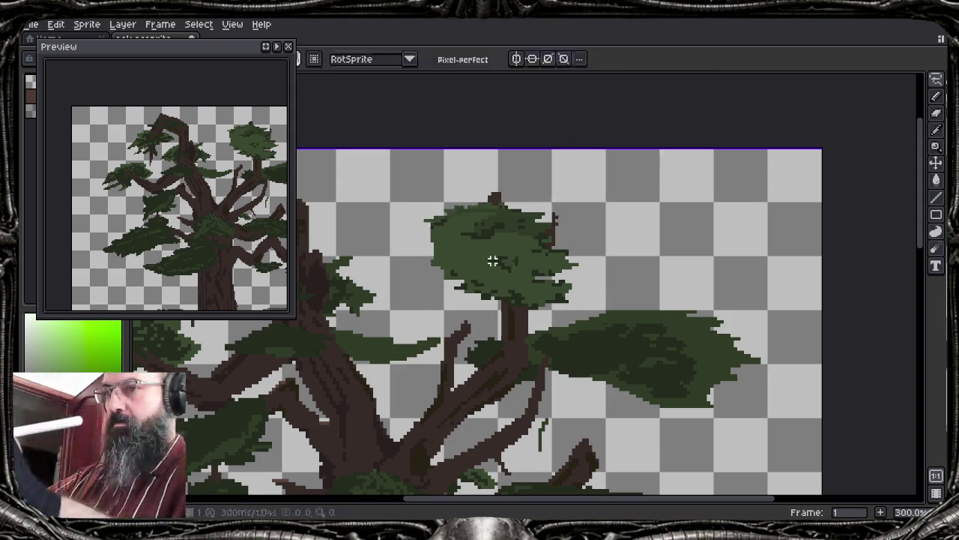
Undo a stray vertical eraser strip through the top foliage
{"action": "left_click_drag", "start_coordinate": [493, 246], "coordinate": [493, 205]}
{"action": "key", "text": "ctrl+z"}
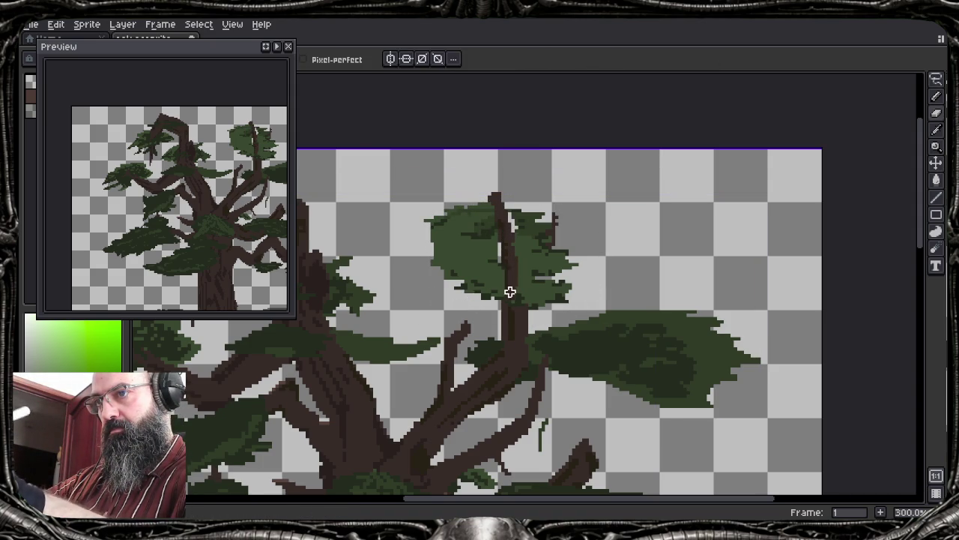
{"action": "key", "text": "ctrl+z"}
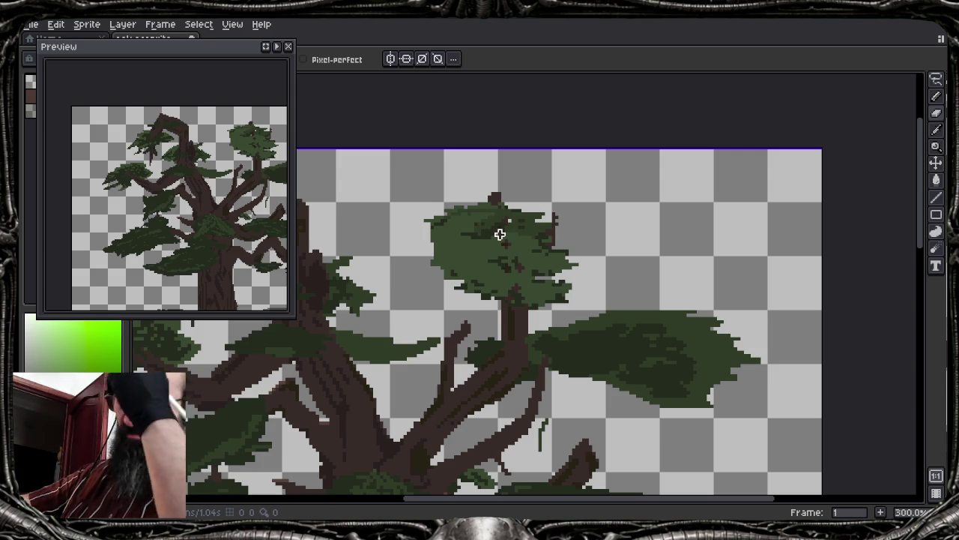
{"action": "scroll", "coordinate": [500, 235], "scroll_direction": "down", "scroll_amount": 1}
{"action": "left_click_drag", "start_coordinate": [448, 308], "coordinate": [440, 278]}
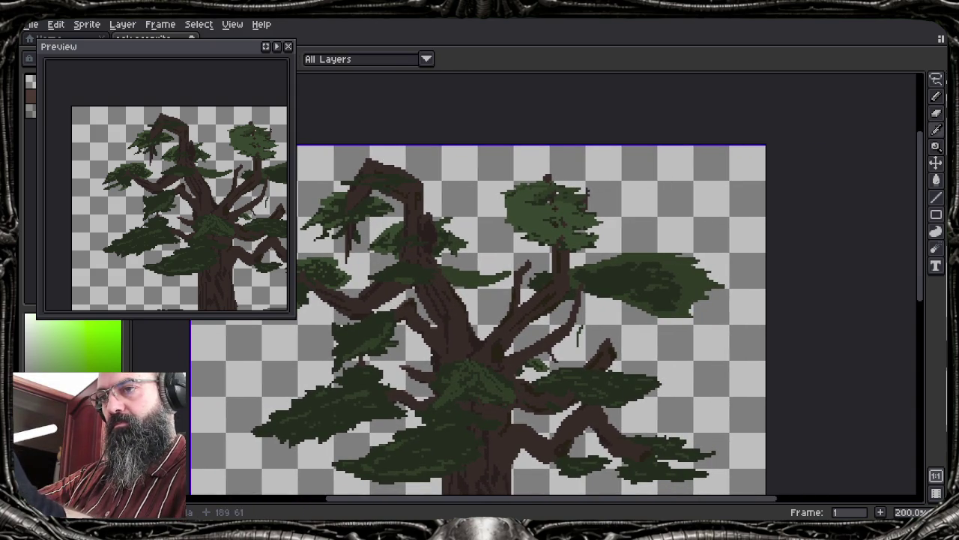
{"action": "key", "text": "b"}
{"action": "scroll", "coordinate": [535, 204], "scroll_direction": "up", "scroll_amount": 4}
{"action": "scroll", "coordinate": [535, 204], "scroll_direction": "up", "scroll_amount": 1}
{"action": "left_click_drag", "start_coordinate": [427, 136], "coordinate": [506, 135]}
{"action": "mouse_move", "coordinate": [479, 180]}
{"action": "left_mouse_down"}
{"action": "mouse_move", "coordinate": [516, 164]}
{"action": "mouse_move", "coordinate": [584, 171]}
{"action": "mouse_move", "coordinate": [593, 189]}
{"action": "mouse_move", "coordinate": [612, 193]}
{"action": "left_mouse_up"}
{"action": "mouse_move", "coordinate": [599, 255]}
{"action": "left_mouse_down"}
{"action": "mouse_move", "coordinate": [592, 279]}
{"action": "mouse_move", "coordinate": [603, 281]}
{"action": "left_mouse_up"}
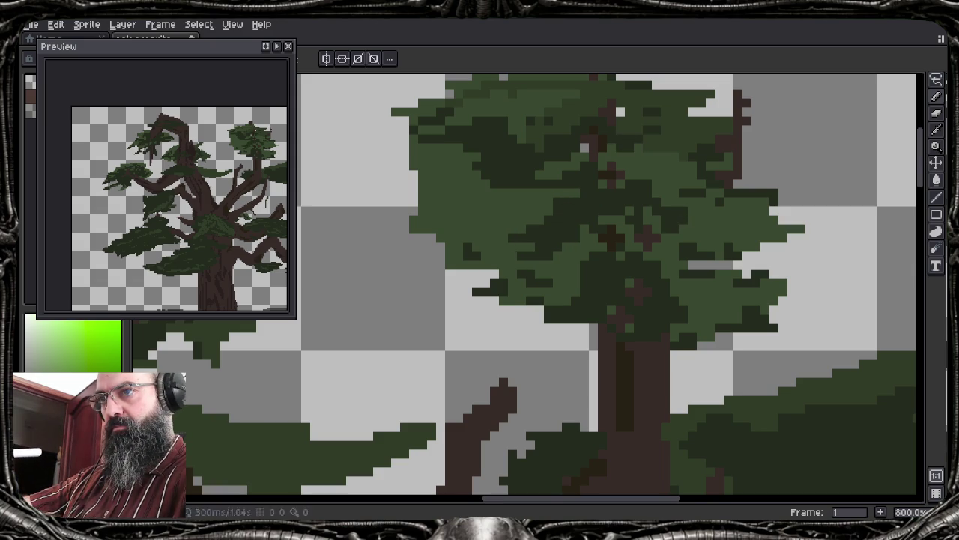
{"action": "key", "text": "b"}
{"action": "mouse_move", "coordinate": [414, 183]}
{"action": "left_mouse_down"}
{"action": "mouse_move", "coordinate": [465, 193]}
{"action": "mouse_move", "coordinate": [450, 218]}
{"action": "mouse_move", "coordinate": [459, 229]}
{"action": "mouse_move", "coordinate": [428, 236]}
{"action": "mouse_move", "coordinate": [486, 213]}
{"action": "mouse_move", "coordinate": [495, 225]}
{"action": "mouse_move", "coordinate": [472, 239]}
{"action": "left_mouse_up"}
{"action": "key", "text": "shift+s"}
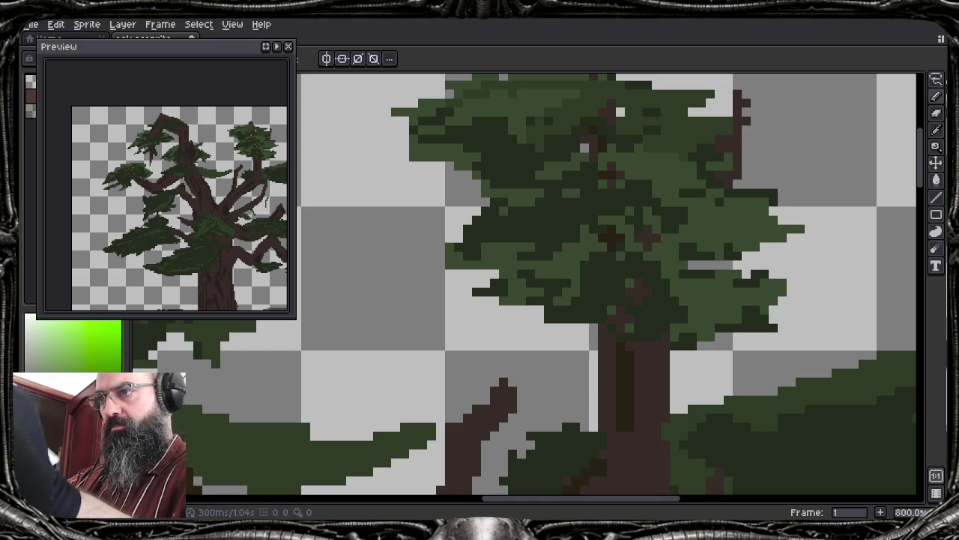
{"action": "left_click_drag", "start_coordinate": [827, 255], "coordinate": [707, 250]}
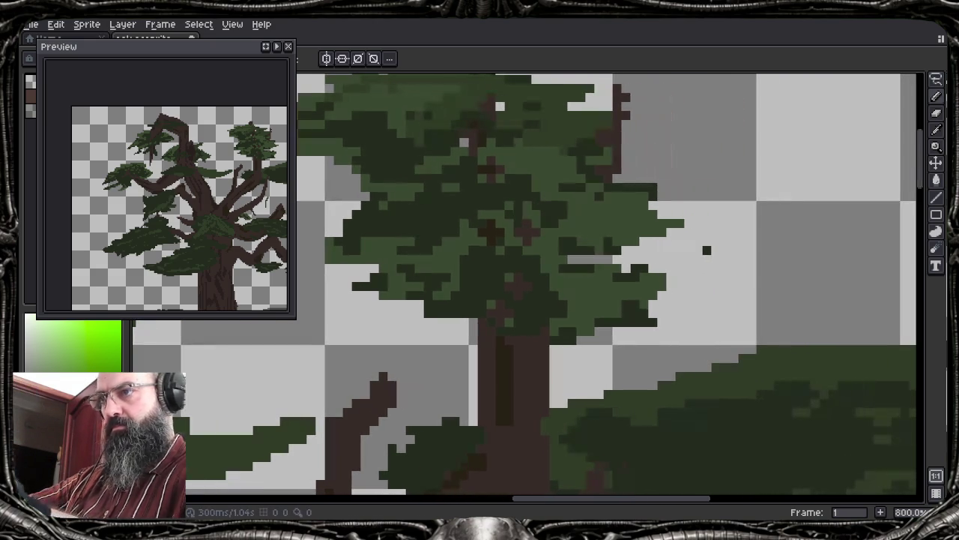
{"action": "scroll", "coordinate": [166, 204], "scroll_direction": "up", "scroll_amount": 1}
{"action": "scroll", "coordinate": [166, 205], "scroll_direction": "up", "scroll_amount": 1}
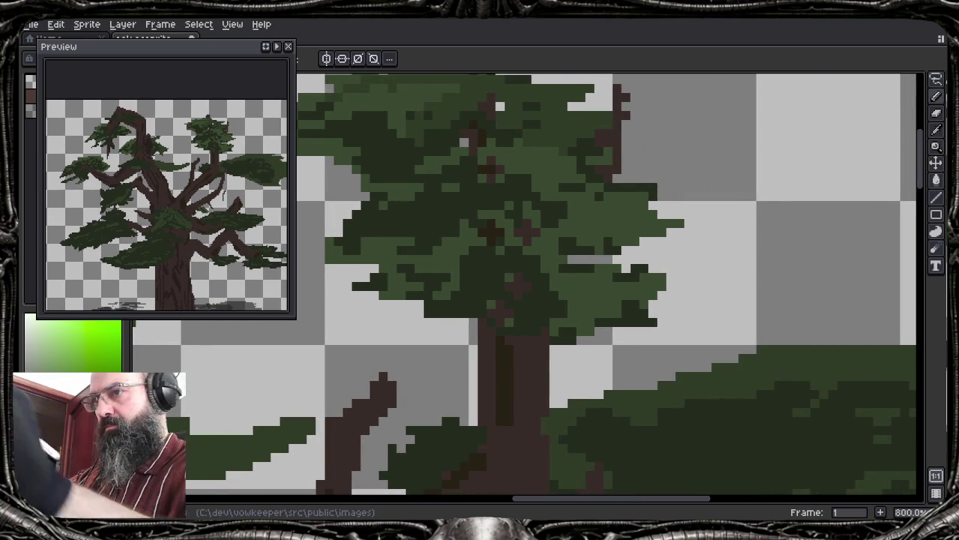
{"action": "scroll", "coordinate": [740, 304], "scroll_direction": "down", "scroll_amount": 3}
{"action": "scroll", "coordinate": [739, 304], "scroll_direction": "down", "scroll_amount": 1}
{"action": "scroll", "coordinate": [739, 304], "scroll_direction": "up", "scroll_amount": 1}
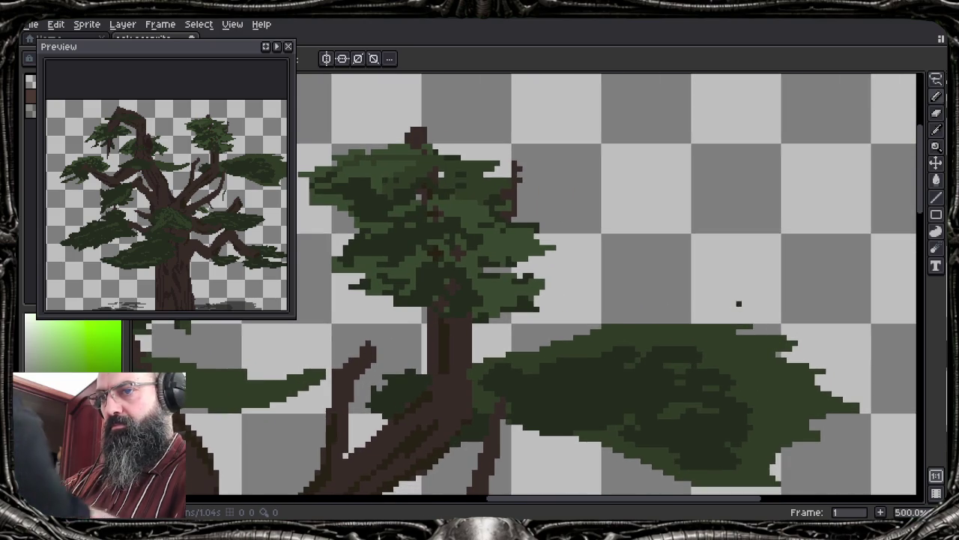
{"action": "scroll", "coordinate": [739, 304], "scroll_direction": "up", "scroll_amount": 2}
{"action": "key", "text": "b"}
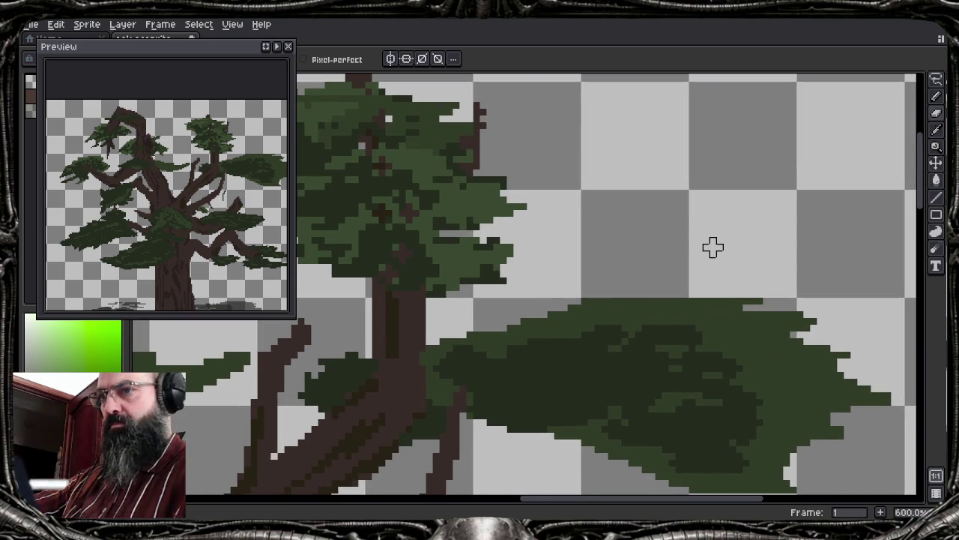
{"action": "left_click_drag", "start_coordinate": [465, 375], "coordinate": [632, 414]}
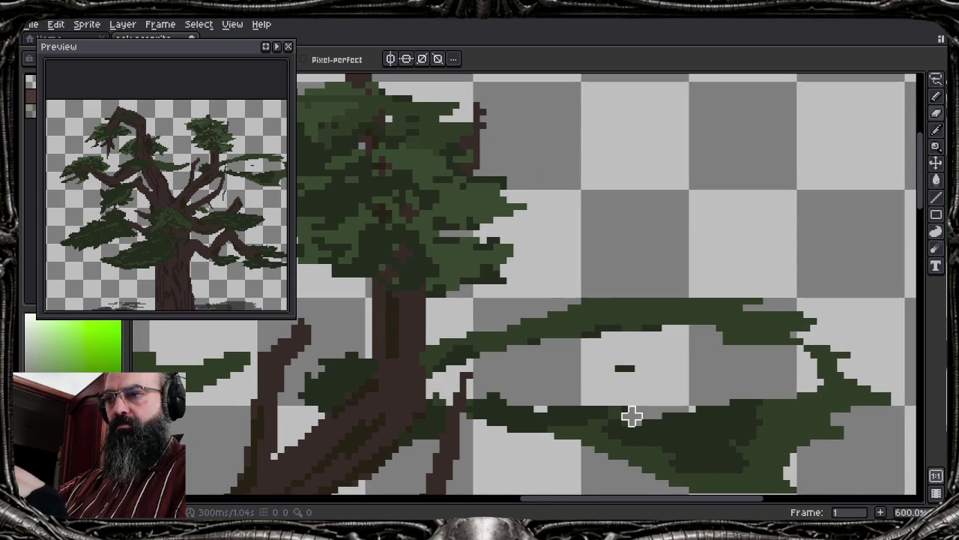
{"action": "key", "text": "ctrl+z"}
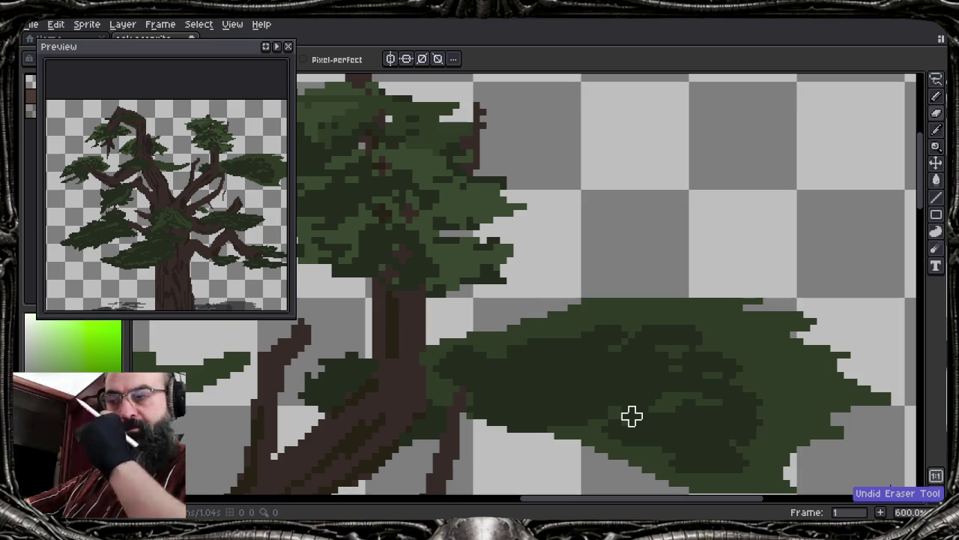
Hide the foliage layer and make the trunk layer active
{"action": "key", "text": "Tab"}
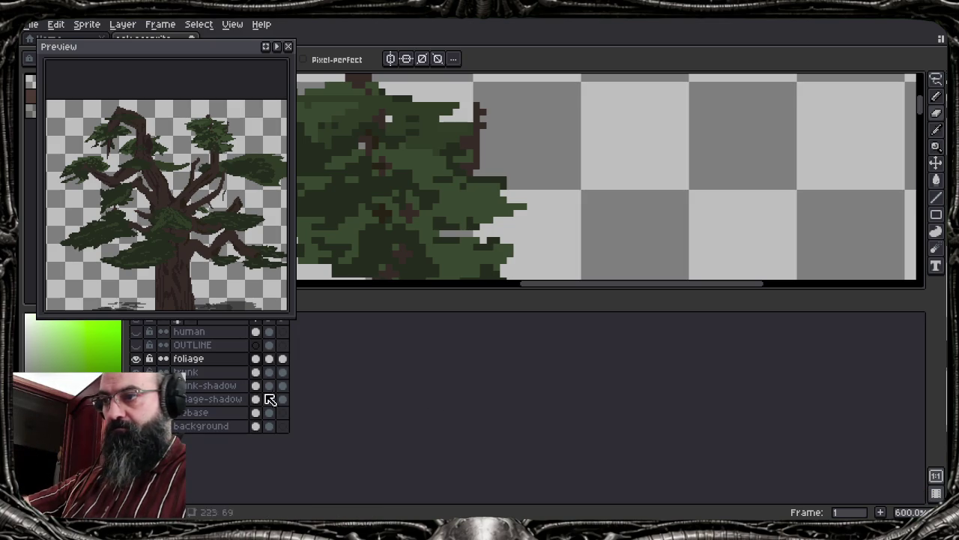
{"action": "left_click", "coordinate": [136, 358]}
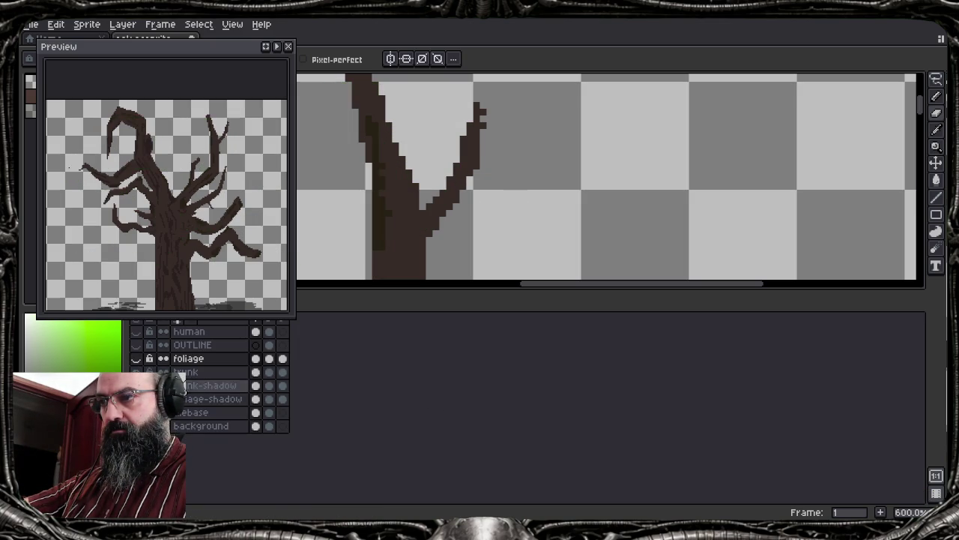
{"action": "left_click", "coordinate": [204, 372]}
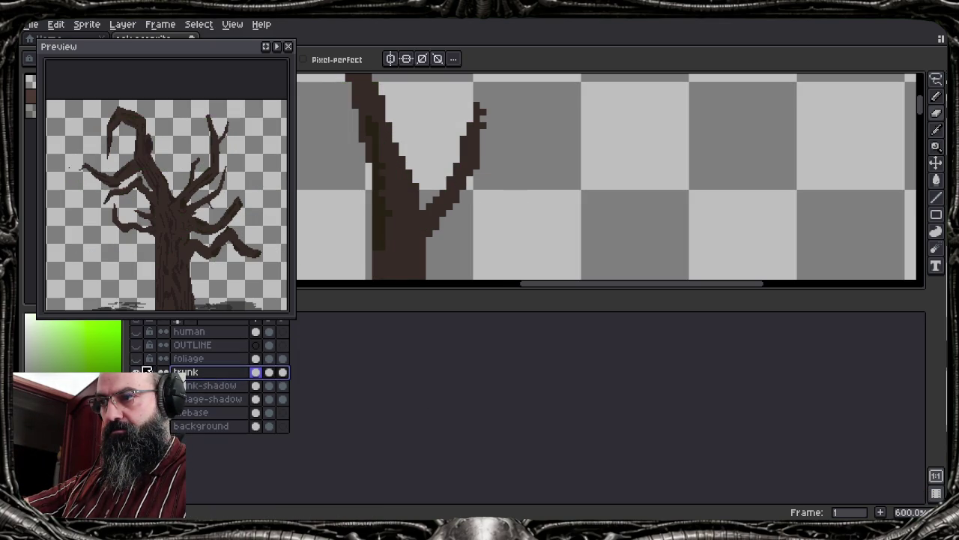
{"action": "left_click", "coordinate": [136, 359]}
{"action": "left_click", "coordinate": [137, 360]}
{"action": "left_click", "coordinate": [137, 360]}
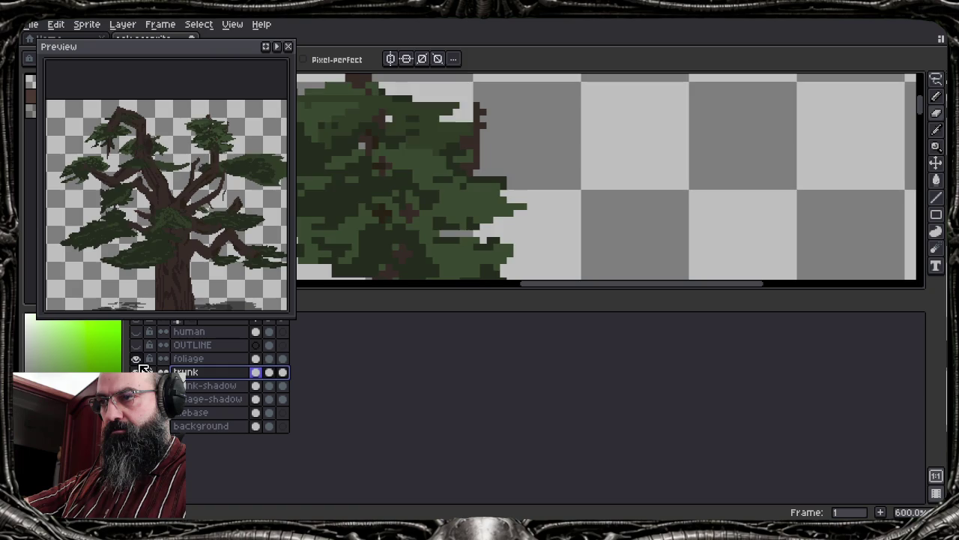
{"action": "left_click", "coordinate": [137, 360]}
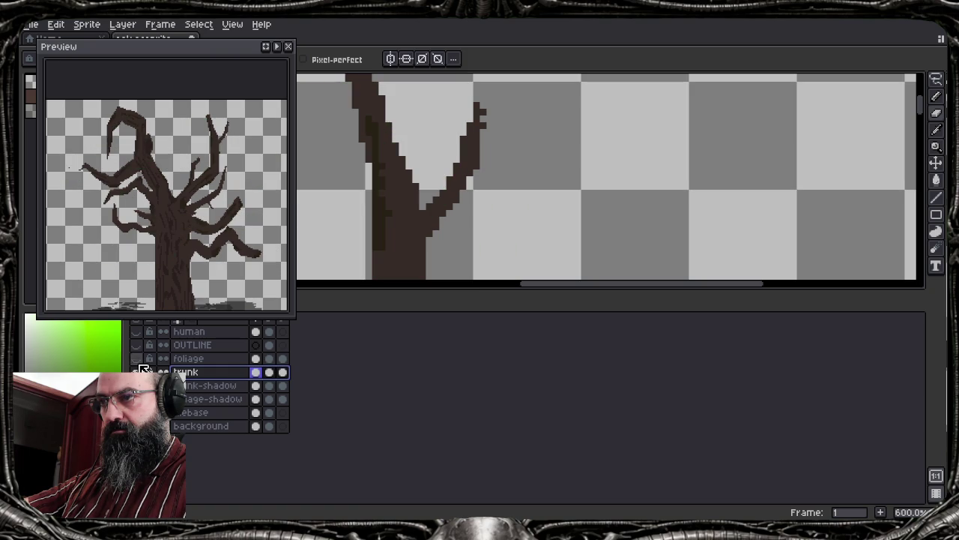
{"action": "key", "text": "Tab"}
Draw a thin new branch up and right from the upper branch tip, thickened with extra lines
{"action": "left_click_drag", "start_coordinate": [529, 314], "coordinate": [589, 142]}
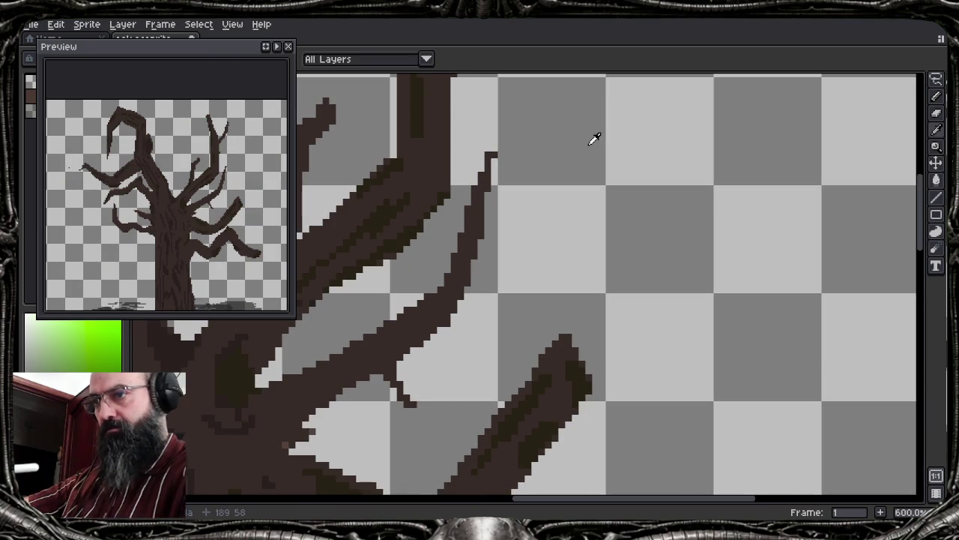
{"action": "key", "text": "space"}
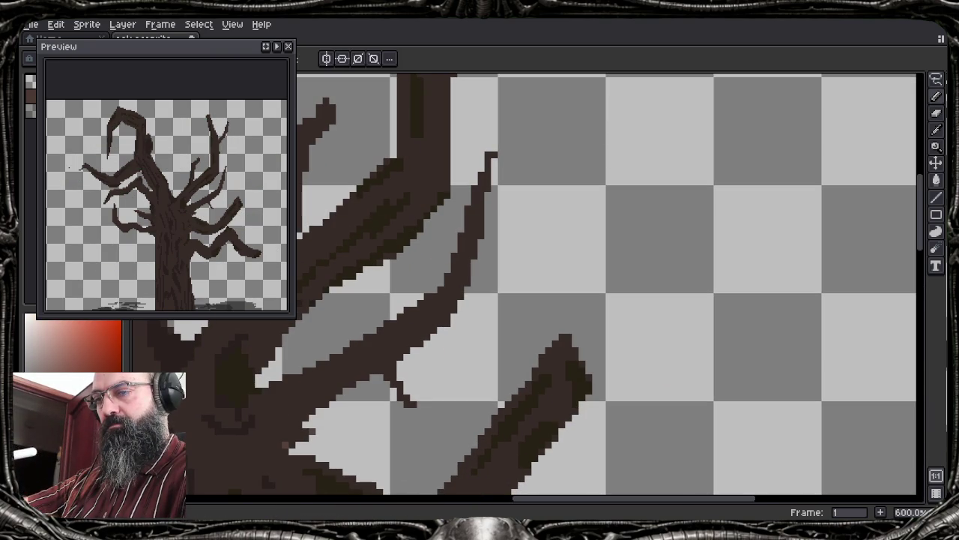
{"action": "left_click_drag", "start_coordinate": [496, 177], "coordinate": [508, 166]}
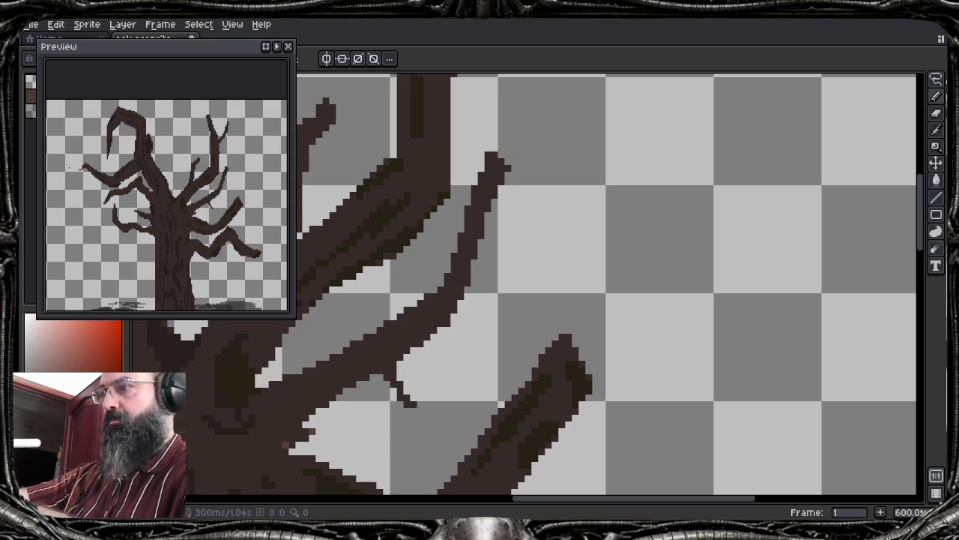
{"action": "key", "text": "h"}
{"action": "left_click_drag", "start_coordinate": [501, 152], "coordinate": [745, 95]}
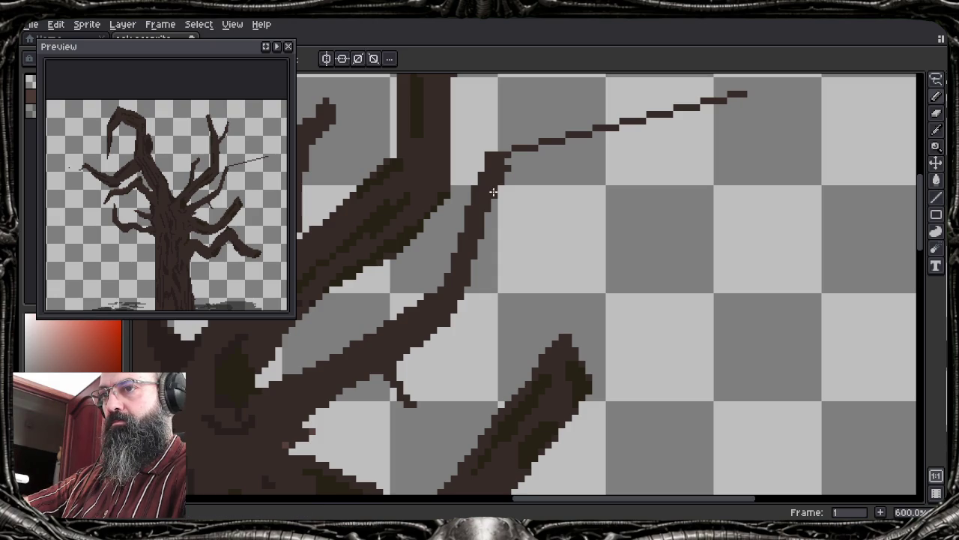
{"action": "left_click_drag", "start_coordinate": [537, 163], "coordinate": [632, 124]}
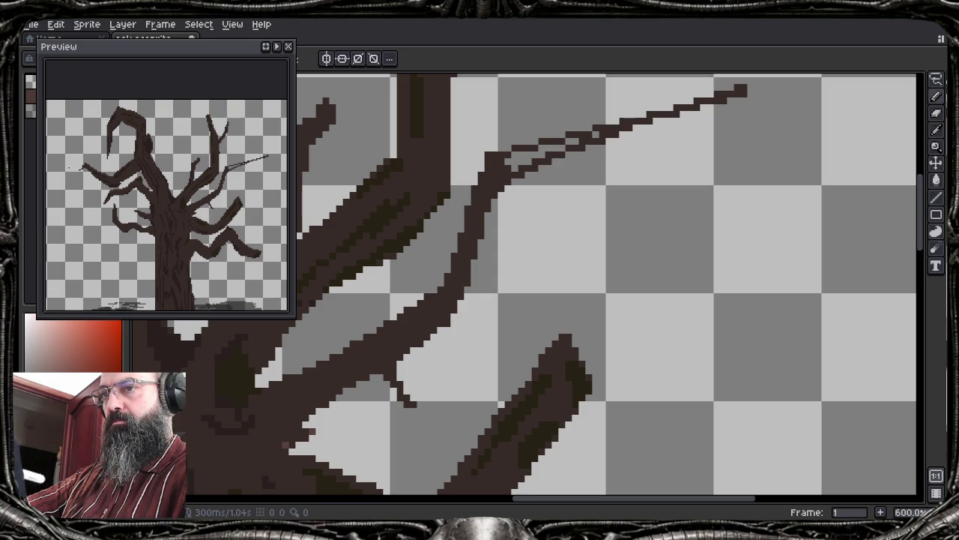
{"action": "left_click_drag", "start_coordinate": [575, 141], "coordinate": [527, 161]}
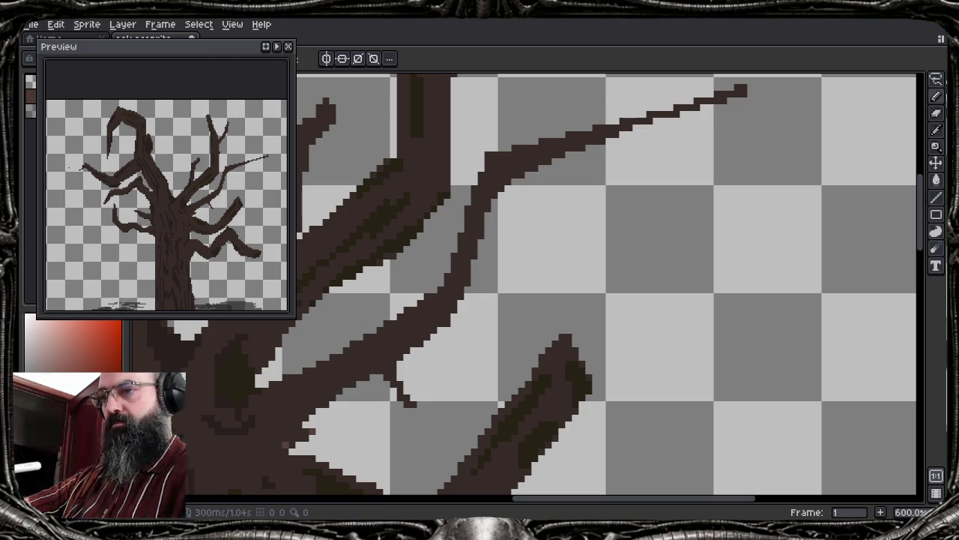
Bring the lower branches into view and sample a brown from the trunk
{"action": "left_click_drag", "start_coordinate": [525, 337], "coordinate": [571, 237]}
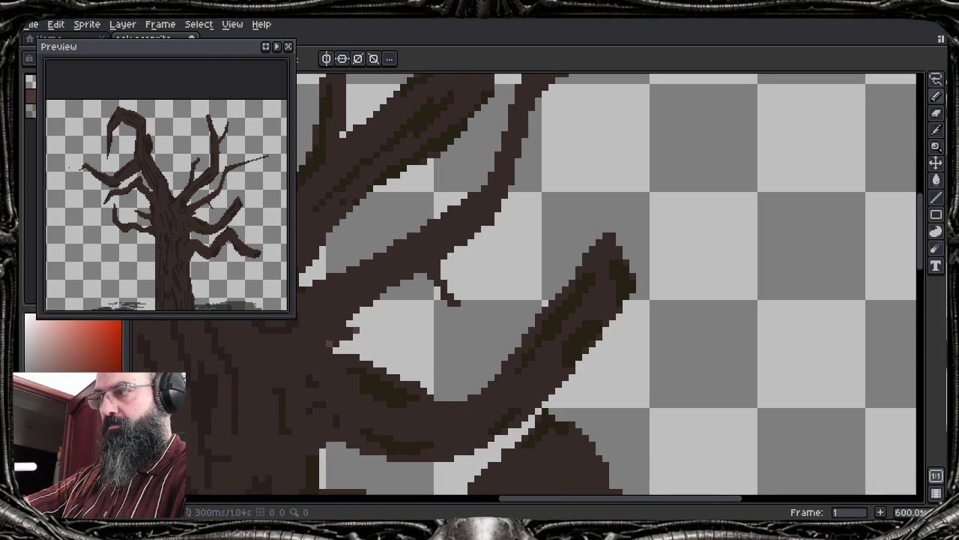
{"action": "left_click_drag", "start_coordinate": [436, 254], "coordinate": [434, 259]}
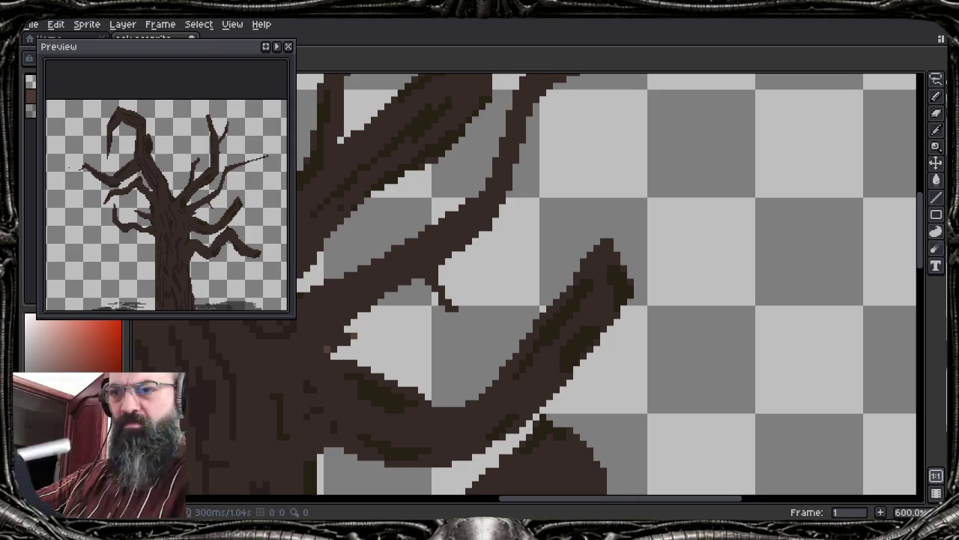
{"action": "left_click_drag", "start_coordinate": [525, 285], "coordinate": [523, 289]}
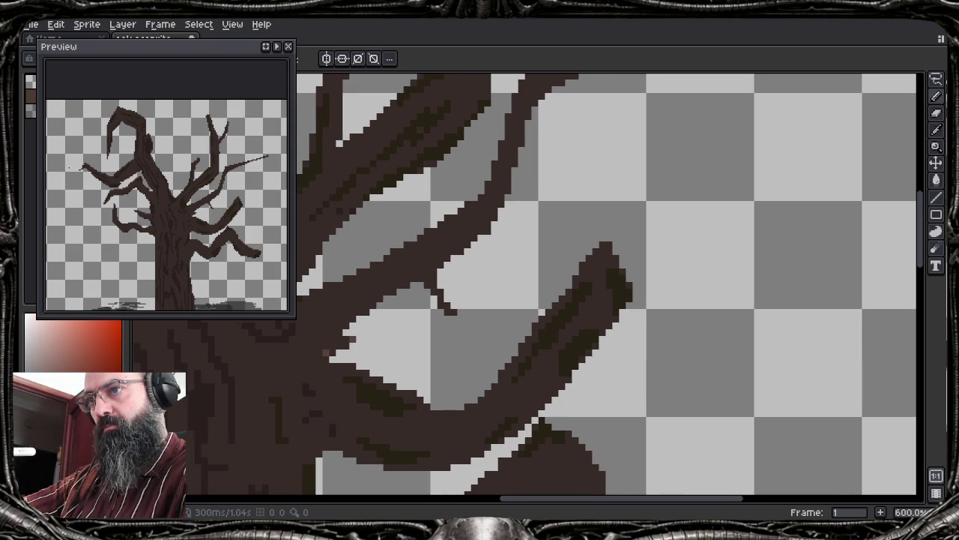
{"action": "left_click", "coordinate": [480, 338], "text": "alt"}
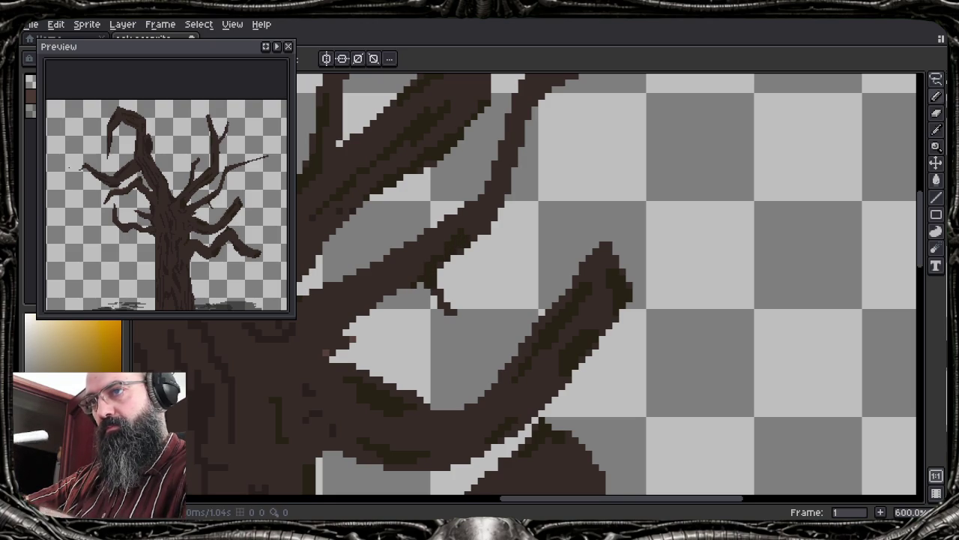
{"action": "scroll", "coordinate": [680, 209], "scroll_direction": "up", "scroll_amount": 2}
{"action": "scroll", "coordinate": [680, 209], "scroll_direction": "right", "scroll_amount": 1}
{"action": "scroll", "coordinate": [680, 209], "scroll_direction": "up", "scroll_amount": 3}
{"action": "scroll", "coordinate": [680, 209], "scroll_direction": "right", "scroll_amount": 2}
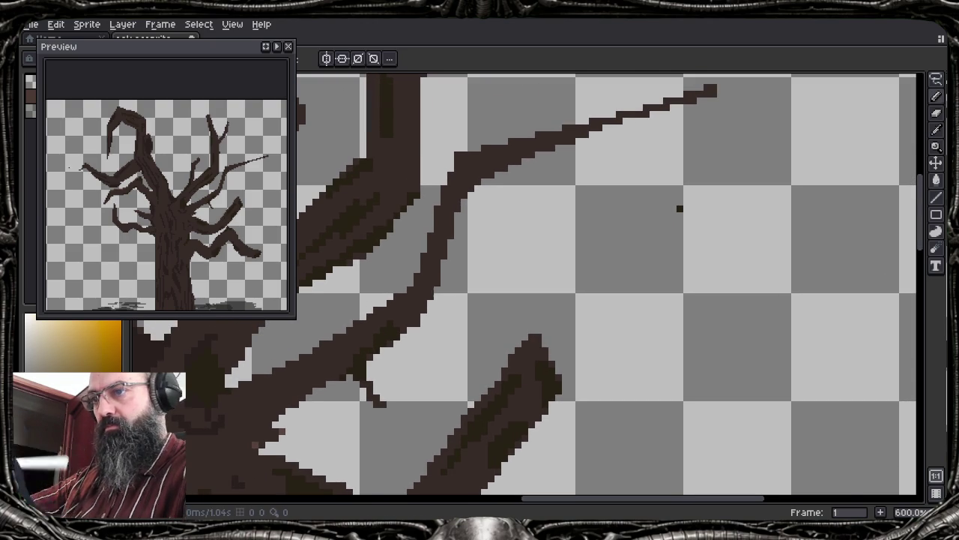
{"action": "scroll", "coordinate": [595, 349], "scroll_direction": "down", "scroll_amount": 1}
{"action": "scroll", "coordinate": [596, 353], "scroll_direction": "down", "scroll_amount": 1}
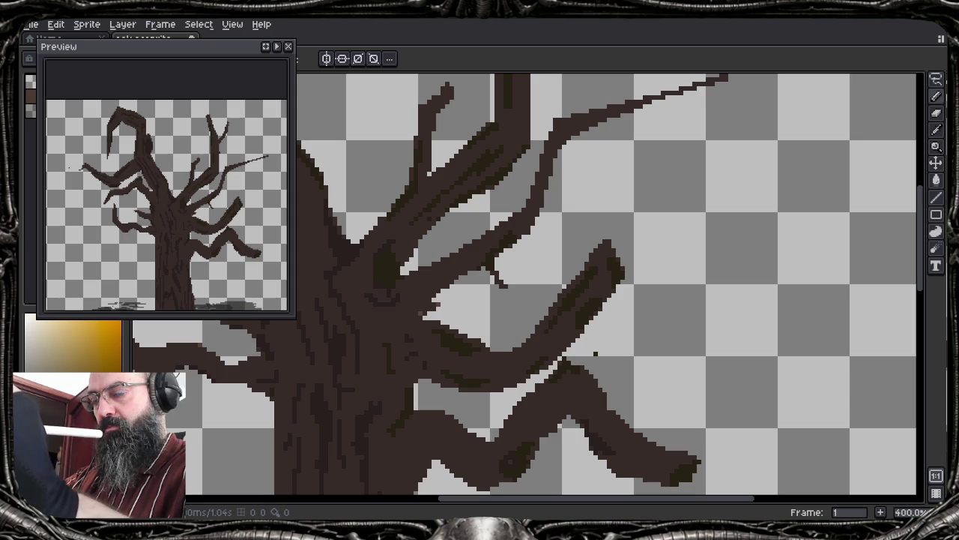
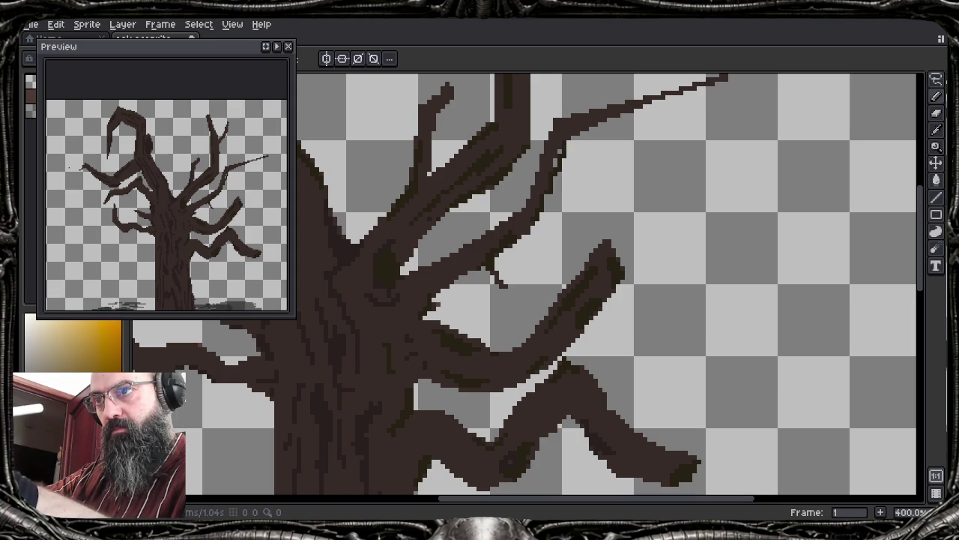
Darken the upper branch edge and try extending the top branch tip, undoing that stroke
{"action": "left_click_drag", "start_coordinate": [553, 169], "coordinate": [557, 154]}
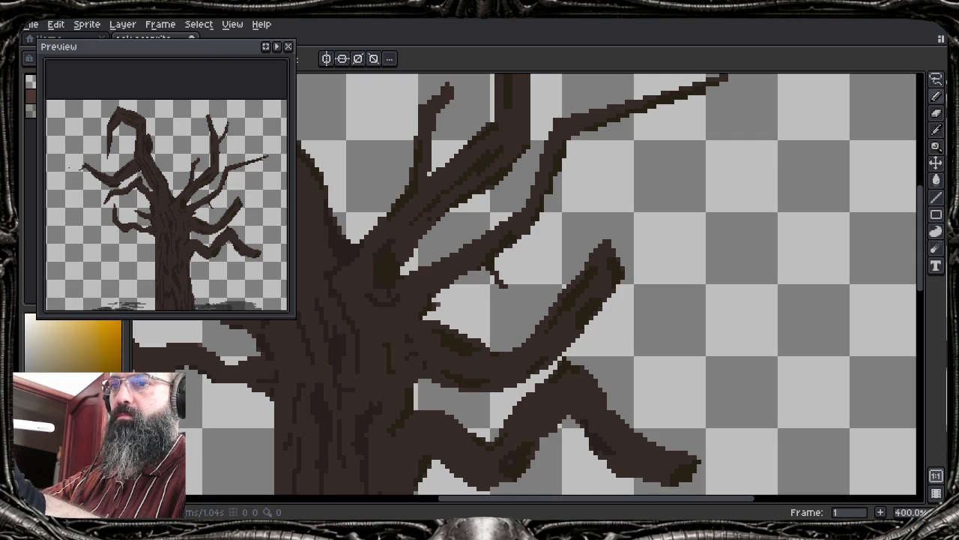
{"action": "left_click_drag", "start_coordinate": [708, 89], "coordinate": [730, 81]}
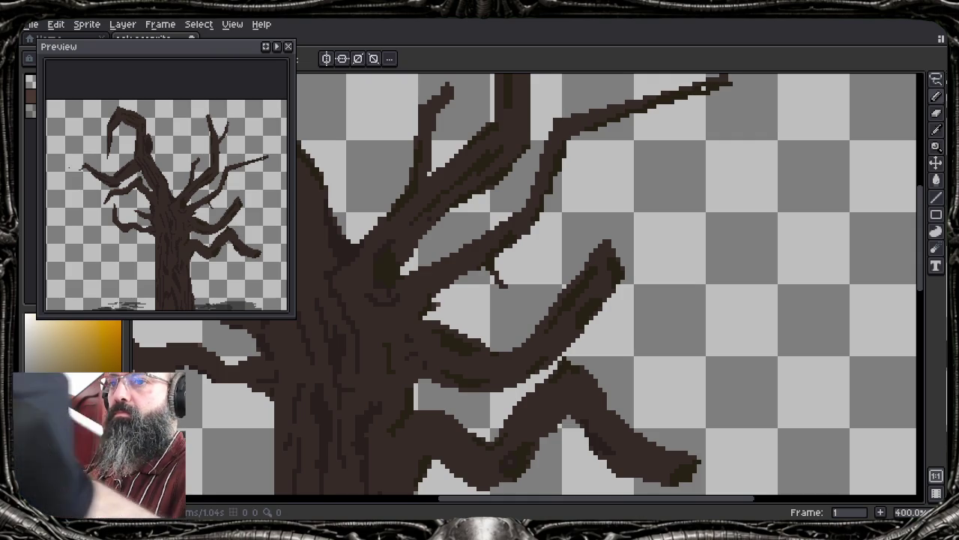
{"action": "key", "text": "ctrl+z"}
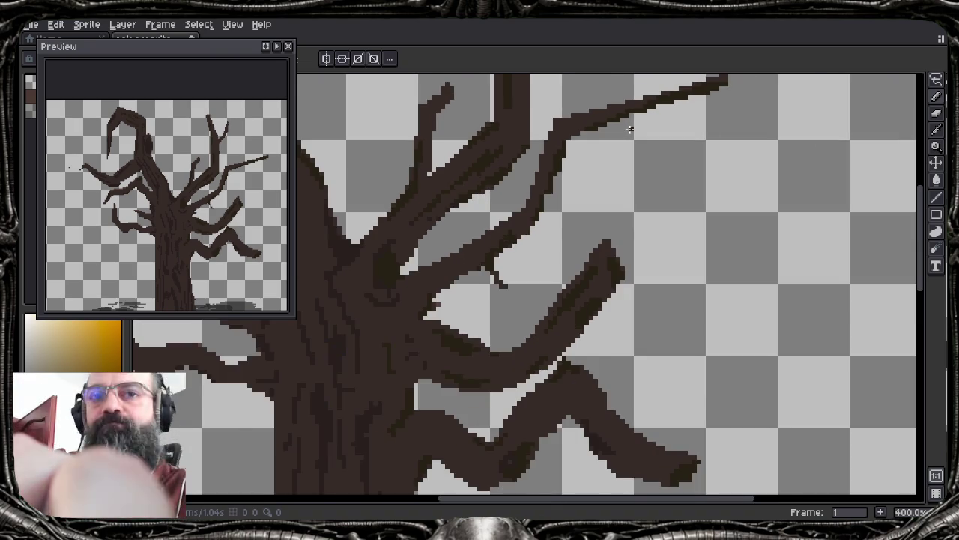
Zoom back out over the upper branches and show the layers timeline
{"action": "scroll", "coordinate": [629, 130], "scroll_direction": "up", "scroll_amount": 6}
{"action": "scroll", "coordinate": [629, 130], "scroll_direction": "down", "scroll_amount": 1}
{"action": "scroll", "coordinate": [629, 129], "scroll_direction": "up", "scroll_amount": 1}
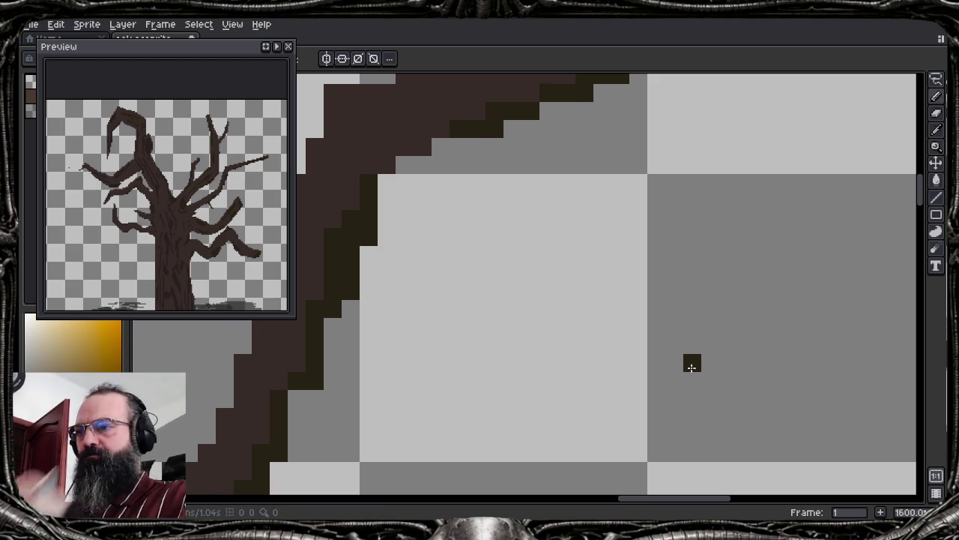
{"action": "scroll", "coordinate": [422, 236], "scroll_direction": "down", "scroll_amount": 3}
{"action": "scroll", "coordinate": [439, 252], "scroll_direction": "down", "scroll_amount": 3}
{"action": "mouse_move", "coordinate": [454, 253]}
{"action": "left_mouse_down"}
{"action": "mouse_move", "coordinate": [536, 286]}
{"action": "mouse_move", "coordinate": [545, 340]}
{"action": "left_mouse_up"}
{"action": "left_click_drag", "start_coordinate": [475, 244], "coordinate": [495, 270]}
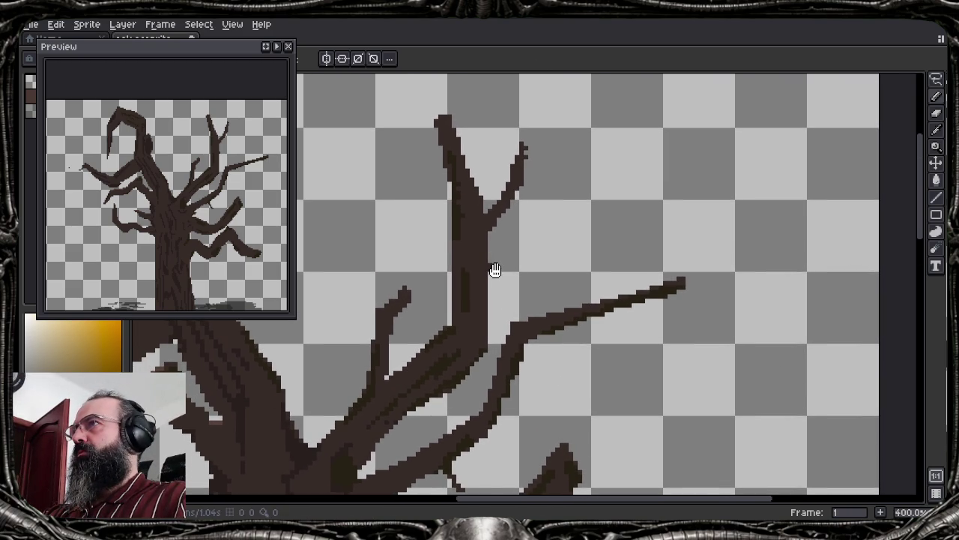
{"action": "left_click_drag", "start_coordinate": [611, 368], "coordinate": [604, 357]}
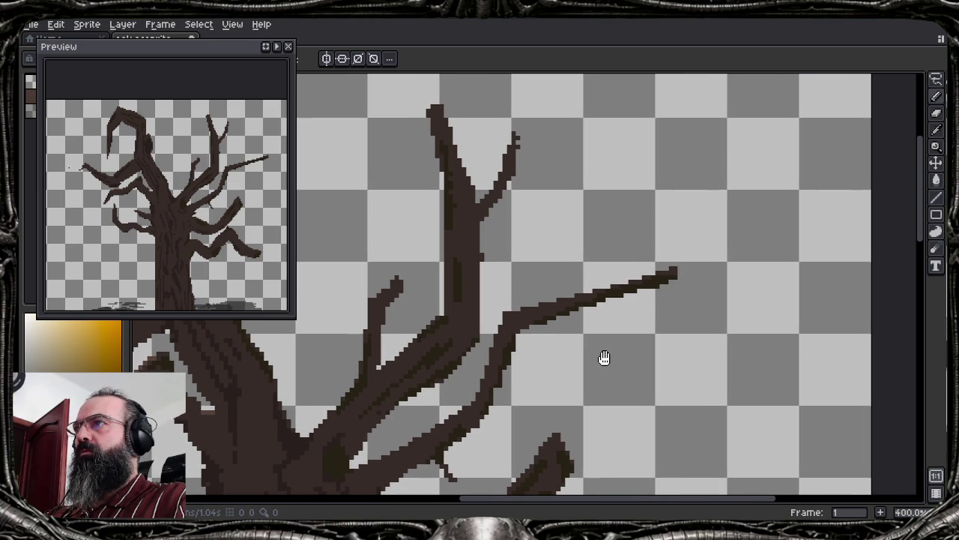
{"action": "key", "text": "Tab"}
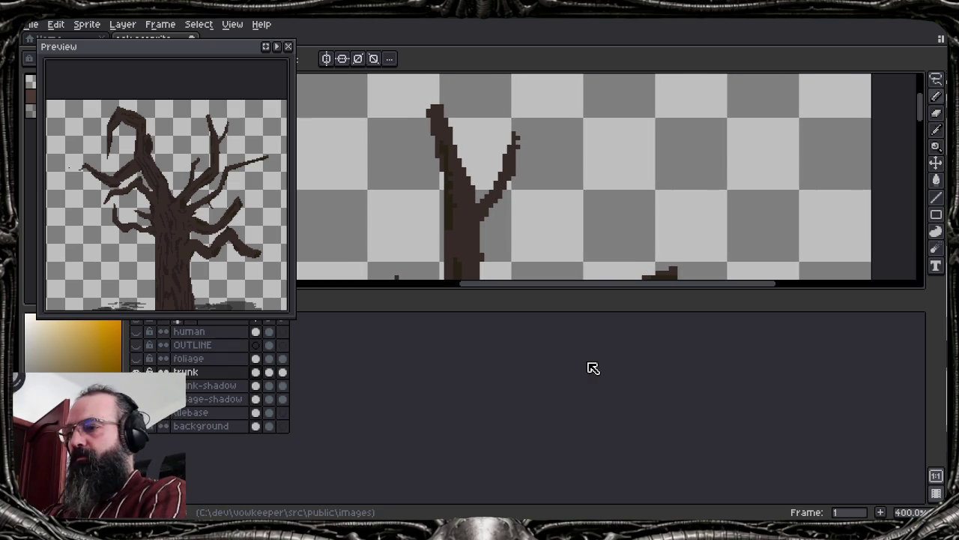
Show the foliage layer over the trunk again and check the layer list
{"action": "key", "text": "Tab"}
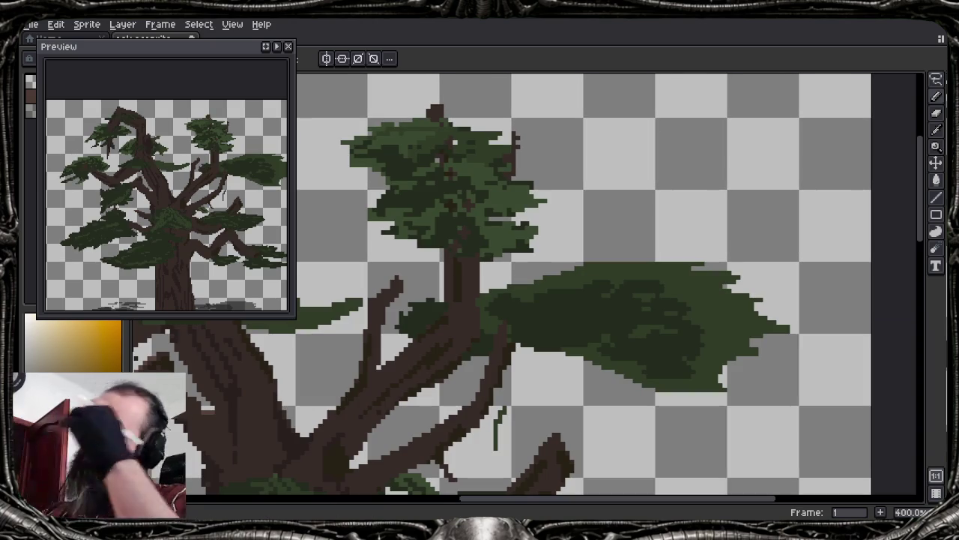
{"action": "key", "text": "Tab"}
{"action": "key", "text": "Tab"}
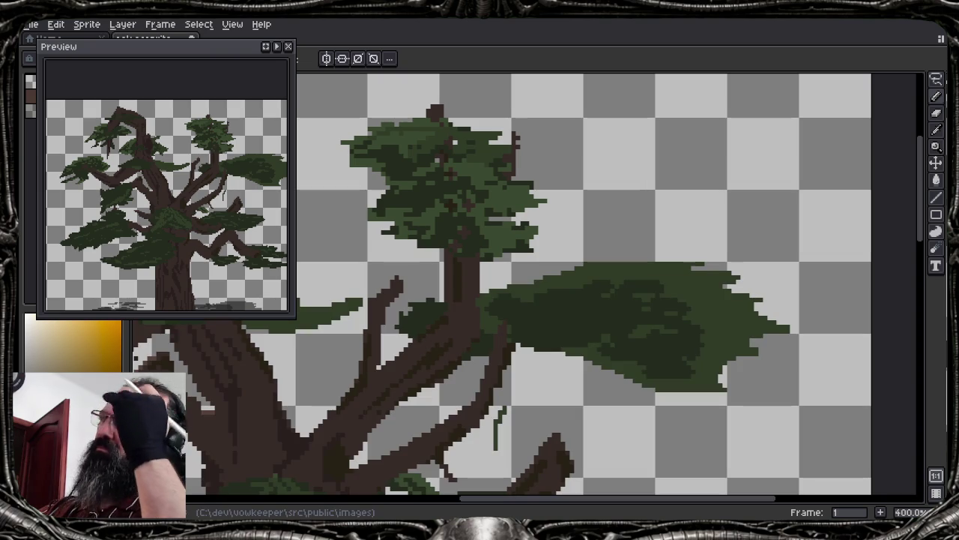
{"action": "scroll", "coordinate": [558, 442], "scroll_direction": "down", "scroll_amount": 1}
{"action": "key", "text": "b"}
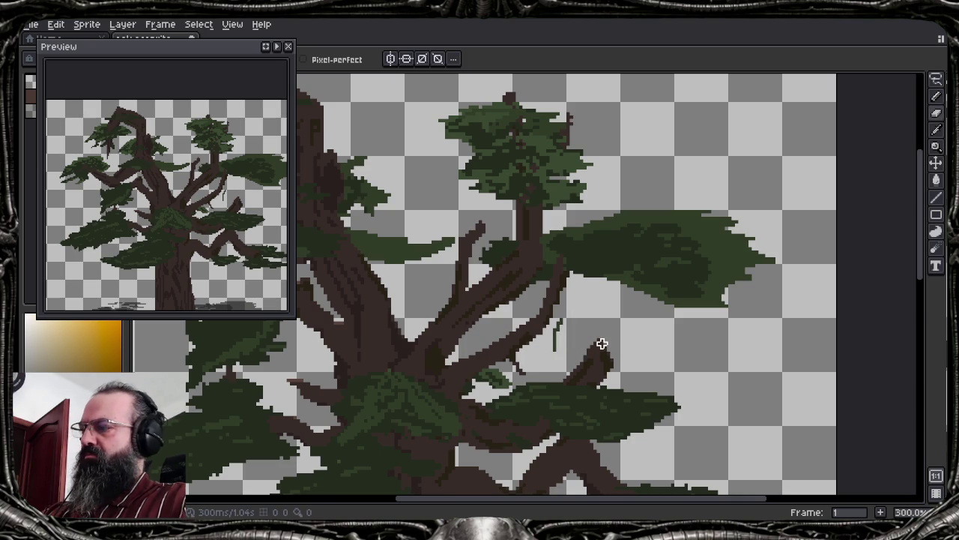
{"action": "key", "text": "Tab"}
{"action": "key", "text": "Tab"}
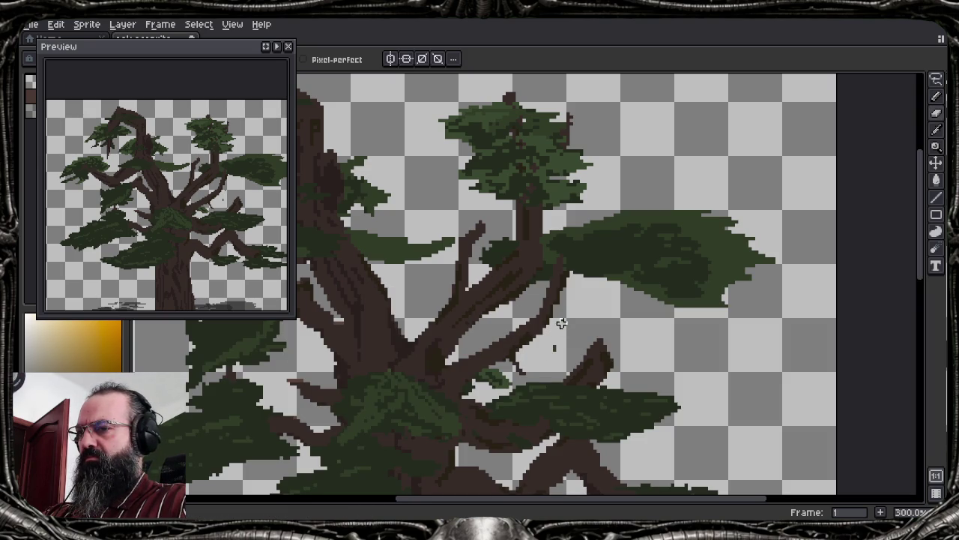
Move the Preview window lower and right, and pan to the lower right branches
{"action": "key", "text": "space"}
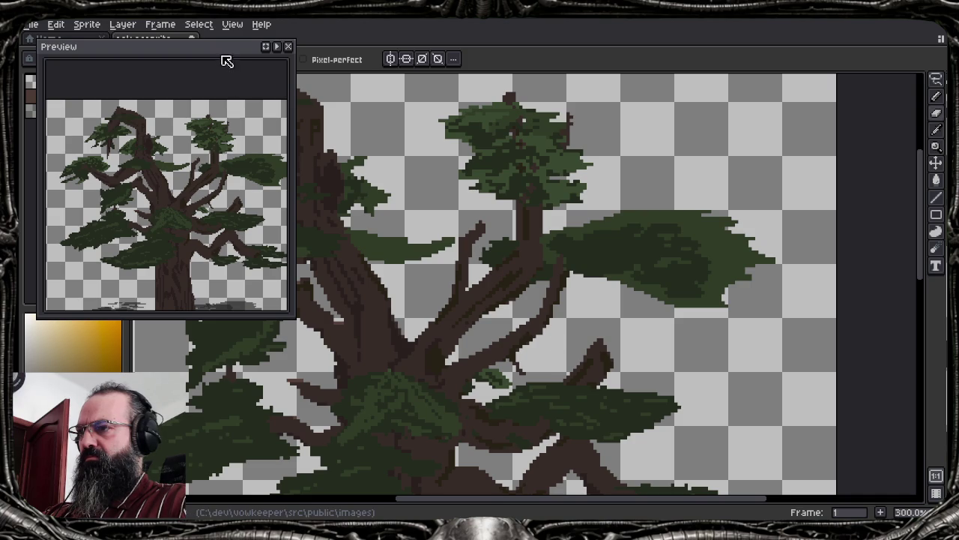
{"action": "left_click_drag", "start_coordinate": [228, 61], "coordinate": [253, 149]}
{"action": "key", "text": "space"}
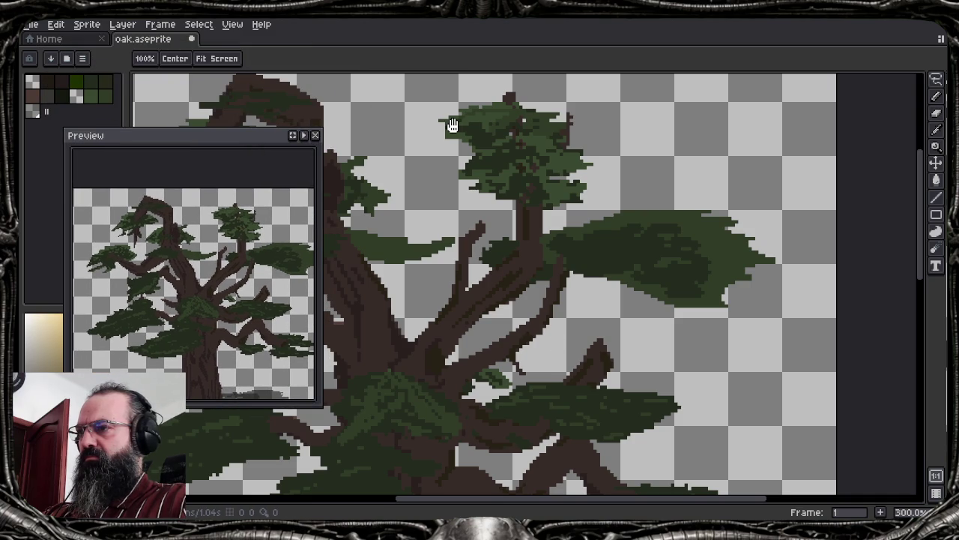
{"action": "mouse_move", "coordinate": [451, 177]}
{"action": "left_mouse_down"}
{"action": "mouse_move", "coordinate": [489, 133]}
{"action": "mouse_move", "coordinate": [434, 85]}
{"action": "mouse_move", "coordinate": [396, 75]}
{"action": "left_mouse_up"}
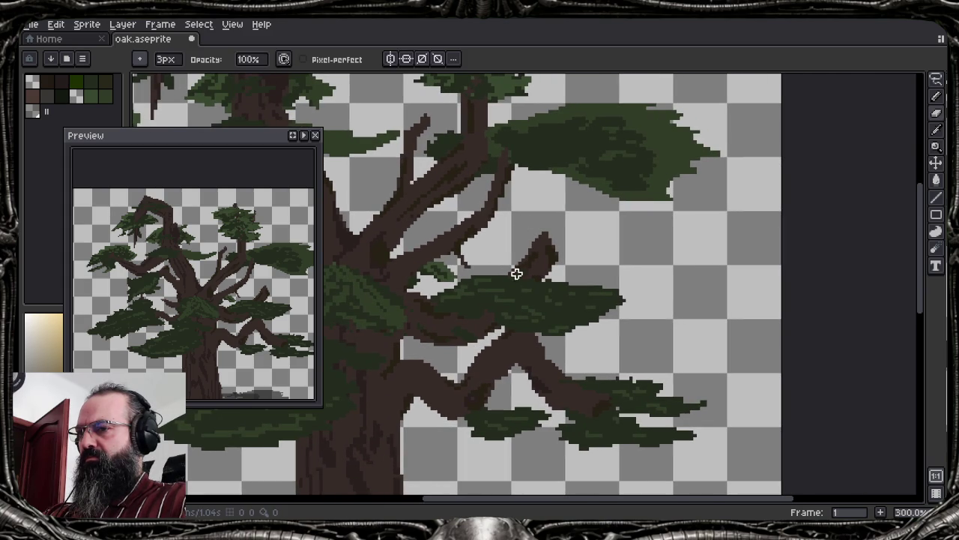
{"action": "scroll", "coordinate": [514, 318], "scroll_direction": "up", "scroll_amount": 1}
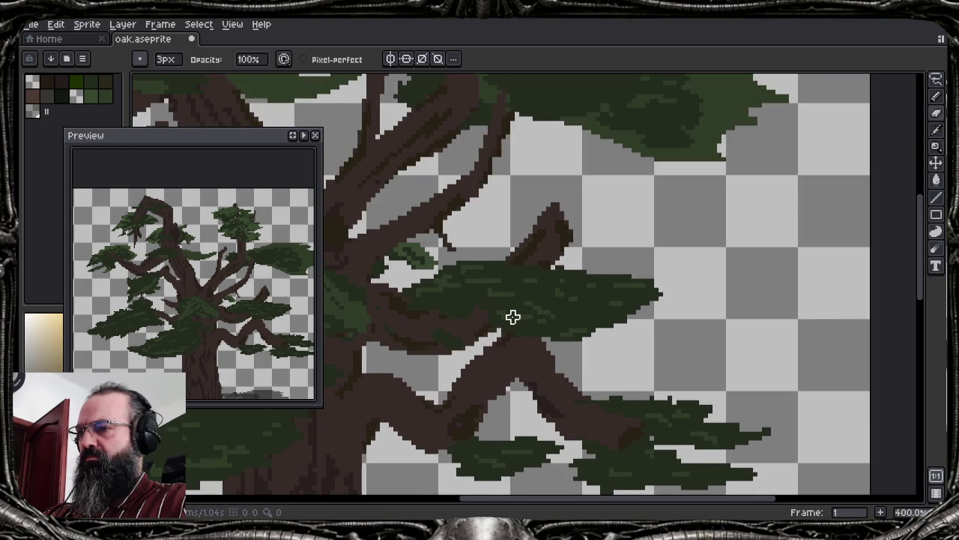
{"action": "scroll", "coordinate": [513, 318], "scroll_direction": "up", "scroll_amount": 1}
{"action": "key", "text": "m"}
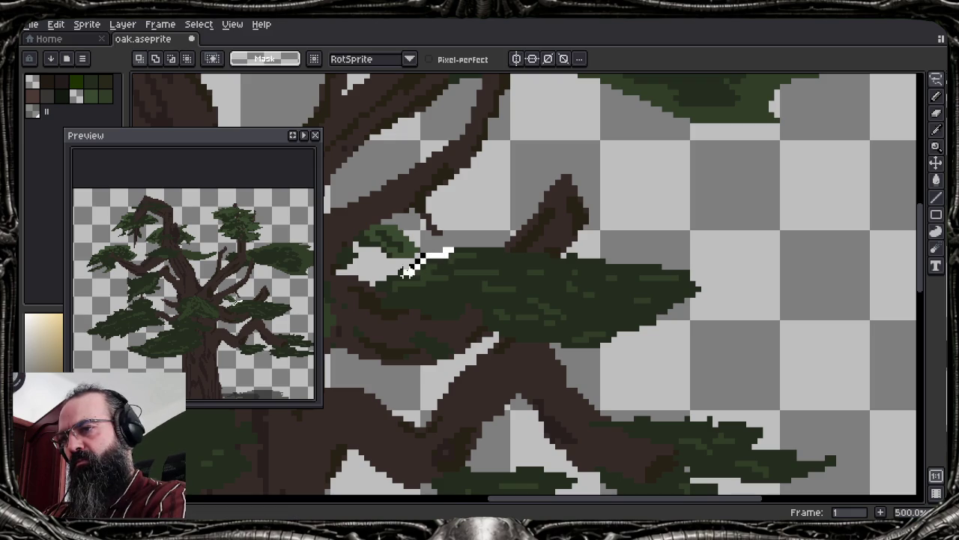
Lasso the lower-right foliage clump and move it up and right onto its branch
{"action": "mouse_move", "coordinate": [378, 314]}
{"action": "left_mouse_down"}
{"action": "mouse_move", "coordinate": [497, 342]}
{"action": "mouse_move", "coordinate": [621, 347]}
{"action": "mouse_move", "coordinate": [724, 263]}
{"action": "mouse_move", "coordinate": [637, 237]}
{"action": "left_mouse_up"}
{"action": "mouse_move", "coordinate": [551, 300]}
{"action": "left_mouse_down"}
{"action": "mouse_move", "coordinate": [656, 220]}
{"action": "mouse_move", "coordinate": [650, 238]}
{"action": "left_mouse_up"}
{"action": "key", "text": "Return"}
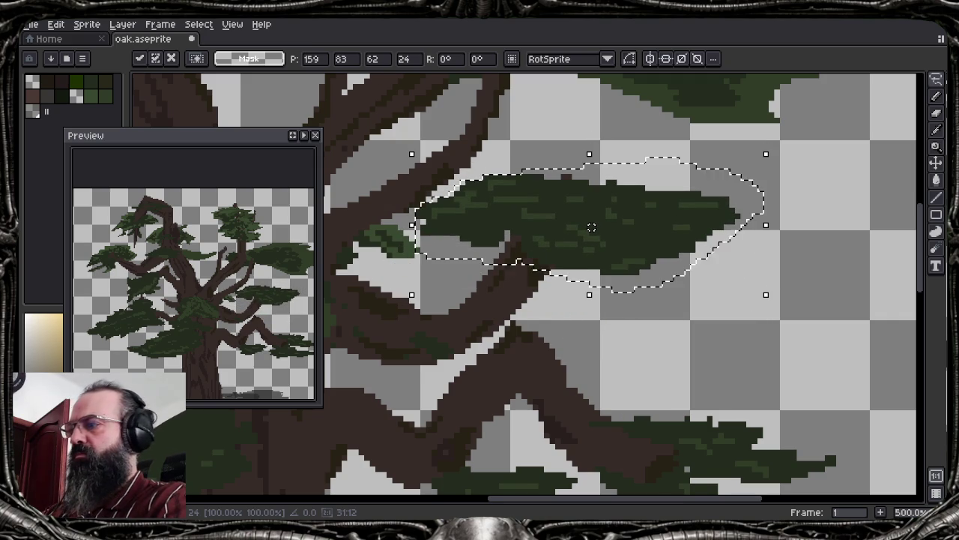
{"action": "scroll", "coordinate": [645, 232], "scroll_direction": "down", "scroll_amount": 5}
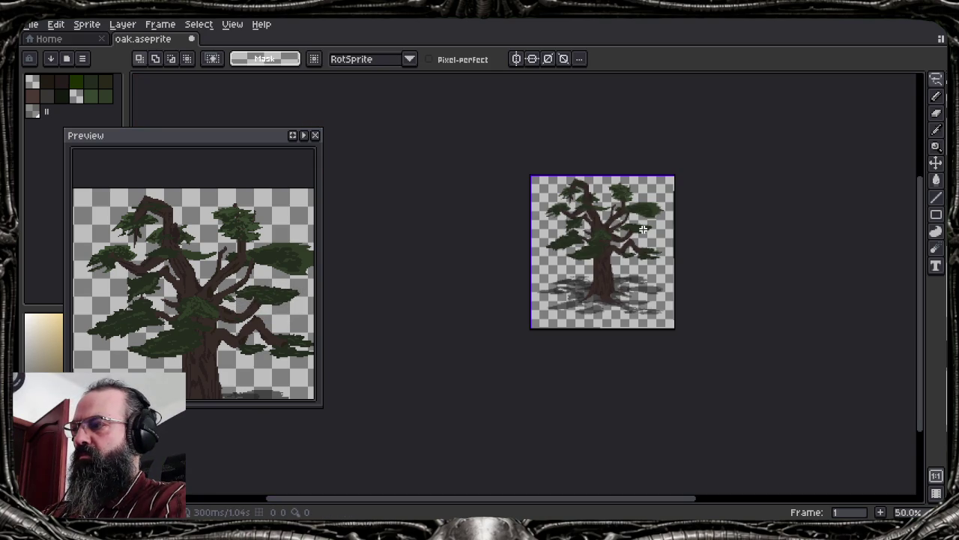
{"action": "scroll", "coordinate": [643, 228], "scroll_direction": "up", "scroll_amount": 3}
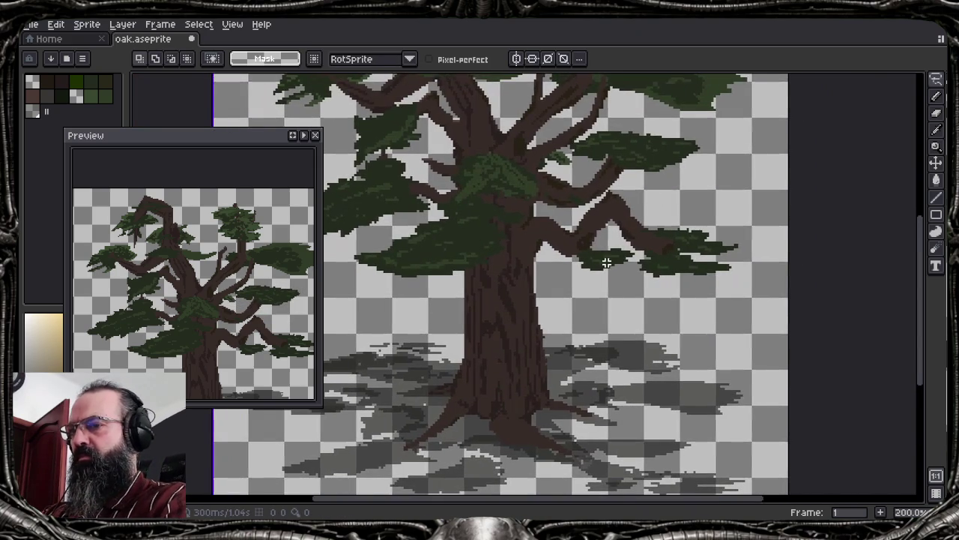
{"action": "scroll", "coordinate": [634, 270], "scroll_direction": "up", "scroll_amount": 1}
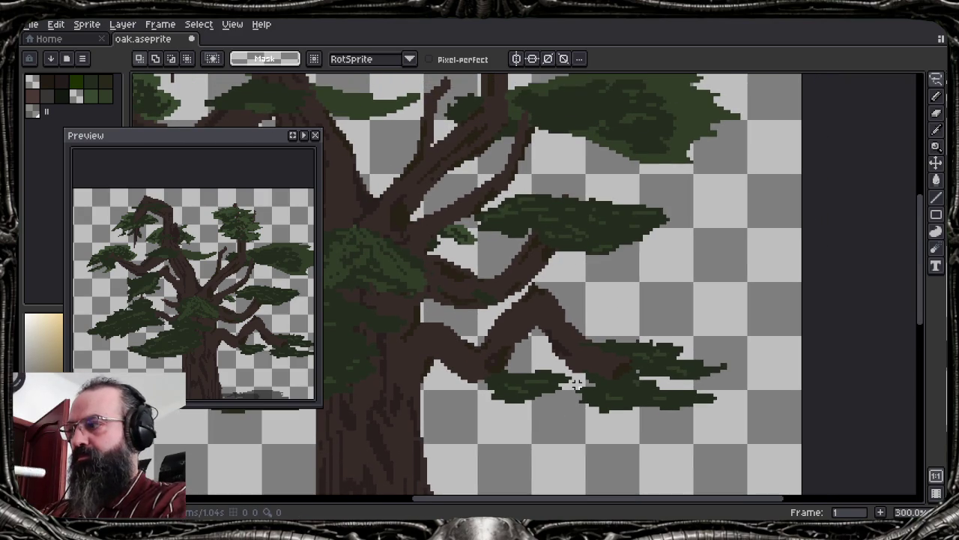
{"action": "key", "text": "b"}
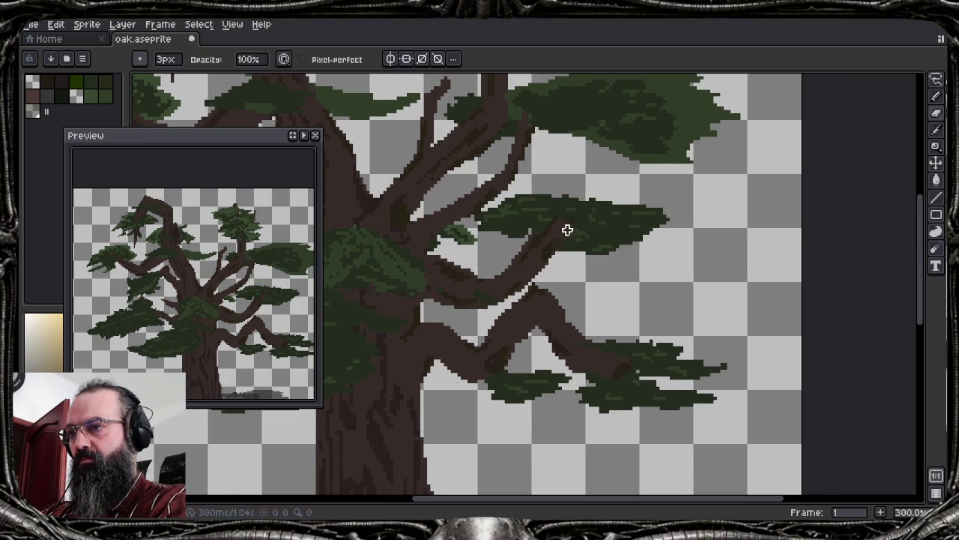
Undo the last erase and cover grey and white specks in the foliage with sampled dark green
{"action": "key", "text": "ctrl+z"}
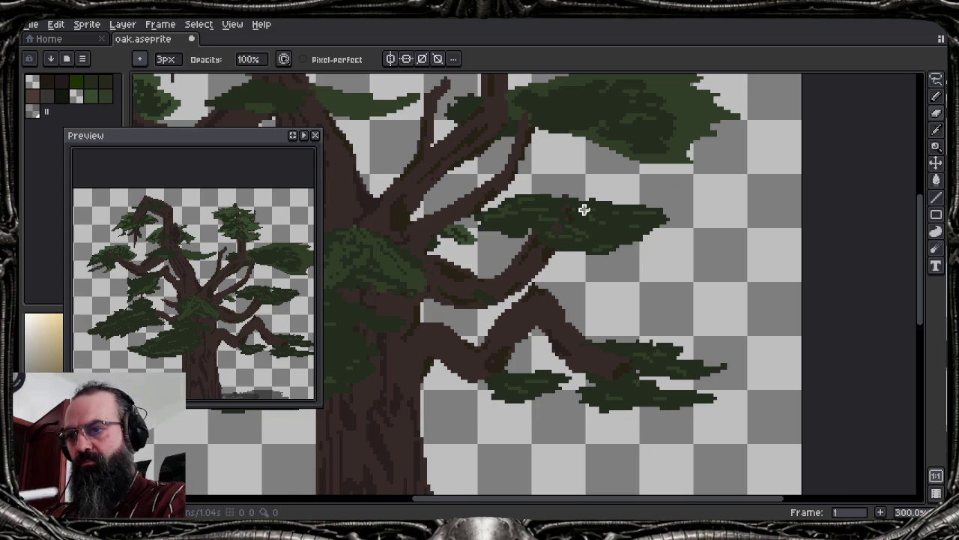
{"action": "scroll", "coordinate": [584, 210], "scroll_direction": "up", "scroll_amount": 3}
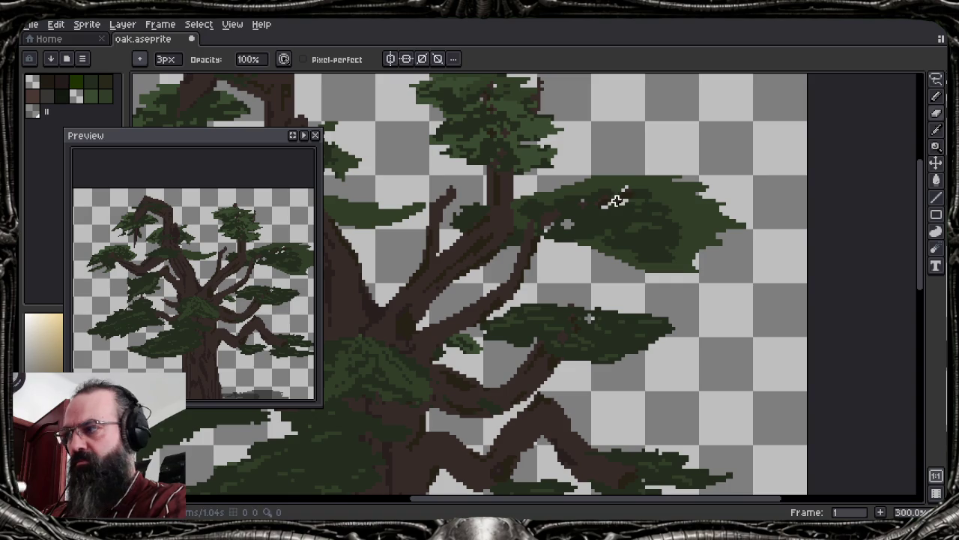
{"action": "scroll", "coordinate": [615, 200], "scroll_direction": "up", "scroll_amount": 1}
{"action": "scroll", "coordinate": [613, 261], "scroll_direction": "up", "scroll_amount": 1}
{"action": "scroll", "coordinate": [700, 193], "scroll_direction": "up", "scroll_amount": 2}
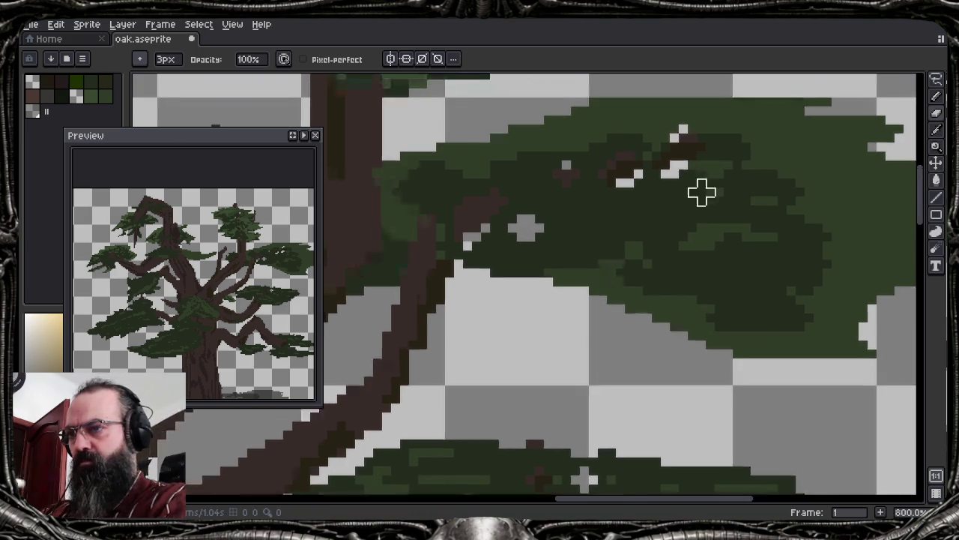
{"action": "key", "text": "minus"}
{"action": "key", "text": "minus"}
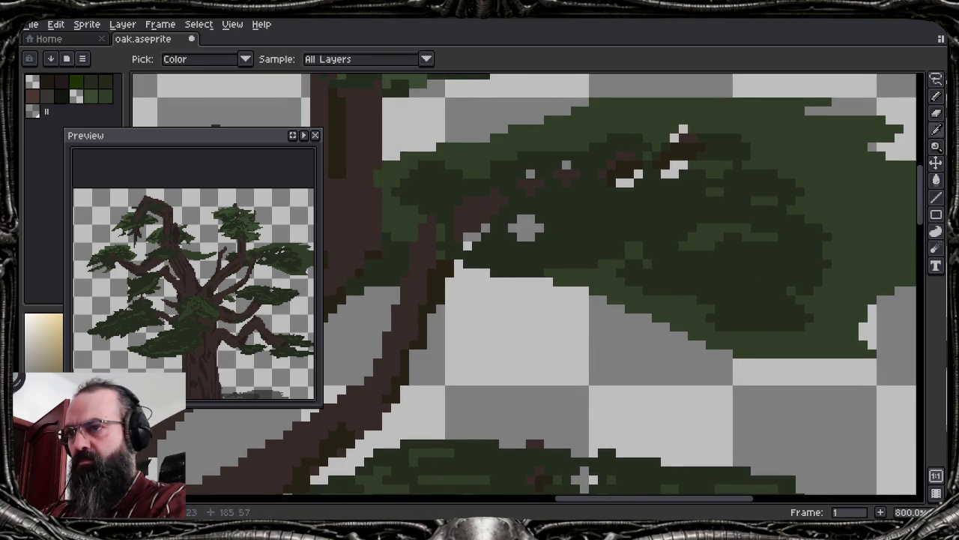
{"action": "left_click", "coordinate": [530, 173], "text": "alt"}
{"action": "left_click_drag", "start_coordinate": [529, 229], "coordinate": [517, 234]}
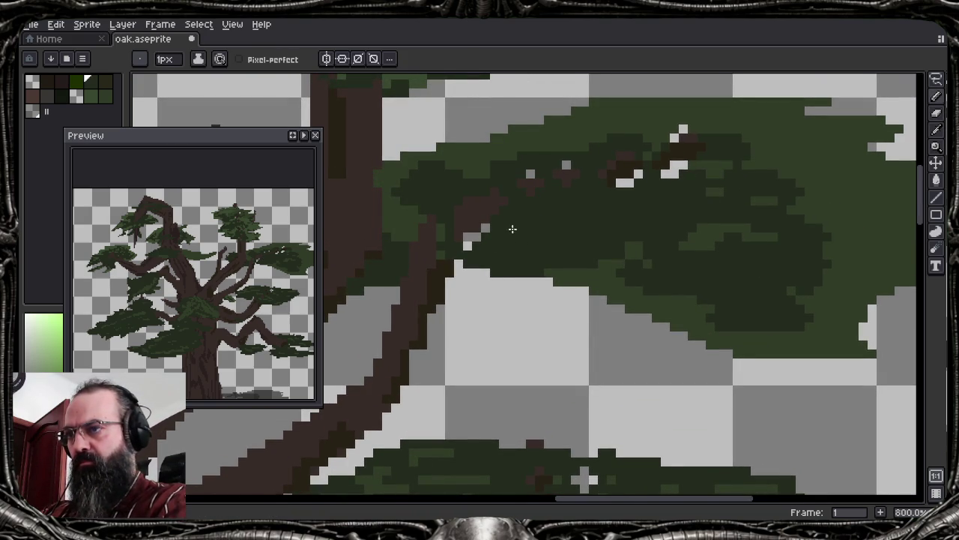
{"action": "left_click", "coordinate": [622, 183]}
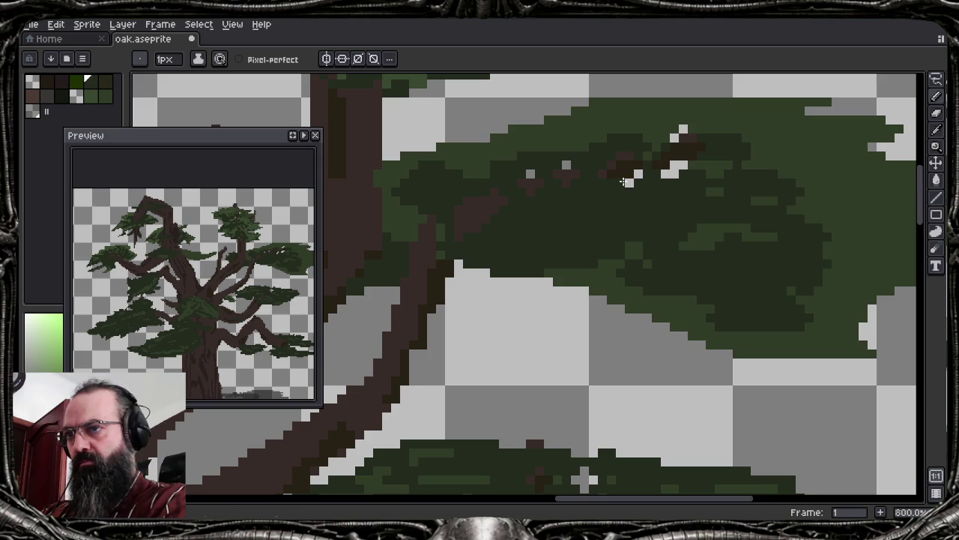
{"action": "left_click", "coordinate": [670, 172]}
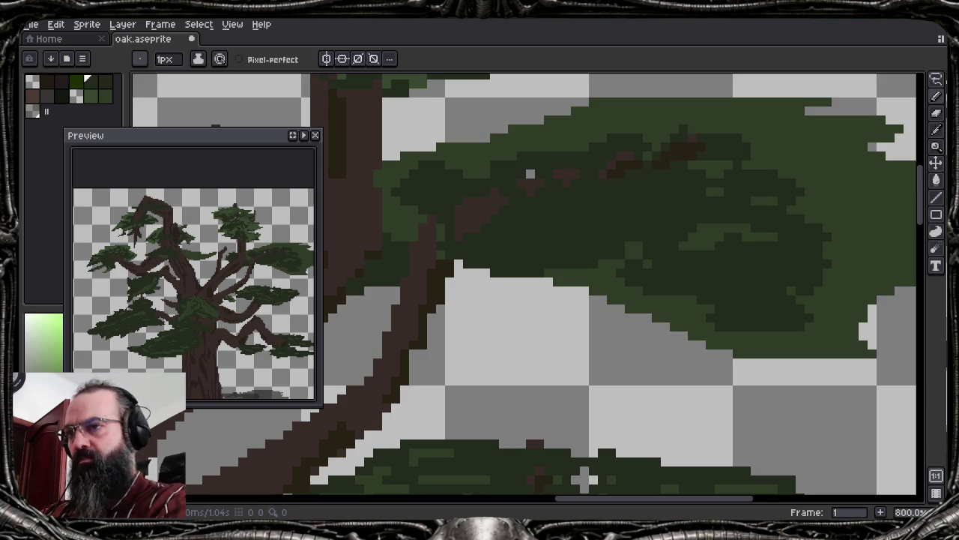
{"action": "key", "text": "b"}
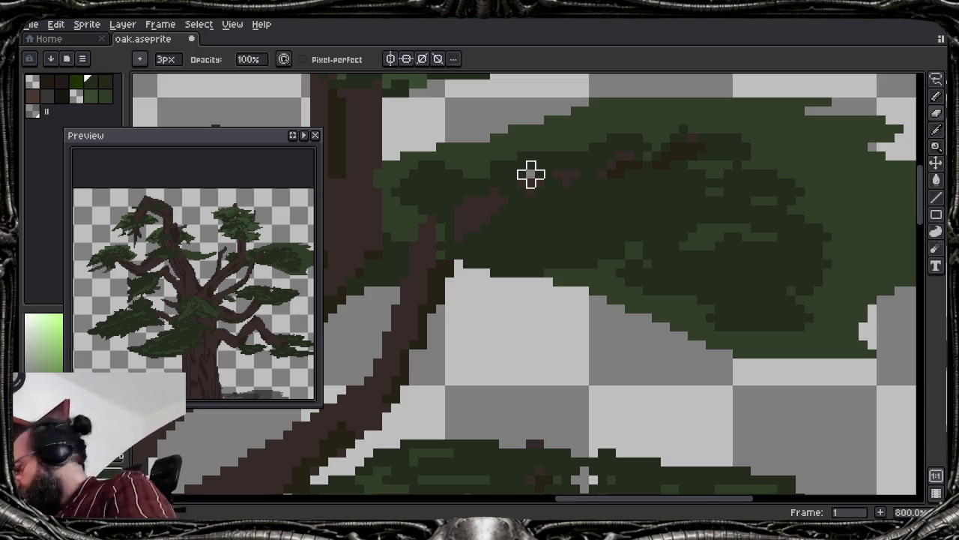
Fill the remaining transparent holes in the foliage clump with single green pixels
{"action": "scroll", "coordinate": [719, 299], "scroll_direction": "down", "scroll_amount": 1}
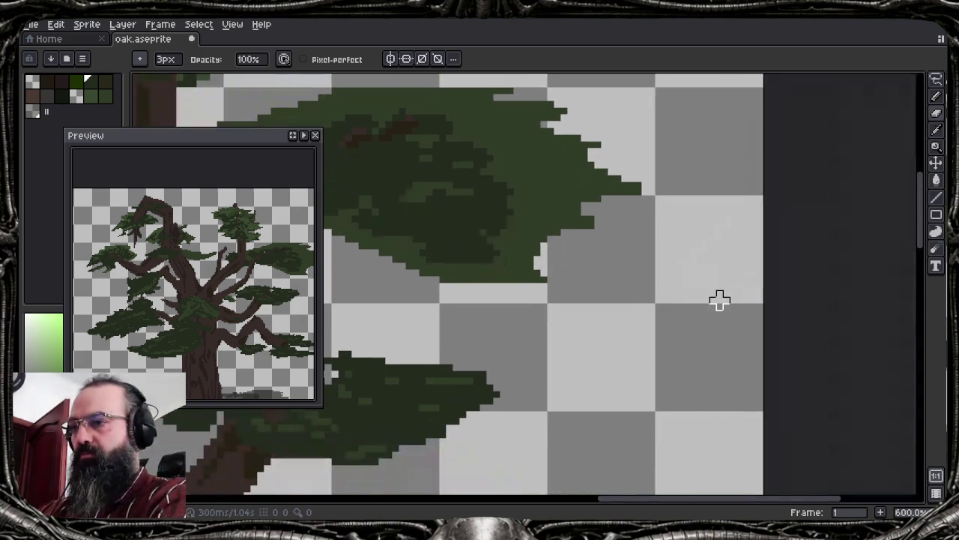
{"action": "scroll", "coordinate": [379, 376], "scroll_direction": "up", "scroll_amount": 2}
{"action": "scroll", "coordinate": [381, 373], "scroll_direction": "up", "scroll_amount": 1}
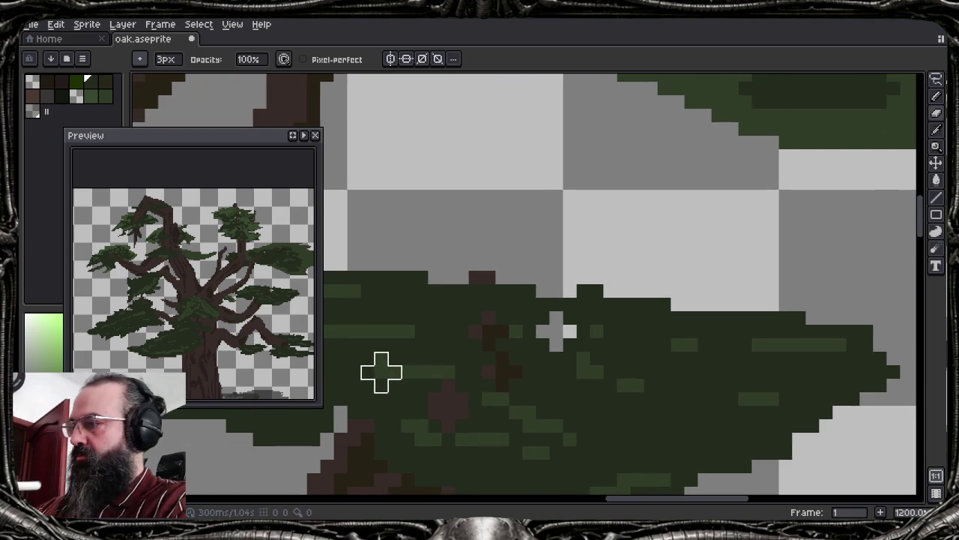
{"action": "key", "text": "i"}
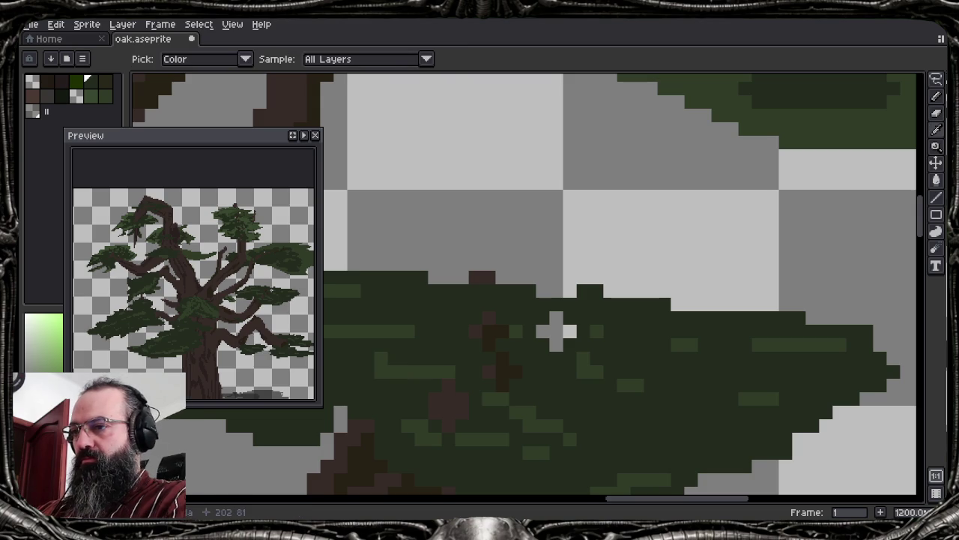
{"action": "key", "text": "b"}
{"action": "key", "text": "minus"}
{"action": "key", "text": "minus"}
{"action": "left_click", "coordinate": [554, 332]}
{"action": "left_click", "coordinate": [568, 330]}
{"action": "key", "text": "plus"}
{"action": "key", "text": "plus"}
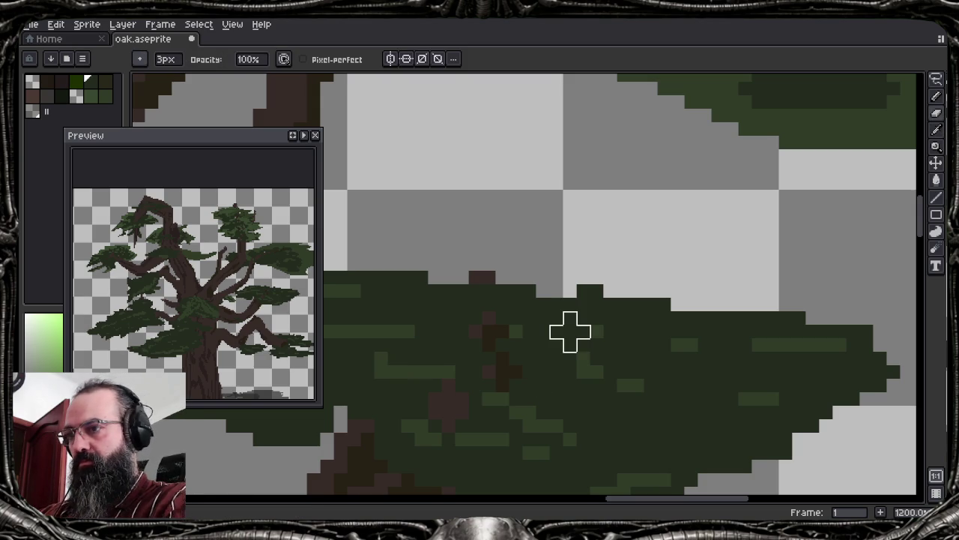
{"action": "left_click", "coordinate": [395, 345], "text": "alt"}
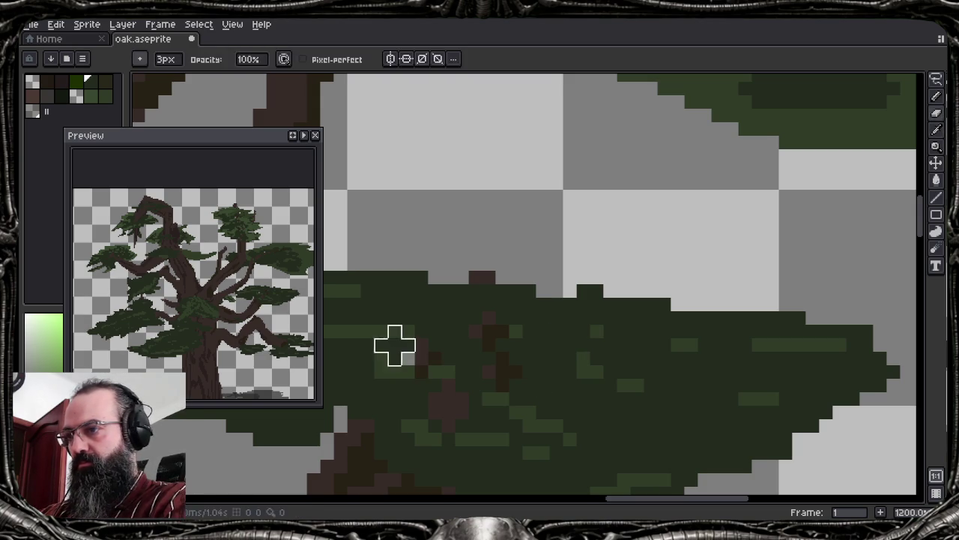
{"action": "key", "text": "e"}
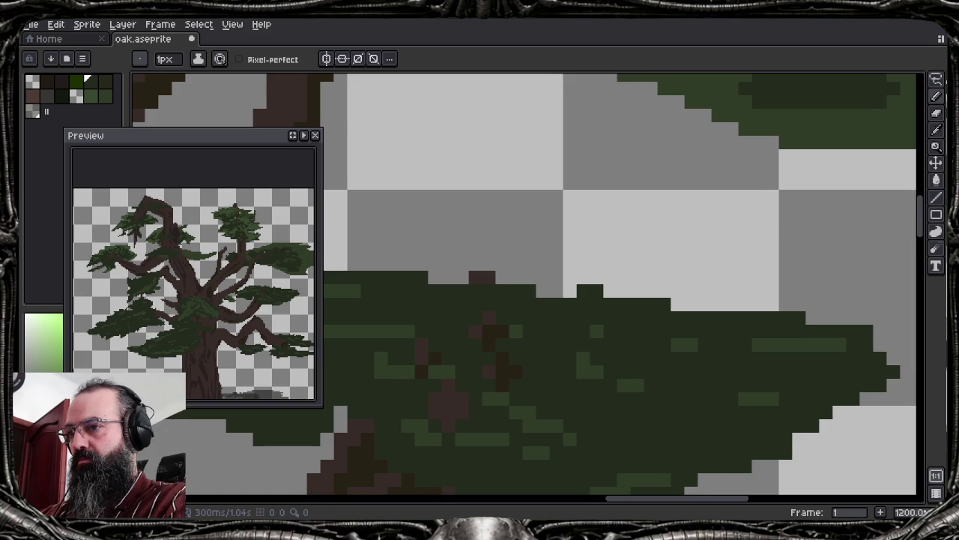
Show the layers timeline and close the floating Preview window
{"action": "scroll", "coordinate": [618, 307], "scroll_direction": "down", "scroll_amount": 4}
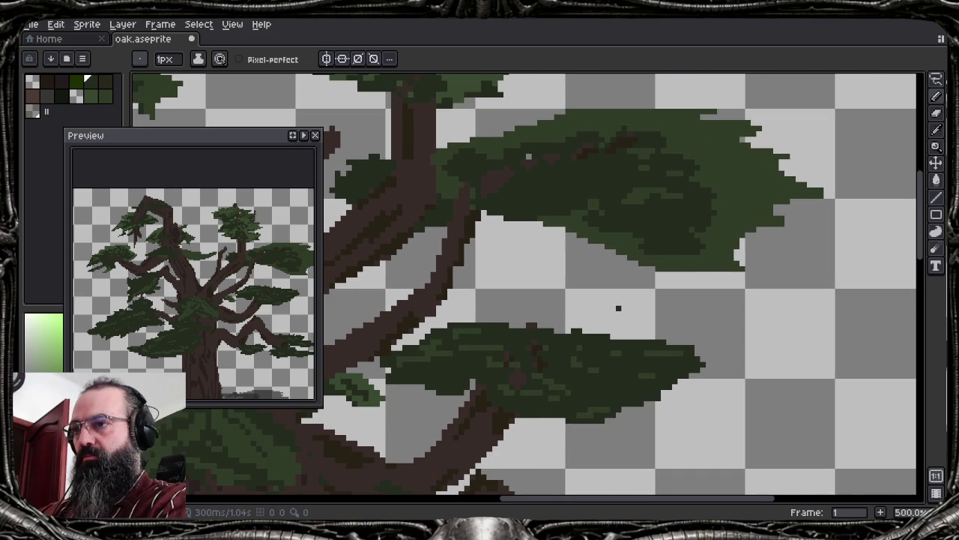
{"action": "scroll", "coordinate": [619, 308], "scroll_direction": "up", "scroll_amount": 5}
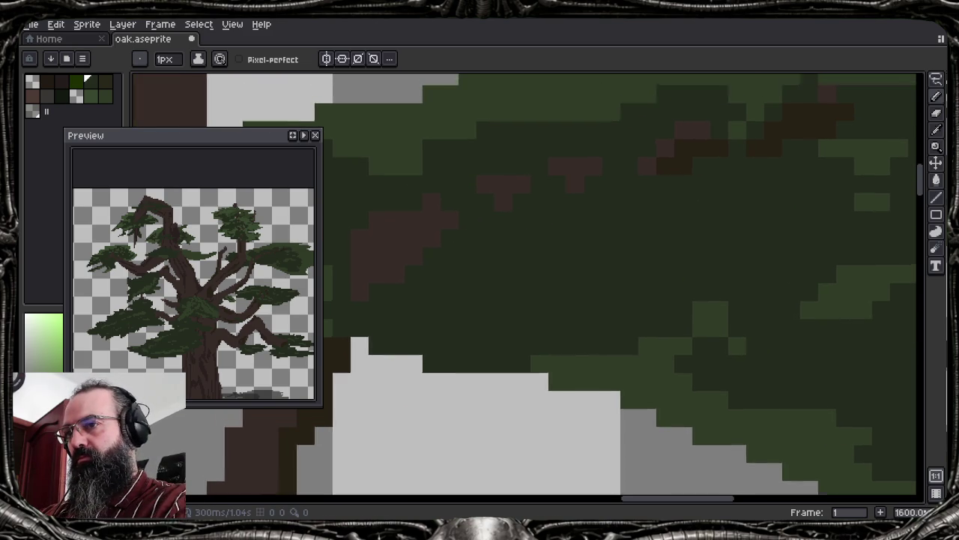
{"action": "scroll", "coordinate": [619, 307], "scroll_direction": "down", "scroll_amount": 2}
{"action": "scroll", "coordinate": [619, 307], "scroll_direction": "down", "scroll_amount": 1}
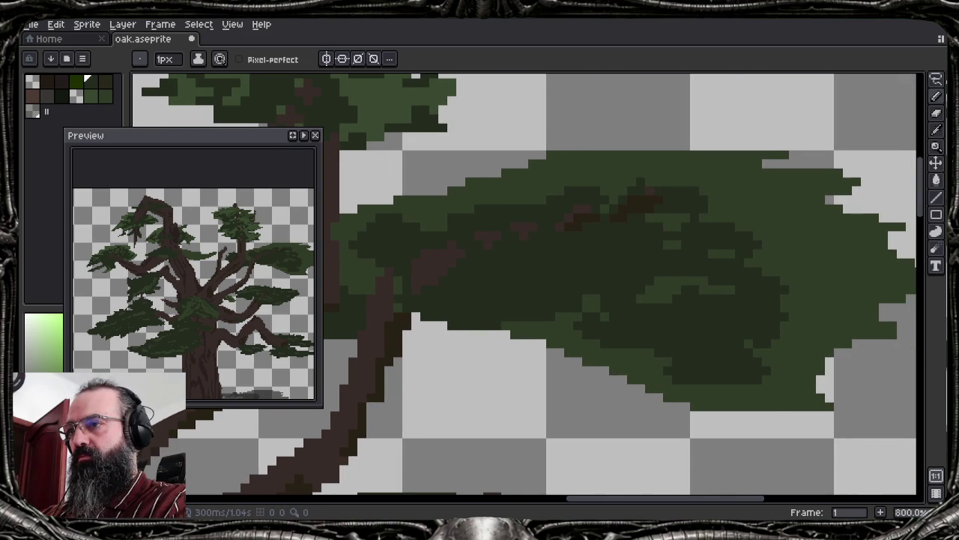
{"action": "key", "text": "Tab"}
{"action": "key", "text": "F7"}
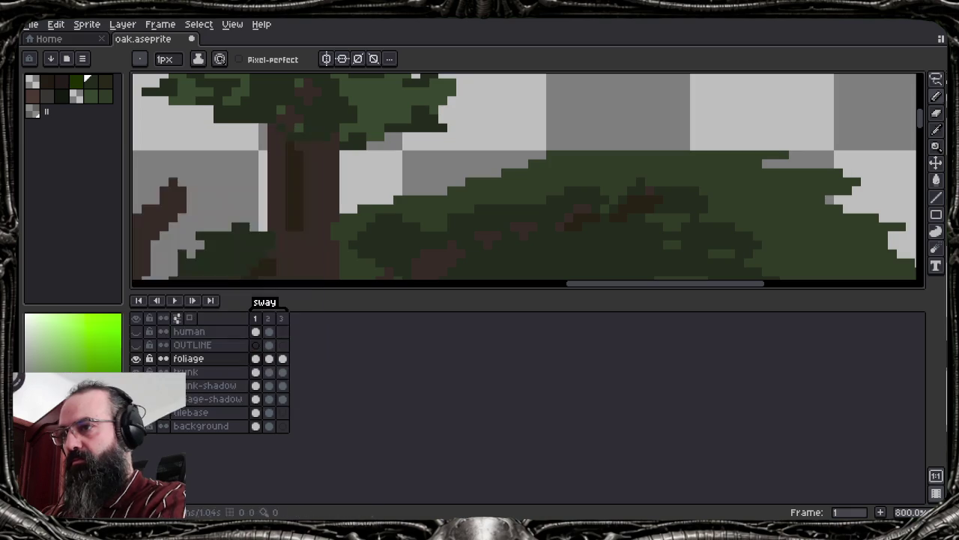
Hide the foliage, select the trunk layer, and draw two dark brown twigs off the right limb
{"action": "left_click", "coordinate": [136, 359]}
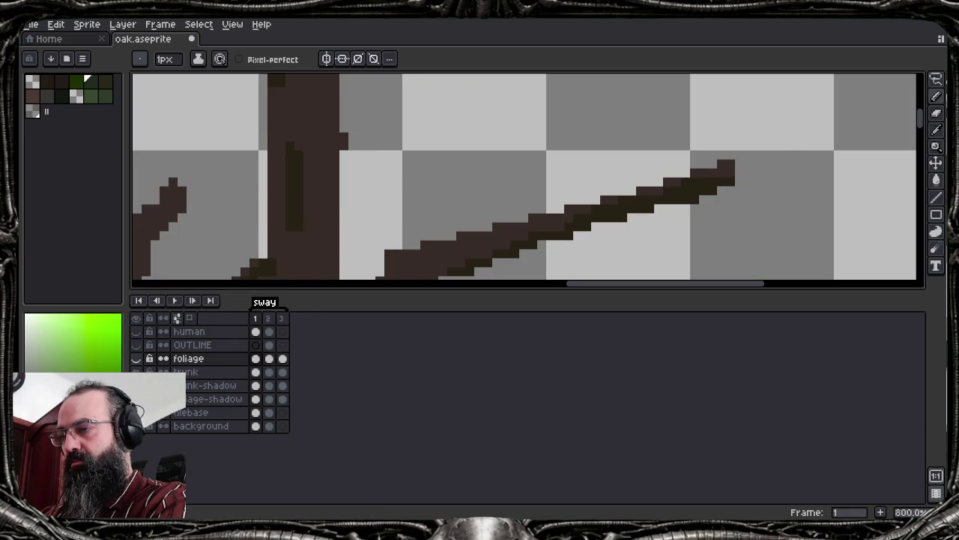
{"action": "left_click", "coordinate": [135, 358]}
{"action": "left_click", "coordinate": [136, 358]}
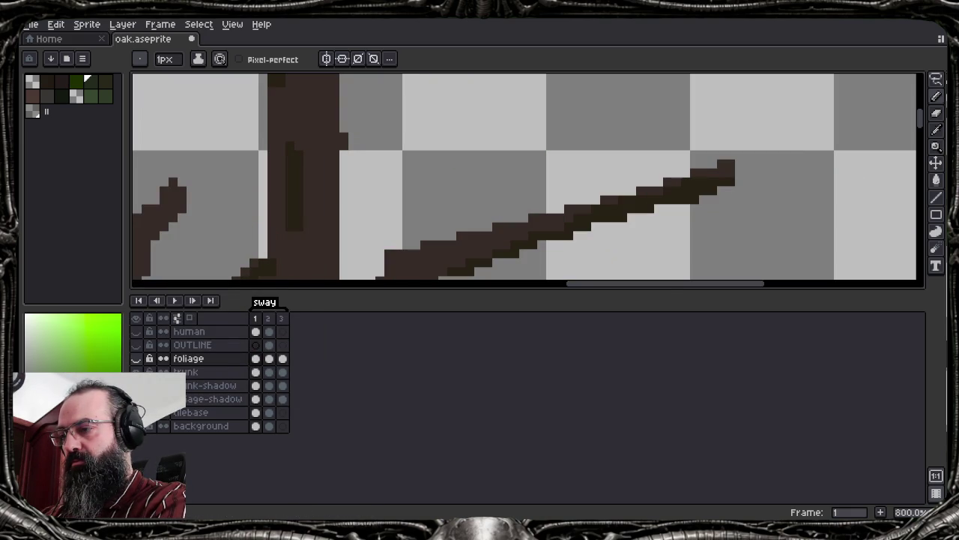
{"action": "left_click", "coordinate": [186, 372]}
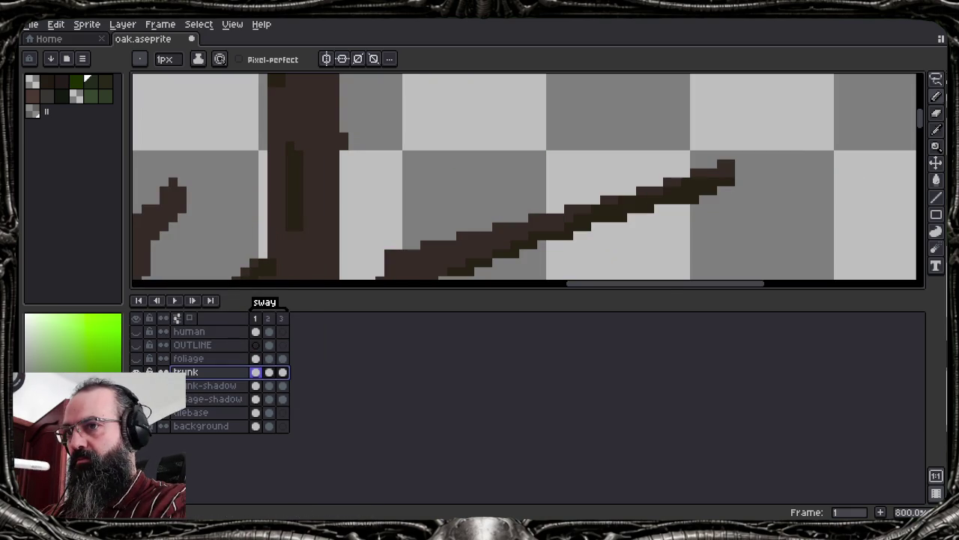
{"action": "left_click", "coordinate": [303, 180], "text": "alt"}
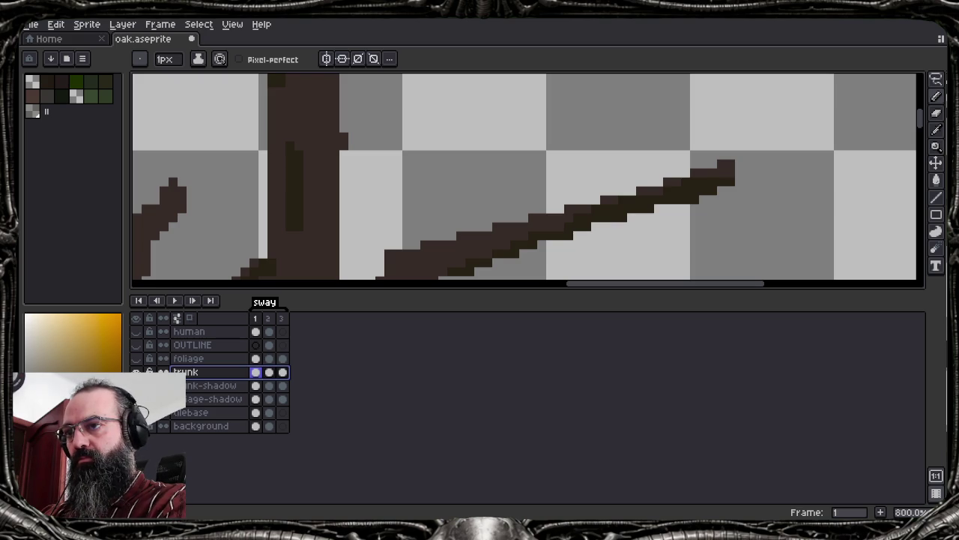
{"action": "left_click_drag", "start_coordinate": [576, 235], "coordinate": [776, 258]}
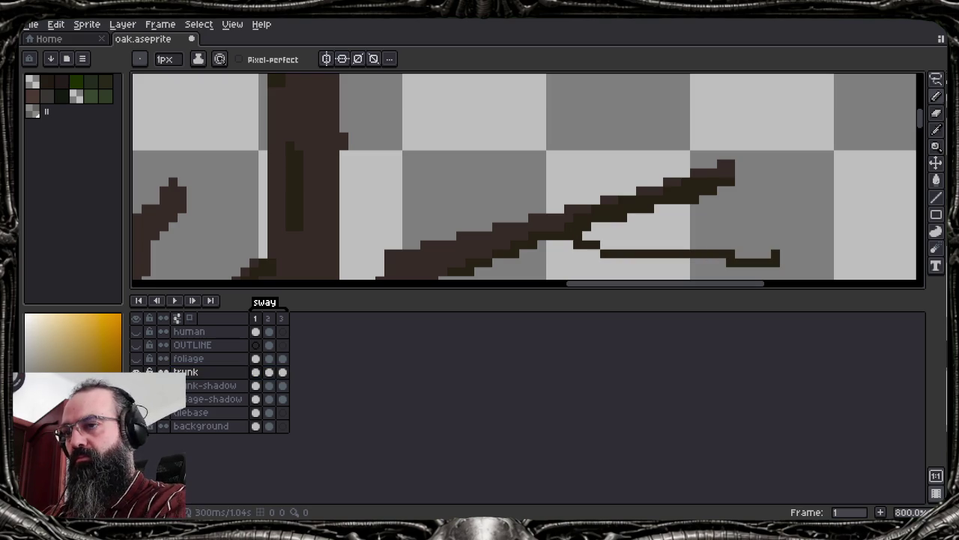
{"action": "left_click_drag", "start_coordinate": [502, 222], "coordinate": [680, 109]}
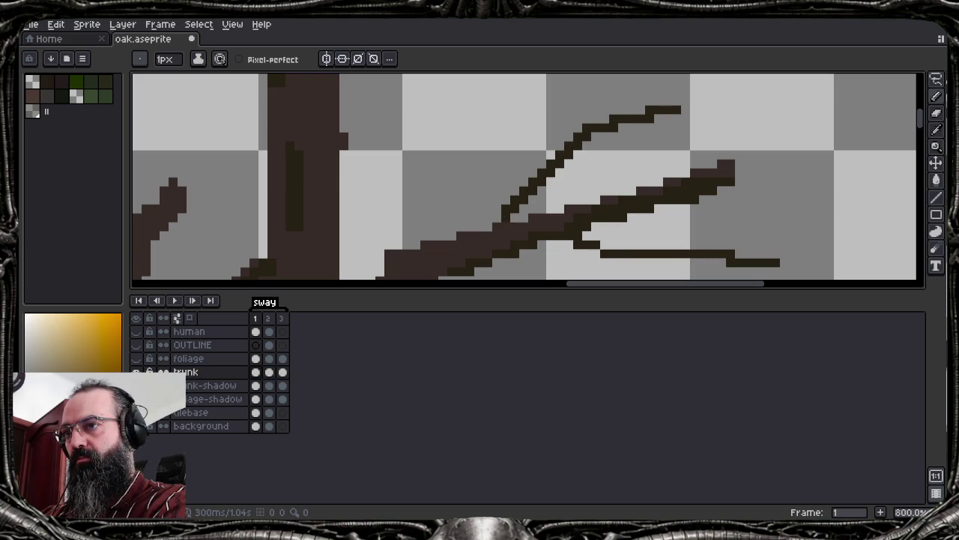
Shade the curved twig in red-brown and dark brown, and redraw the lowest twig
{"action": "left_click", "coordinate": [300, 188], "text": "alt"}
{"action": "left_click_drag", "start_coordinate": [519, 203], "coordinate": [587, 136]}
{"action": "mouse_move", "coordinate": [516, 218]}
{"action": "left_mouse_down"}
{"action": "mouse_move", "coordinate": [596, 137]}
{"action": "mouse_move", "coordinate": [681, 109]}
{"action": "left_mouse_up"}
{"action": "left_click", "coordinate": [623, 129]}
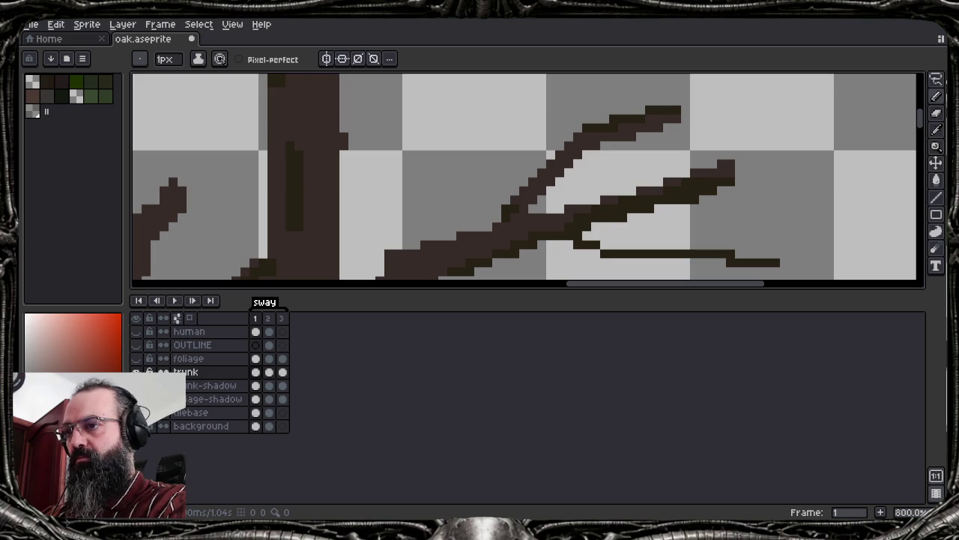
{"action": "key", "text": "Tab"}
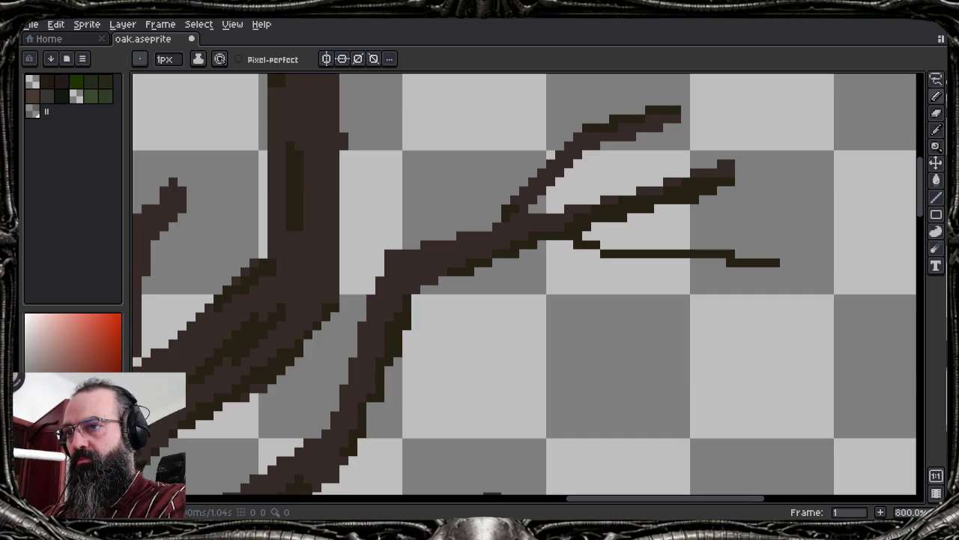
{"action": "left_click_drag", "start_coordinate": [588, 238], "coordinate": [716, 262]}
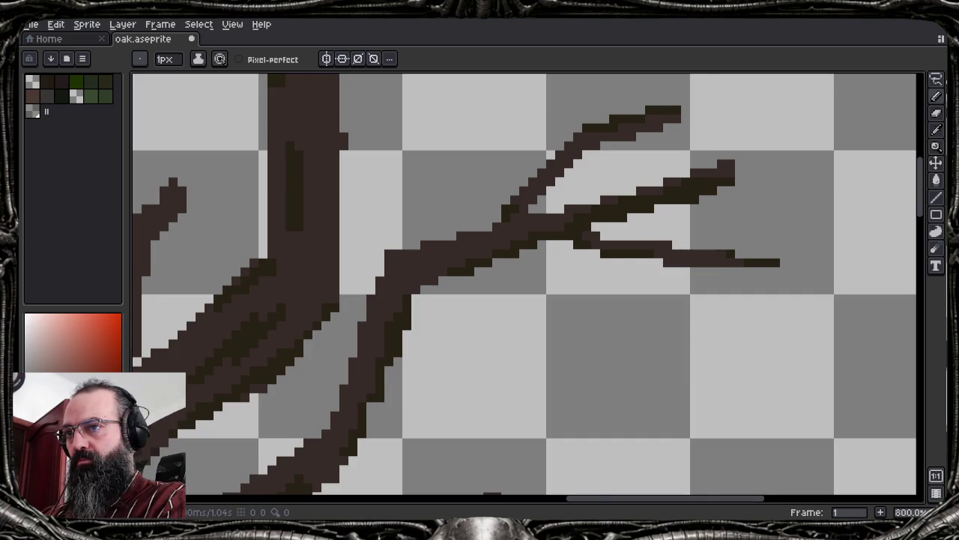
{"action": "scroll", "coordinate": [745, 258], "scroll_direction": "down", "scroll_amount": 3}
{"action": "scroll", "coordinate": [745, 258], "scroll_direction": "right", "scroll_amount": 3}
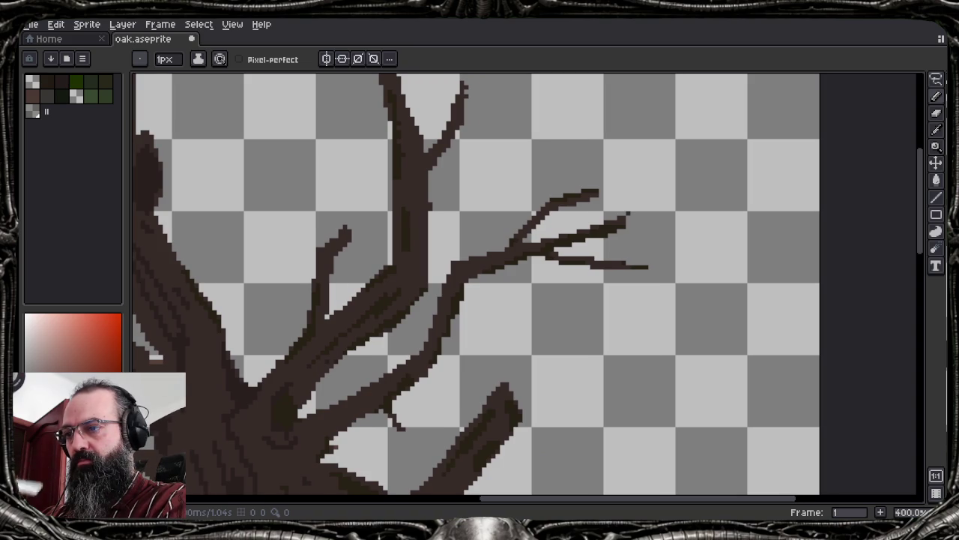
Maximise the editor window and pan the foliage back into view
{"action": "scroll", "coordinate": [527, 287], "scroll_direction": "down", "scroll_amount": 3}
{"action": "scroll", "coordinate": [528, 287], "scroll_direction": "left", "scroll_amount": 3}
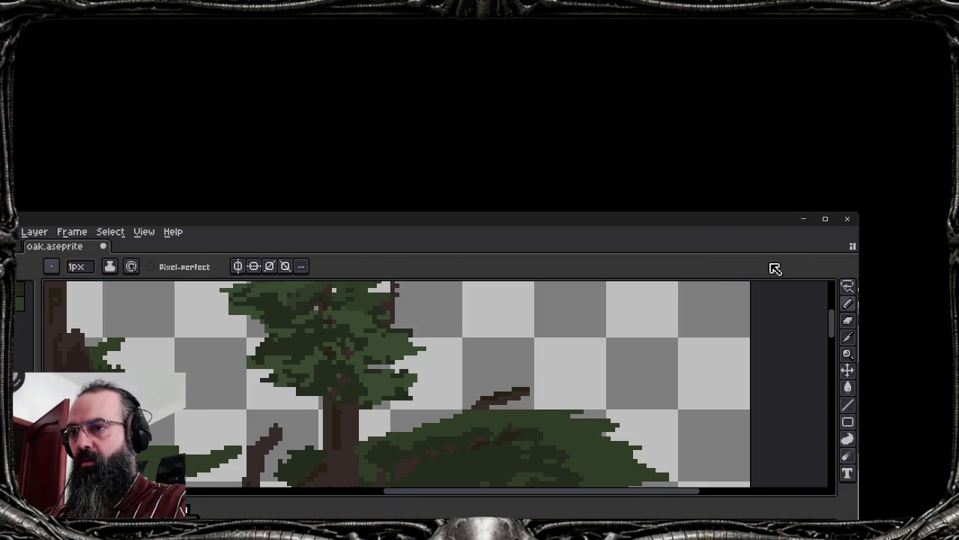
{"action": "left_click_drag", "start_coordinate": [780, 231], "coordinate": [646, 311]}
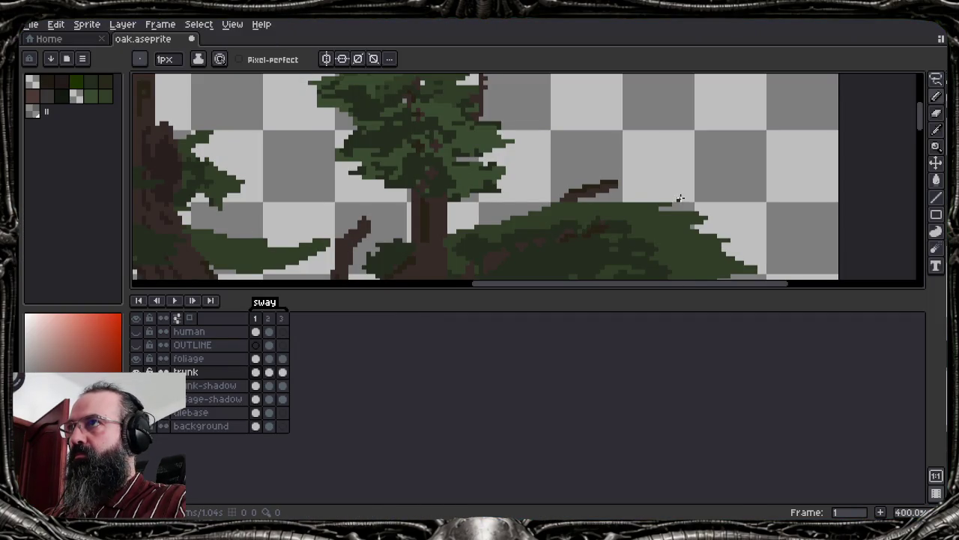
{"action": "left_click_drag", "start_coordinate": [679, 196], "coordinate": [656, 108]}
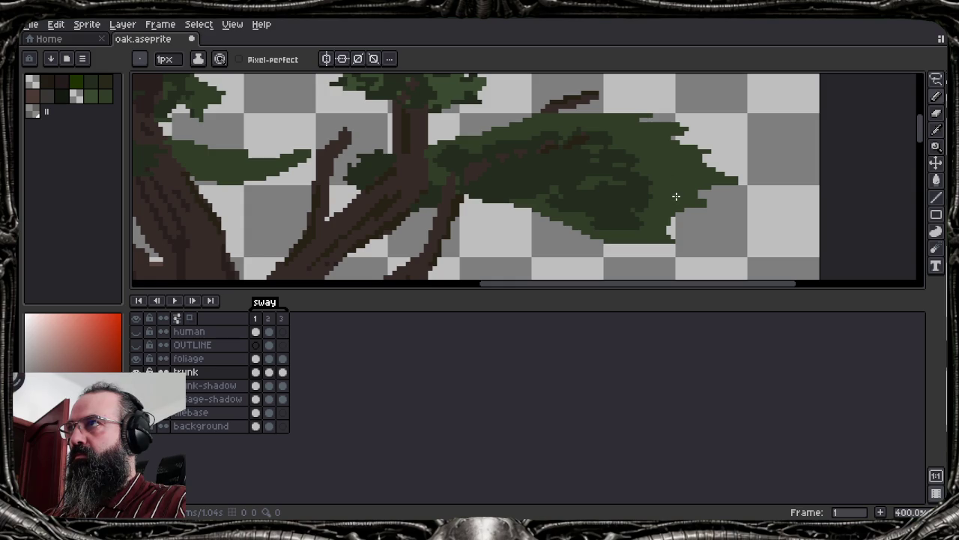
On the foliage layer, erase a path through the leaves along the new twig
{"action": "key", "text": "e"}
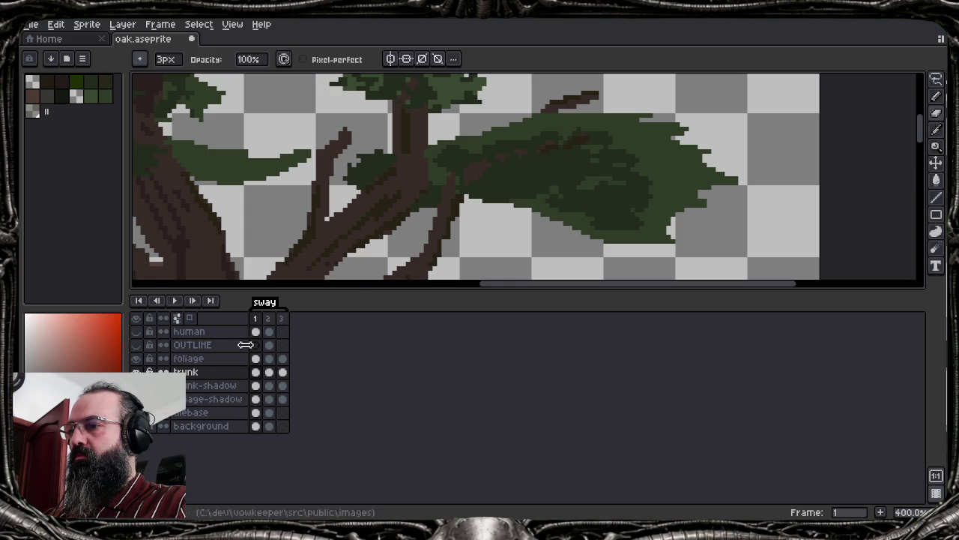
{"action": "left_click", "coordinate": [227, 365]}
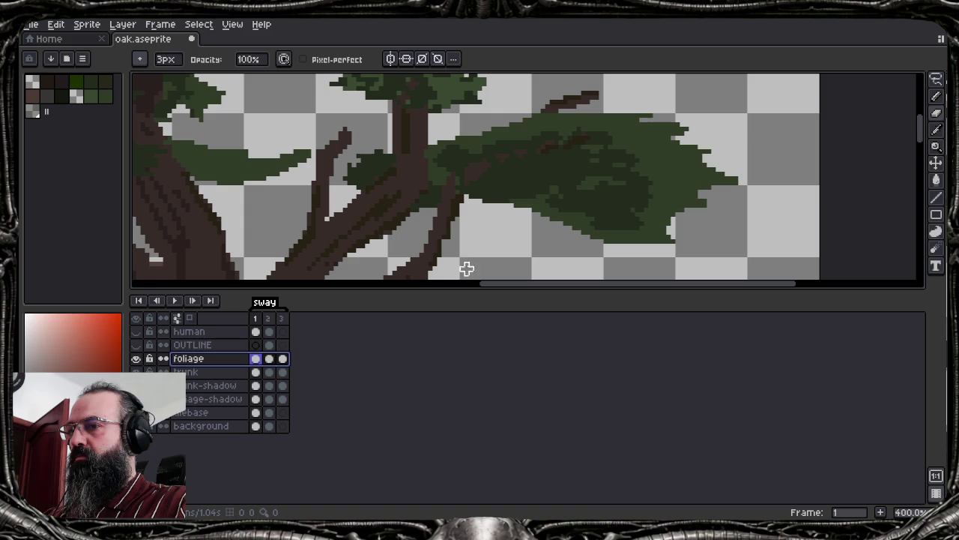
{"action": "mouse_move", "coordinate": [578, 171]}
{"action": "left_mouse_down"}
{"action": "mouse_move", "coordinate": [503, 177]}
{"action": "mouse_move", "coordinate": [625, 195]}
{"action": "mouse_move", "coordinate": [493, 160]}
{"action": "left_mouse_up"}
{"action": "key", "text": "ctrl+z"}
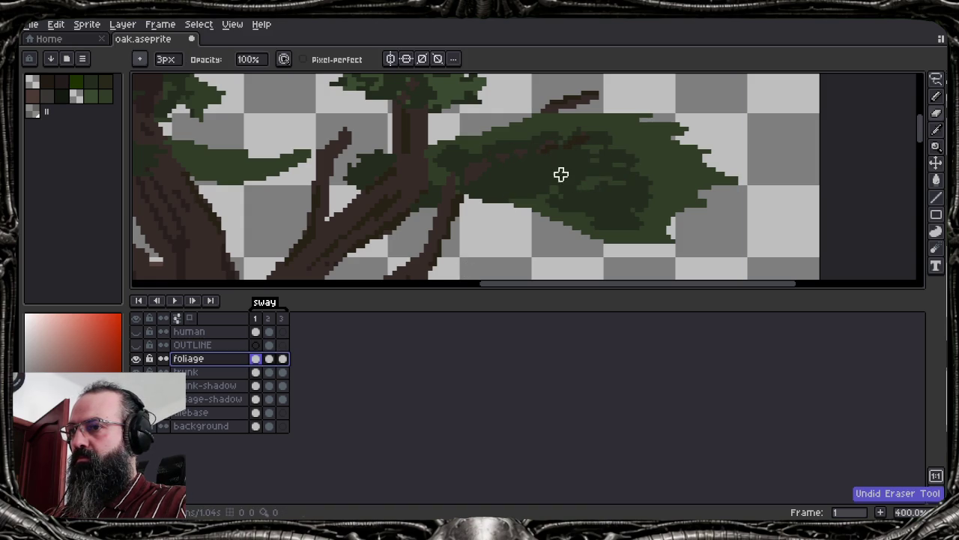
{"action": "mouse_move", "coordinate": [561, 161]}
{"action": "left_mouse_down"}
{"action": "mouse_move", "coordinate": [655, 167]}
{"action": "mouse_move", "coordinate": [638, 233]}
{"action": "left_mouse_up"}
{"action": "scroll", "coordinate": [610, 177], "scroll_direction": "up", "scroll_amount": 5}
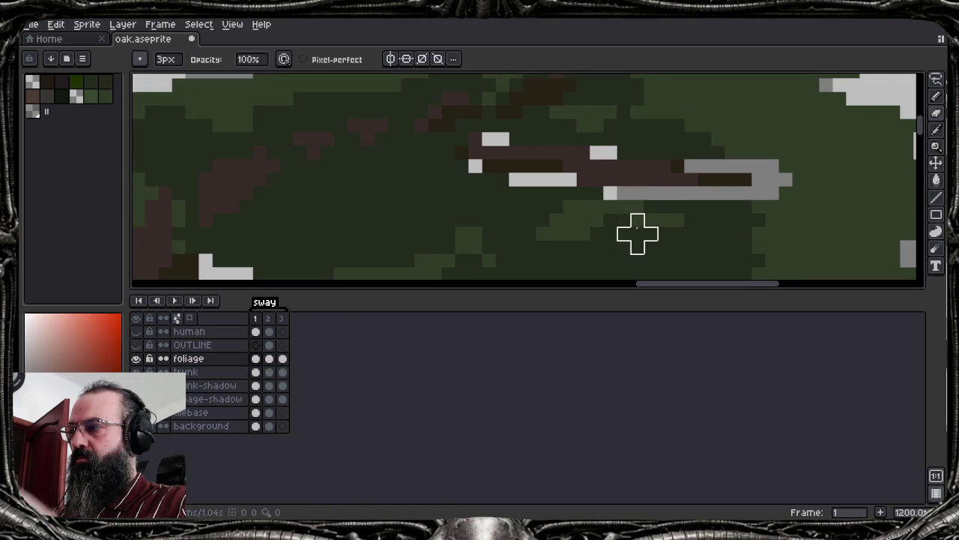
Fill the leftover transparent pixels and streak in the right clump with foliage green
{"action": "key", "text": "b"}
{"action": "left_click", "coordinate": [637, 220], "text": "alt"}
{"action": "left_click_drag", "start_coordinate": [516, 179], "coordinate": [570, 179]}
{"action": "left_click", "coordinate": [476, 165]}
{"action": "left_click", "coordinate": [502, 140]}
{"action": "left_click_drag", "start_coordinate": [610, 153], "coordinate": [597, 152]}
{"action": "left_click", "coordinate": [610, 192]}
{"action": "mouse_move", "coordinate": [690, 166]}
{"action": "left_mouse_down"}
{"action": "mouse_move", "coordinate": [772, 167]}
{"action": "mouse_move", "coordinate": [757, 194]}
{"action": "mouse_move", "coordinate": [742, 194]}
{"action": "left_mouse_up"}
{"action": "left_click_drag", "start_coordinate": [622, 194], "coordinate": [738, 193]}
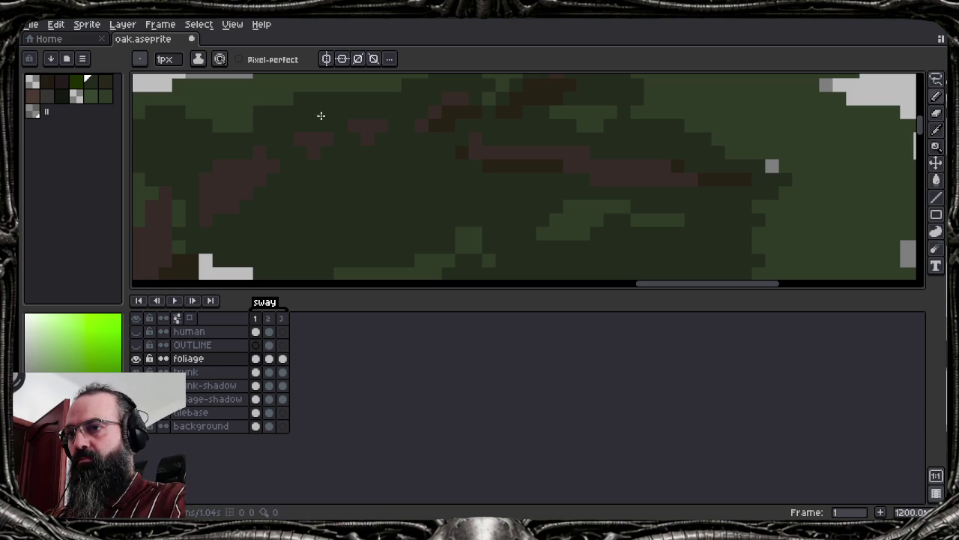
{"action": "scroll", "coordinate": [718, 200], "scroll_direction": "down", "scroll_amount": 3}
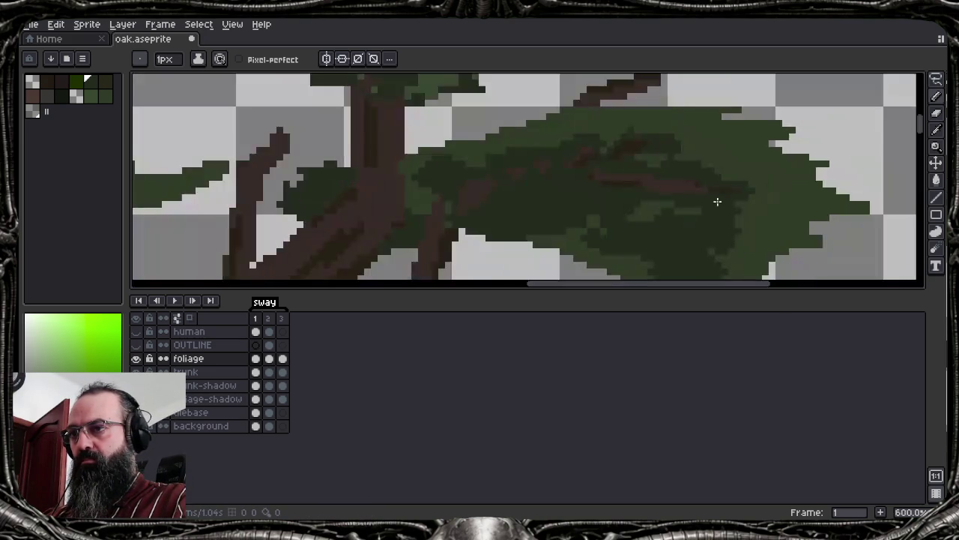
Pick a different foliage green from the palette and enlarge the brush to 5 pixels
{"action": "scroll", "coordinate": [713, 207], "scroll_direction": "down", "scroll_amount": 2}
{"action": "scroll", "coordinate": [707, 206], "scroll_direction": "down", "scroll_amount": 2}
{"action": "scroll", "coordinate": [633, 220], "scroll_direction": "up", "scroll_amount": 1}
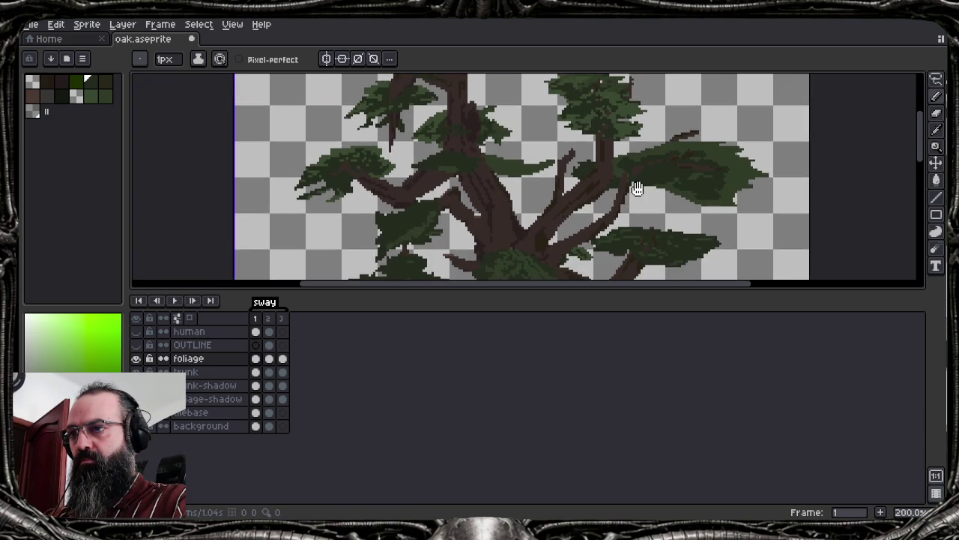
{"action": "scroll", "coordinate": [638, 186], "scroll_direction": "down", "scroll_amount": 1}
{"action": "scroll", "coordinate": [697, 167], "scroll_direction": "up", "scroll_amount": 3}
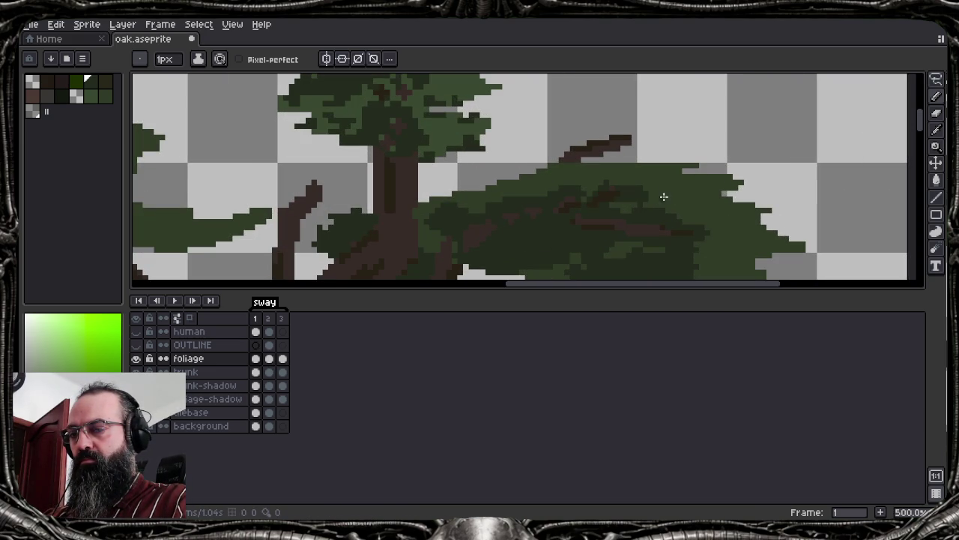
{"action": "scroll", "coordinate": [664, 196], "scroll_direction": "down", "scroll_amount": 1}
{"action": "scroll", "coordinate": [642, 210], "scroll_direction": "down", "scroll_amount": 2}
{"action": "scroll", "coordinate": [640, 212], "scroll_direction": "up", "scroll_amount": 2}
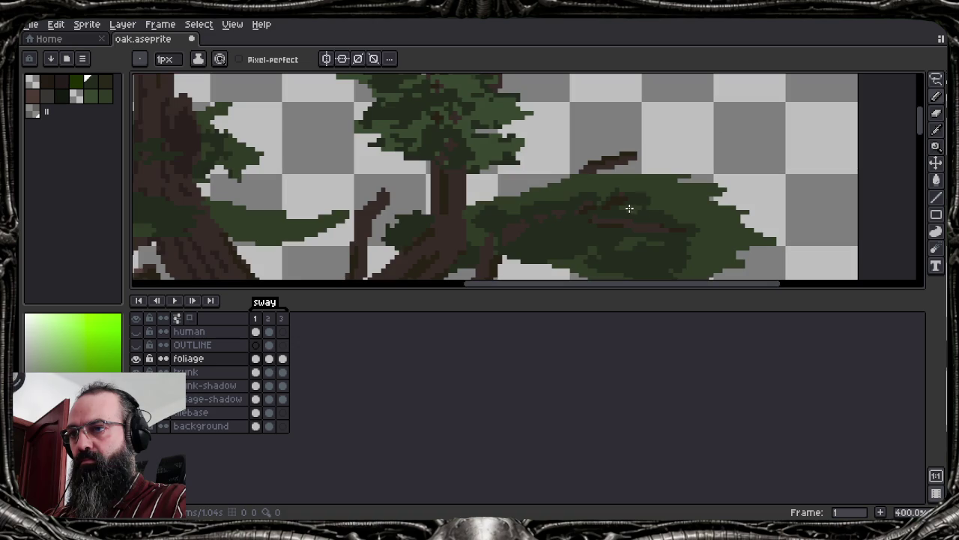
{"action": "left_click", "coordinate": [653, 197], "text": "alt"}
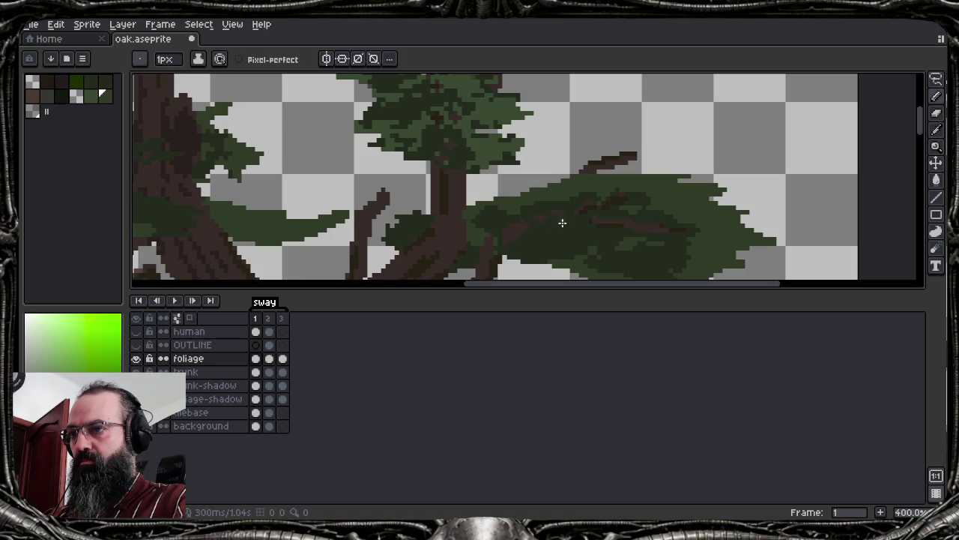
{"action": "key", "text": "plus"}
{"action": "key", "text": "plus"}
{"action": "key", "text": "plus"}
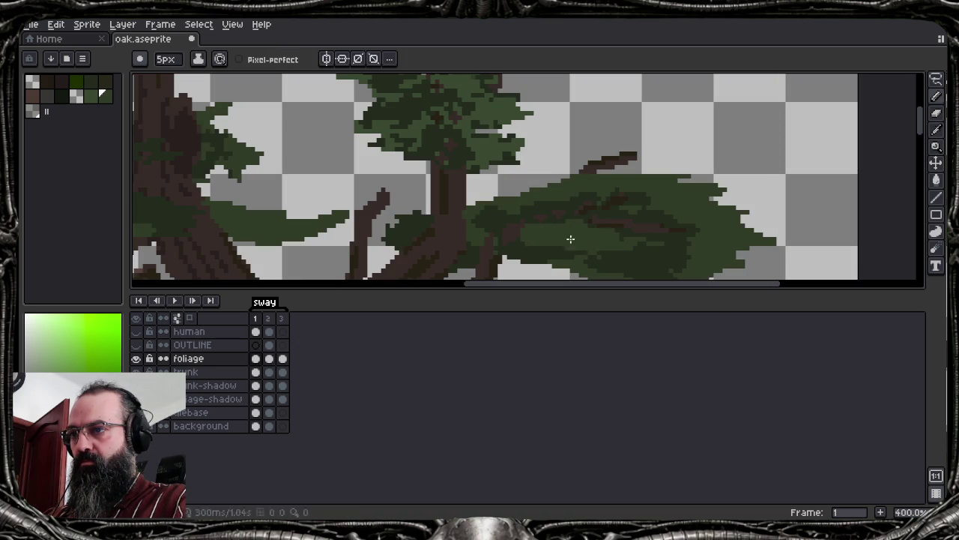
Sample a foliage green from the canvas and set up a 2-pixel pencil
{"action": "key", "text": "e"}
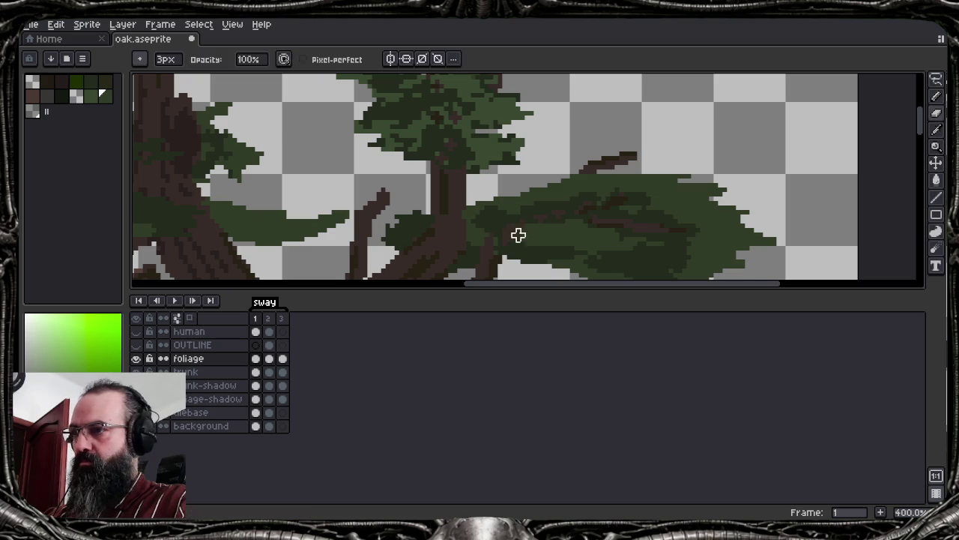
{"action": "scroll", "coordinate": [550, 244], "scroll_direction": "up", "scroll_amount": 1}
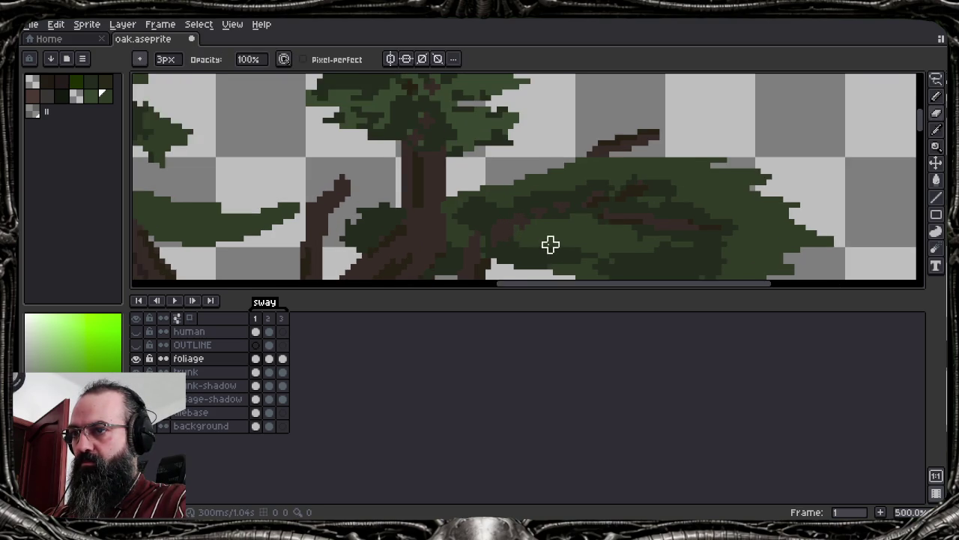
{"action": "scroll", "coordinate": [550, 243], "scroll_direction": "up", "scroll_amount": 1}
{"action": "left_click", "coordinate": [510, 250], "text": "alt"}
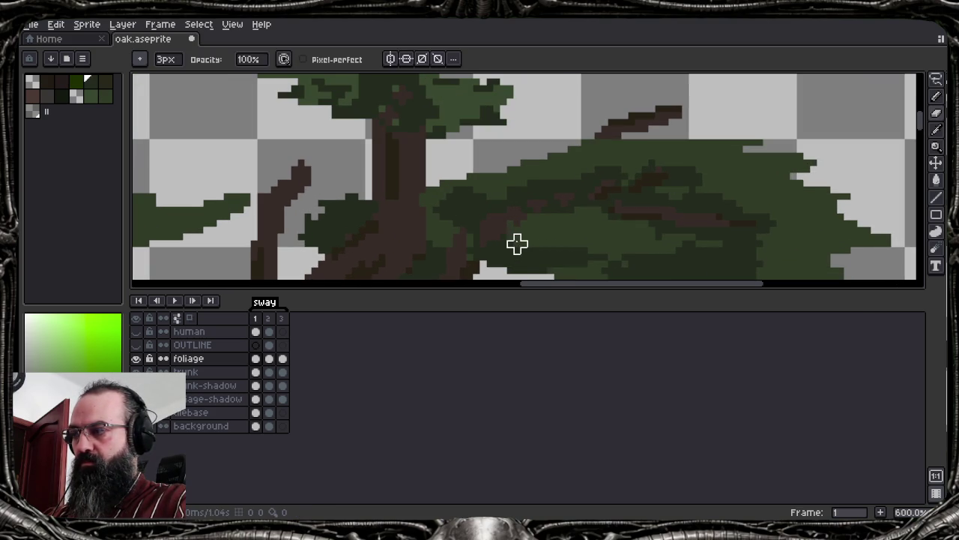
{"action": "key", "text": "b"}
{"action": "key", "text": "minus"}
{"action": "key", "text": "minus"}
{"action": "key", "text": "minus"}
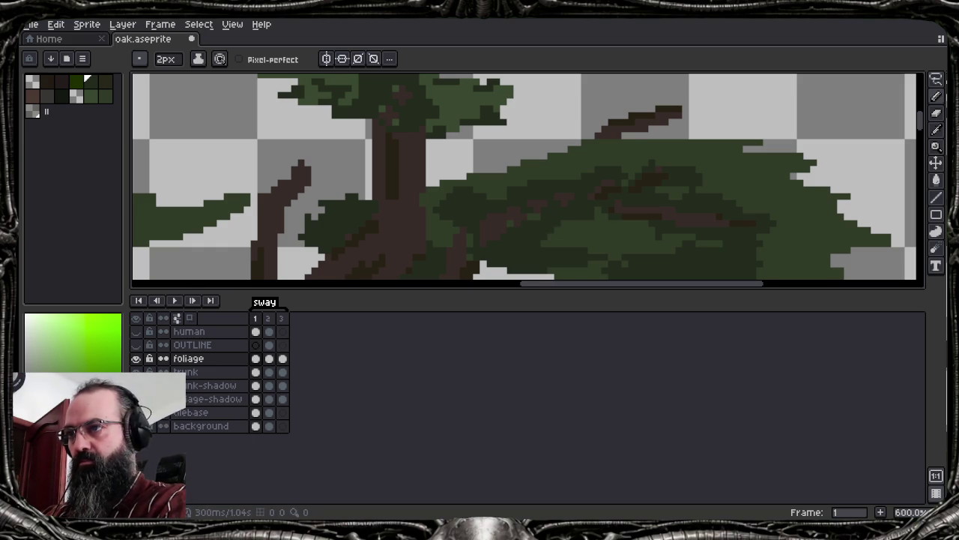
Start a new leaf with a green vertical stroke right of the upper foliage
{"action": "scroll", "coordinate": [524, 176], "scroll_direction": "down", "scroll_amount": 1}
{"action": "scroll", "coordinate": [600, 277], "scroll_direction": "up", "scroll_amount": 1}
{"action": "key", "text": "i"}
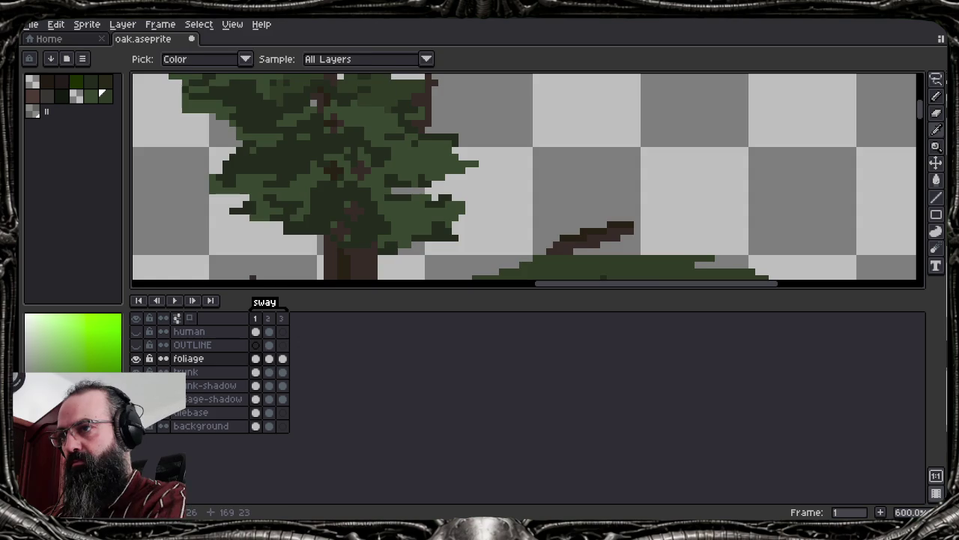
{"action": "key", "text": "b"}
{"action": "scroll", "coordinate": [543, 204], "scroll_direction": "down", "scroll_amount": 5}
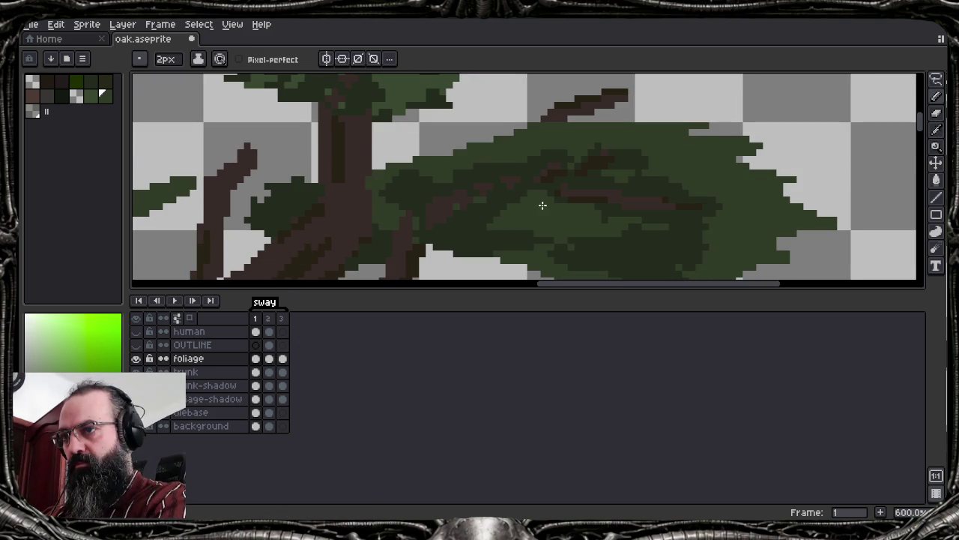
{"action": "scroll", "coordinate": [524, 176], "scroll_direction": "up", "scroll_amount": 2}
{"action": "scroll", "coordinate": [525, 176], "scroll_direction": "up", "scroll_amount": 3}
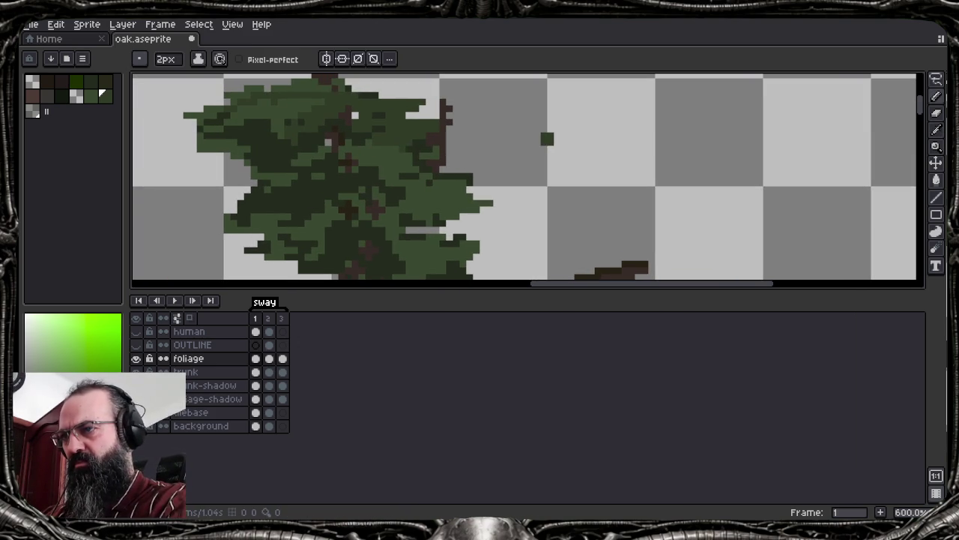
{"action": "key", "text": "i"}
{"action": "key", "text": "b"}
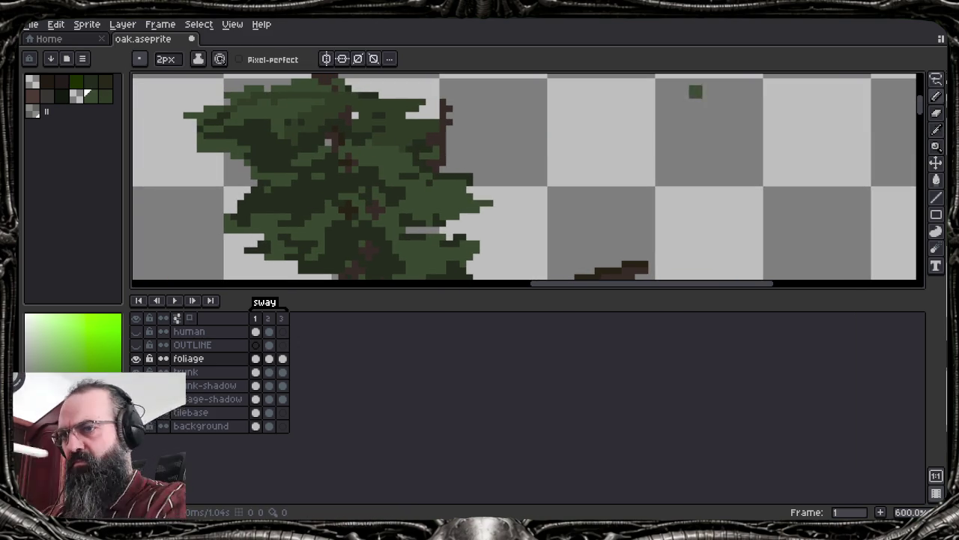
{"action": "left_click_drag", "start_coordinate": [594, 148], "coordinate": [602, 211]}
Widen and lengthen the new leaf upward with further sampled greens
{"action": "key", "text": "i"}
{"action": "key", "text": "b"}
{"action": "left_click_drag", "start_coordinate": [608, 135], "coordinate": [610, 211]}
{"action": "key", "text": "i"}
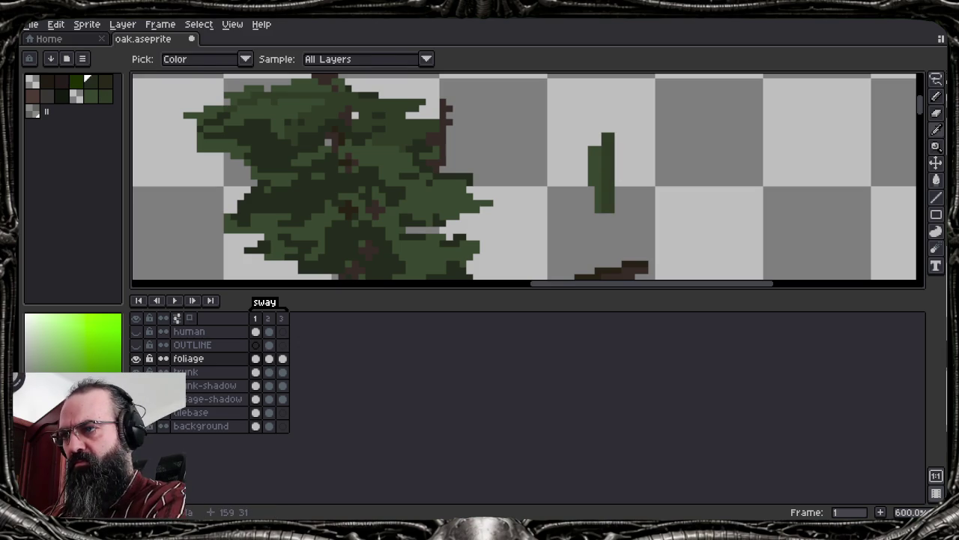
{"action": "key", "text": "b"}
{"action": "left_click_drag", "start_coordinate": [616, 121], "coordinate": [620, 217]}
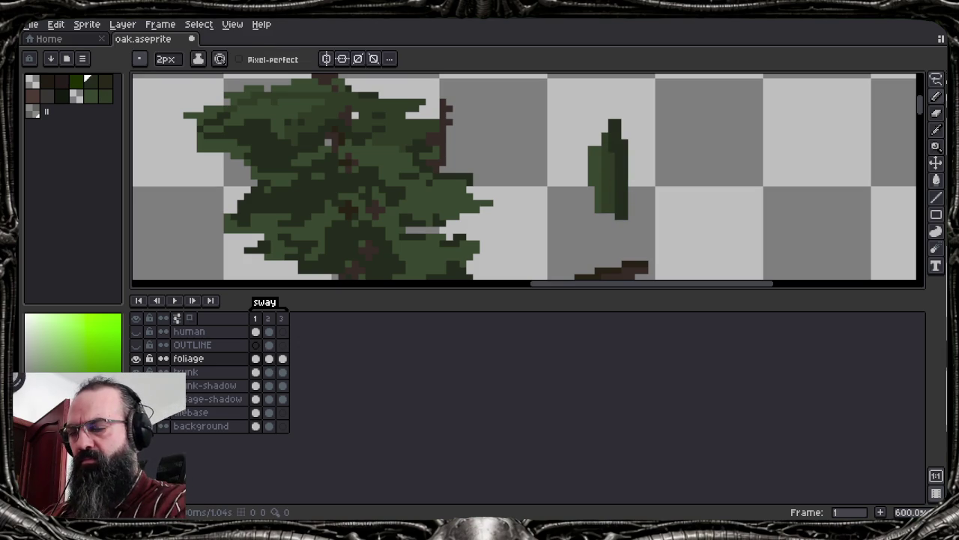
Add a light-green highlight along the top of the big leaf clump
{"action": "left_click_drag", "start_coordinate": [751, 218], "coordinate": [714, 154]}
{"action": "key", "text": "Tab"}
{"action": "key", "text": "i"}
{"action": "key", "text": "b"}
{"action": "mouse_move", "coordinate": [648, 220]}
{"action": "left_mouse_down"}
{"action": "mouse_move", "coordinate": [598, 220]}
{"action": "mouse_move", "coordinate": [630, 210]}
{"action": "mouse_move", "coordinate": [675, 231]}
{"action": "left_mouse_up"}
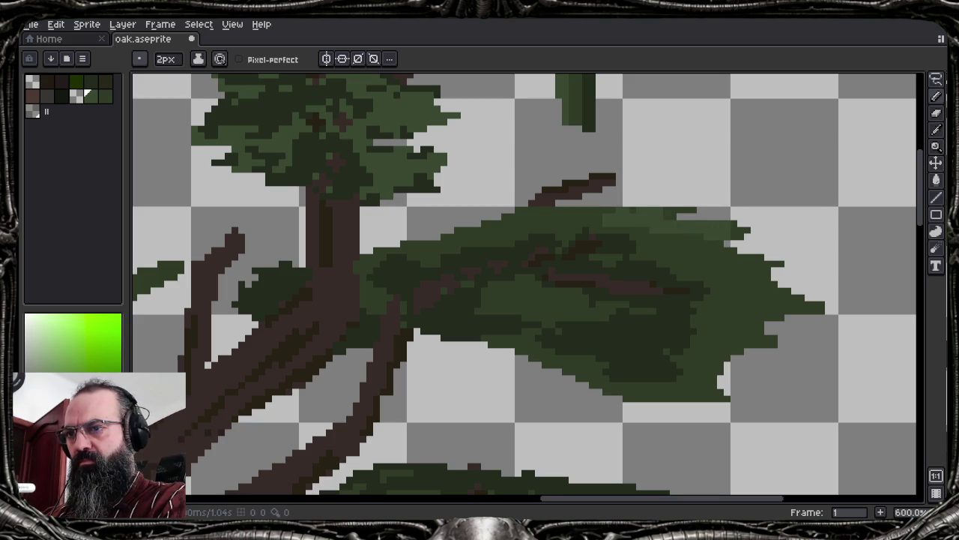
Lighten a large area of the big right leaf clump with a paint-bucket fill
{"action": "key", "text": "g"}
{"action": "left_click", "coordinate": [645, 225]}
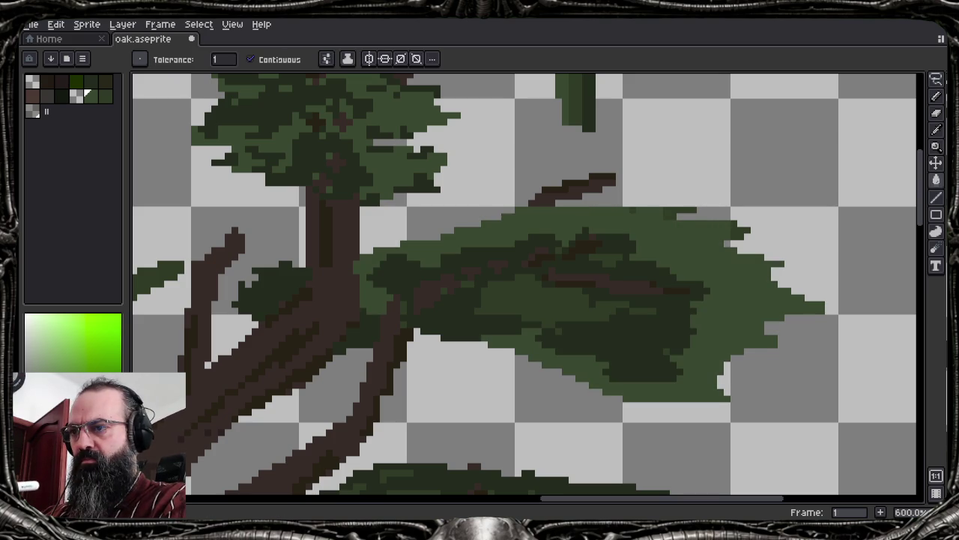
{"action": "left_click", "coordinate": [577, 105], "text": "alt"}
{"action": "key", "text": "b"}
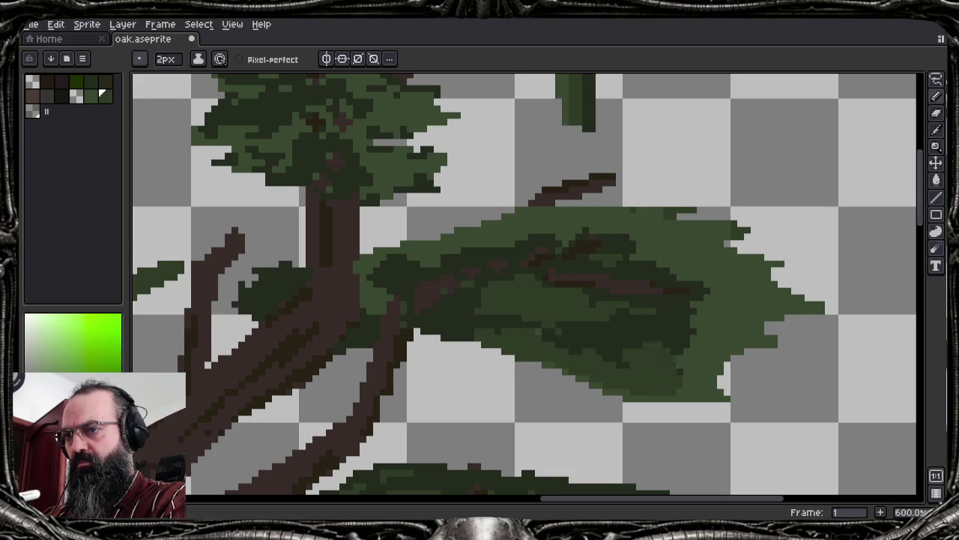
Paint a darker green stroke across the leaf's lower part and brown over its trunk-side edge
{"action": "left_click", "coordinate": [701, 307], "text": "alt"}
{"action": "mouse_move", "coordinate": [592, 314]}
{"action": "left_mouse_down"}
{"action": "mouse_move", "coordinate": [536, 314]}
{"action": "mouse_move", "coordinate": [541, 286]}
{"action": "left_mouse_up"}
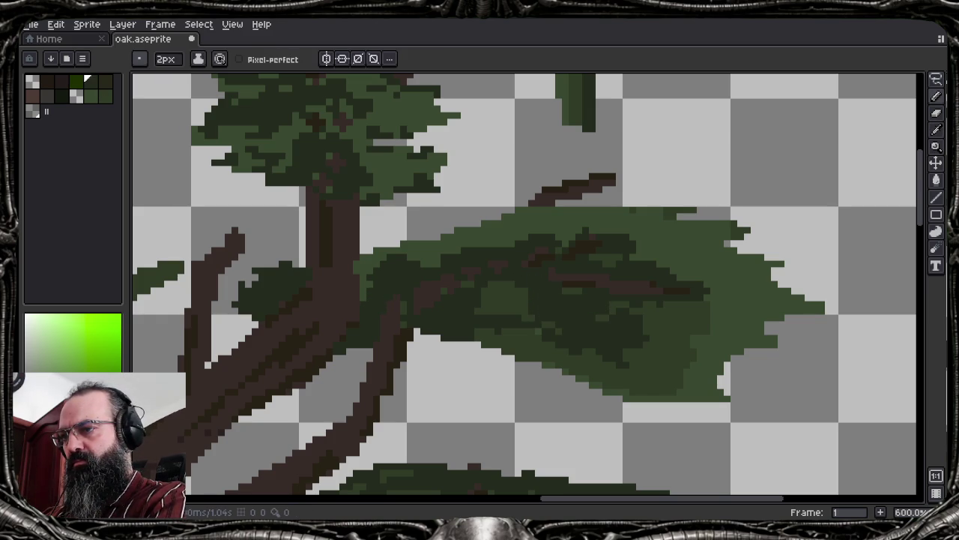
{"action": "left_click_drag", "start_coordinate": [372, 297], "coordinate": [367, 256]}
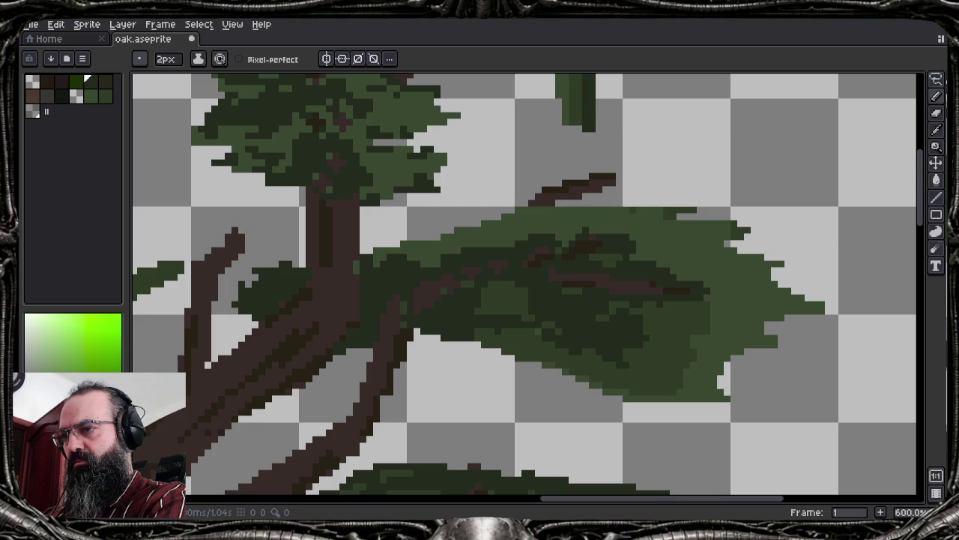
{"action": "key", "text": "i"}
{"action": "key", "text": "b"}
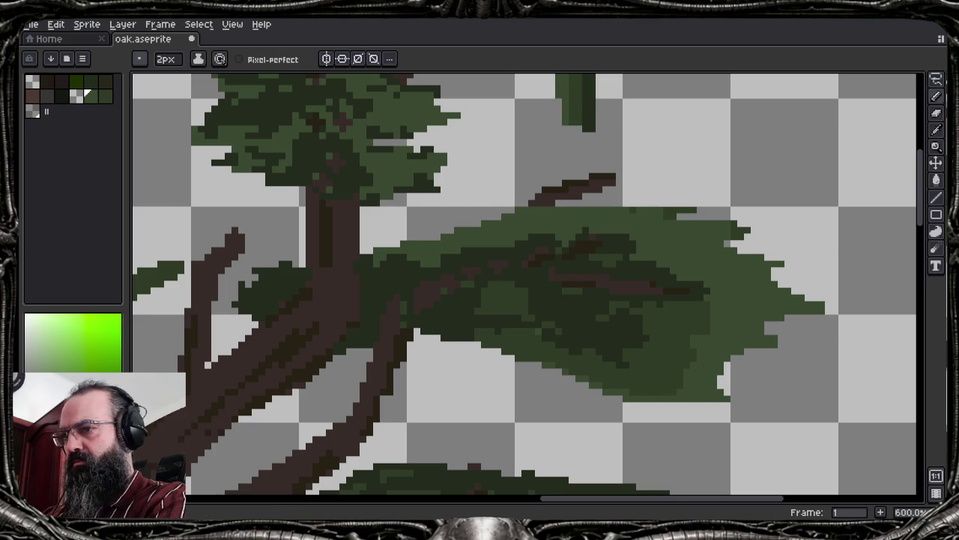
Paint green over the trunk edge near the leaf and sample another green from the canvas
{"action": "mouse_move", "coordinate": [352, 262]}
{"action": "left_mouse_down"}
{"action": "mouse_move", "coordinate": [370, 277]}
{"action": "mouse_move", "coordinate": [343, 260]}
{"action": "left_mouse_up"}
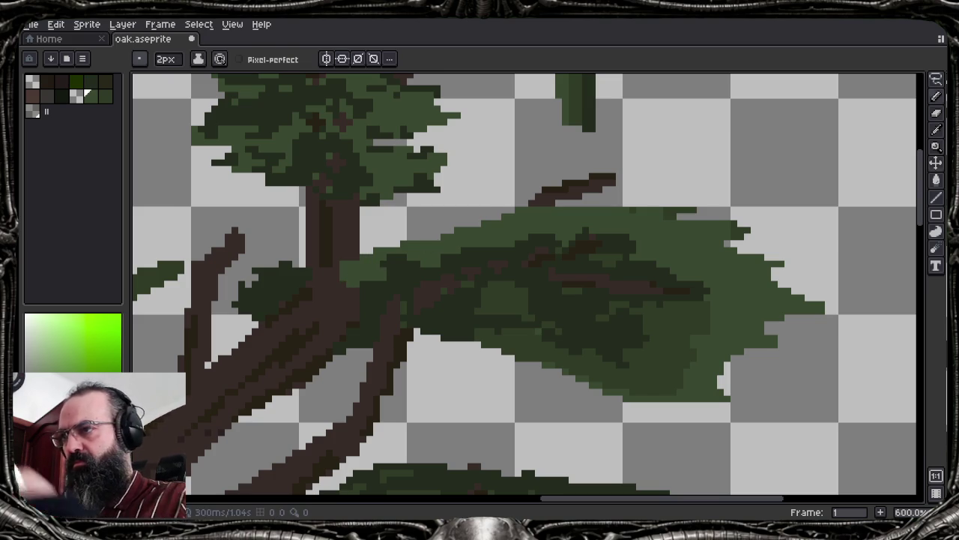
{"action": "key", "text": "i"}
{"action": "left_click", "coordinate": [397, 277], "text": "alt"}
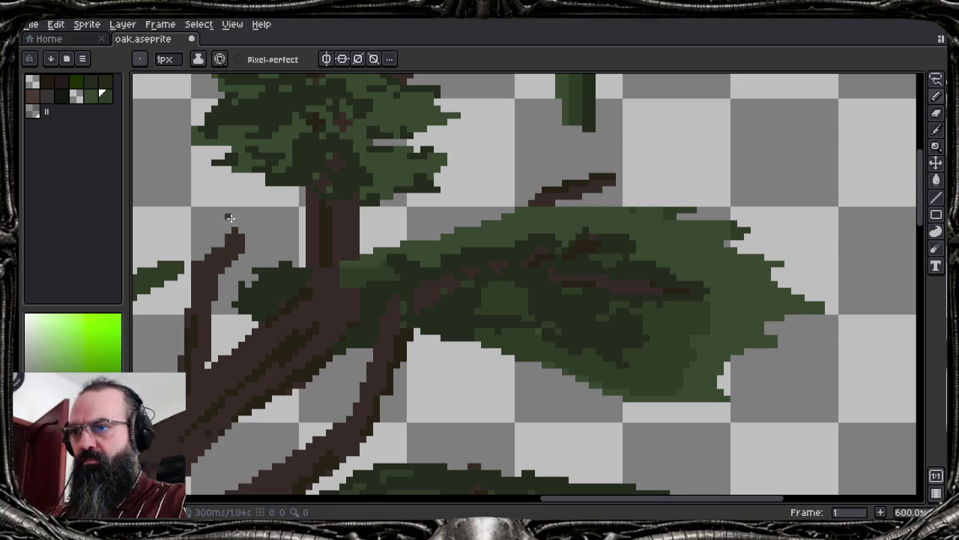
{"action": "key", "text": "e"}
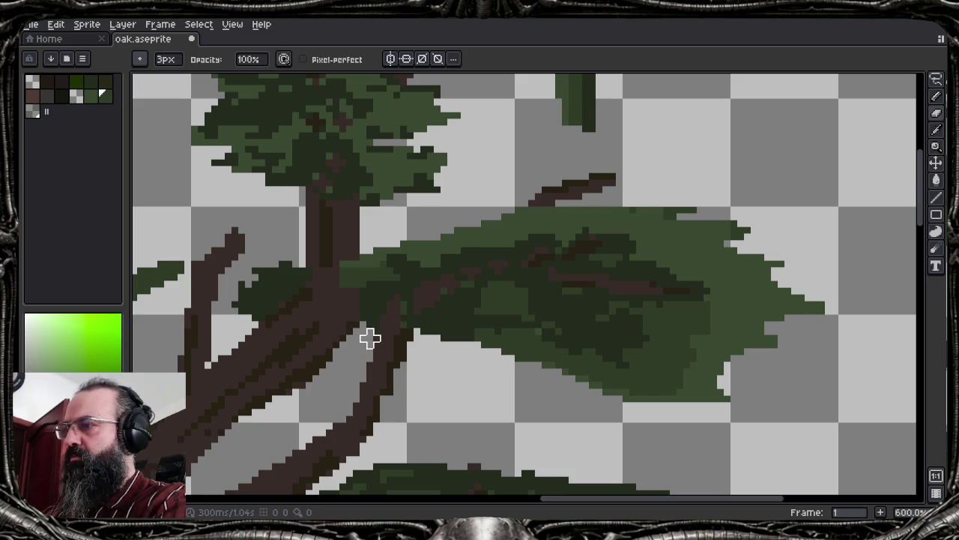
{"action": "scroll", "coordinate": [368, 336], "scroll_direction": "down", "scroll_amount": 5}
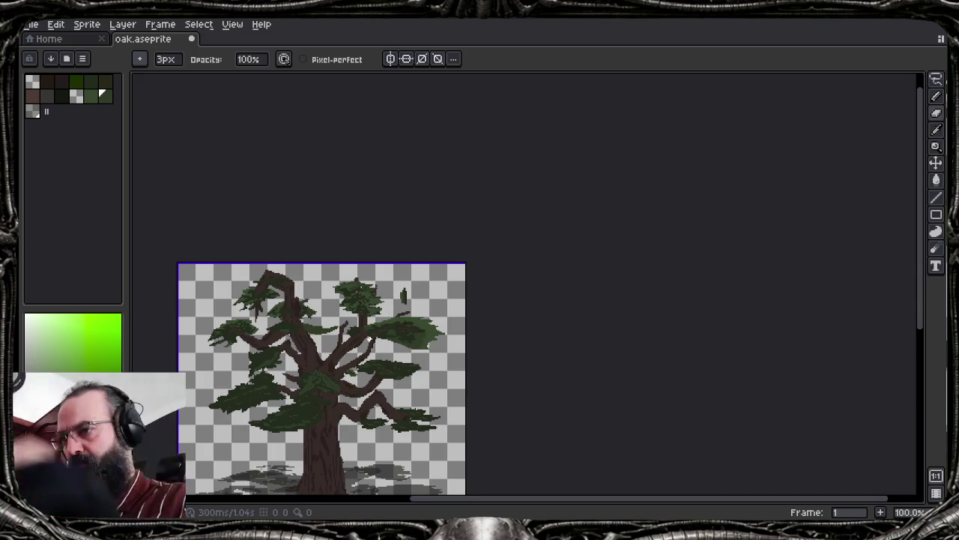
{"action": "scroll", "coordinate": [296, 351], "scroll_direction": "up", "scroll_amount": 2}
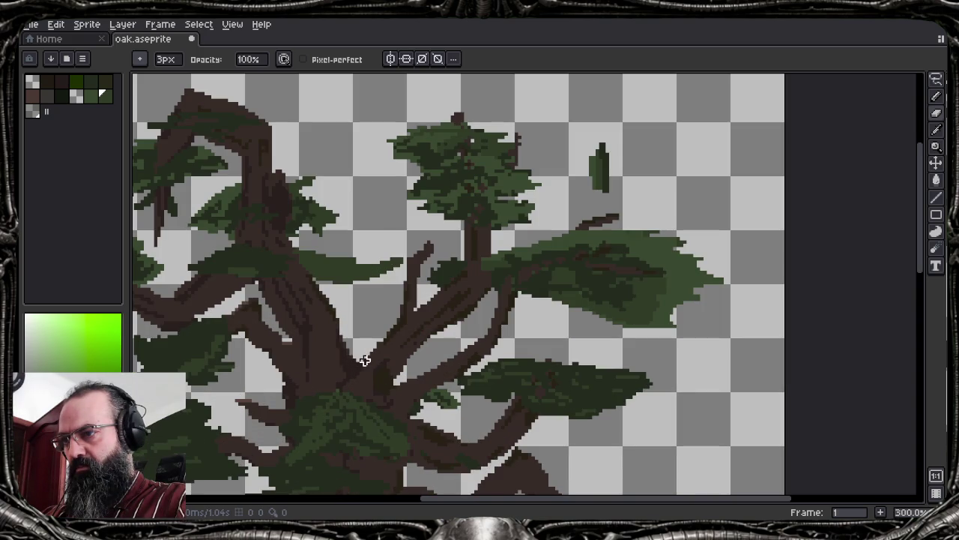
Trim the leaf clump's right tip and lower-right cluster around the branch end with the eraser
{"action": "scroll", "coordinate": [599, 304], "scroll_direction": "up", "scroll_amount": 2}
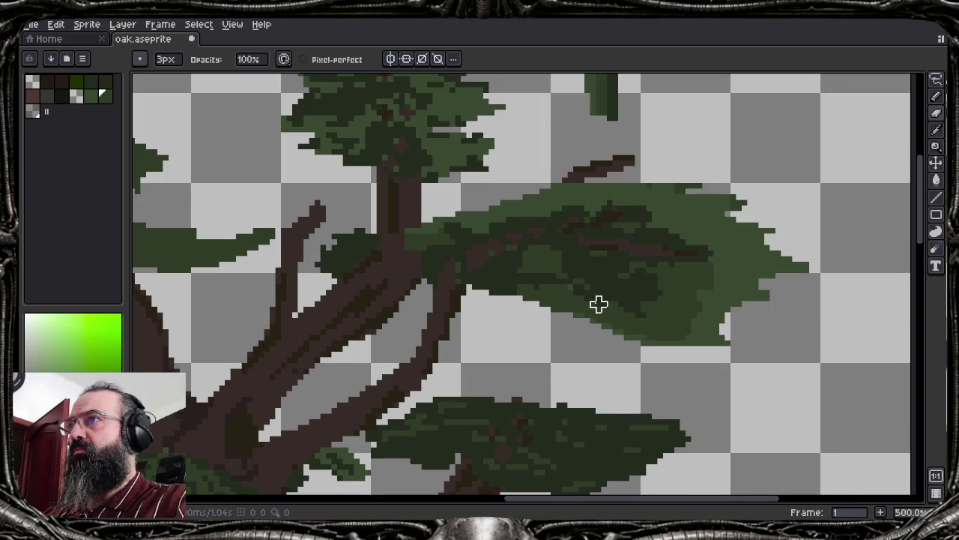
{"action": "left_click_drag", "start_coordinate": [810, 280], "coordinate": [707, 229]}
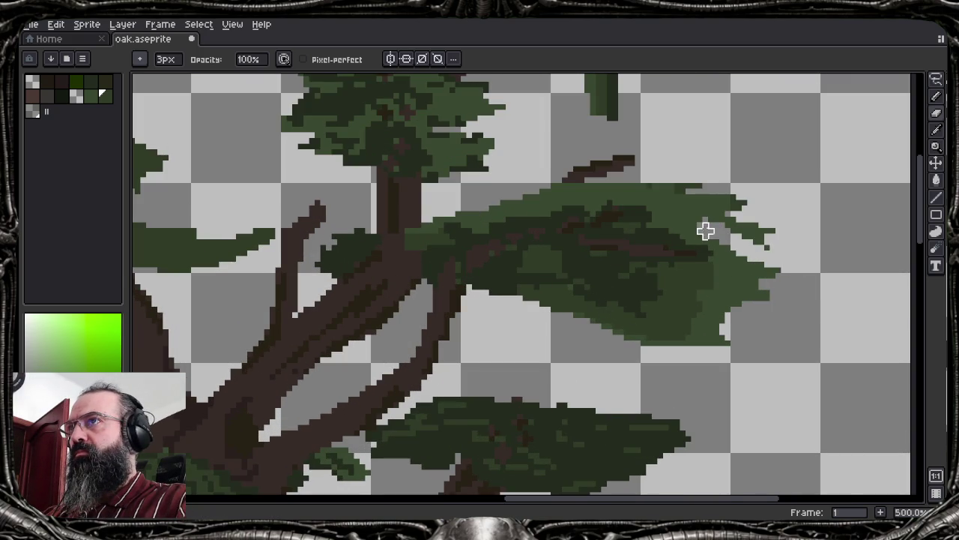
{"action": "left_click_drag", "start_coordinate": [795, 253], "coordinate": [733, 219]}
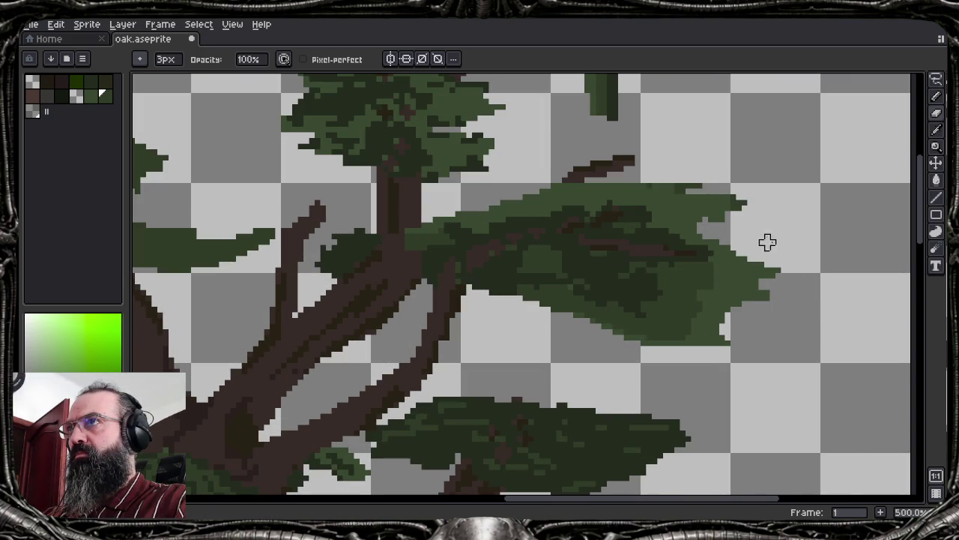
{"action": "mouse_move", "coordinate": [818, 326]}
{"action": "left_mouse_down"}
{"action": "mouse_move", "coordinate": [662, 281]}
{"action": "mouse_move", "coordinate": [730, 311]}
{"action": "mouse_move", "coordinate": [712, 337]}
{"action": "mouse_move", "coordinate": [553, 302]}
{"action": "mouse_move", "coordinate": [548, 278]}
{"action": "mouse_move", "coordinate": [577, 270]}
{"action": "mouse_move", "coordinate": [525, 285]}
{"action": "mouse_move", "coordinate": [559, 258]}
{"action": "mouse_move", "coordinate": [598, 264]}
{"action": "mouse_move", "coordinate": [571, 265]}
{"action": "left_mouse_up"}
{"action": "mouse_move", "coordinate": [734, 292]}
{"action": "left_mouse_down"}
{"action": "mouse_move", "coordinate": [767, 289]}
{"action": "mouse_move", "coordinate": [722, 285]}
{"action": "mouse_move", "coordinate": [751, 287]}
{"action": "mouse_move", "coordinate": [739, 254]}
{"action": "left_mouse_up"}
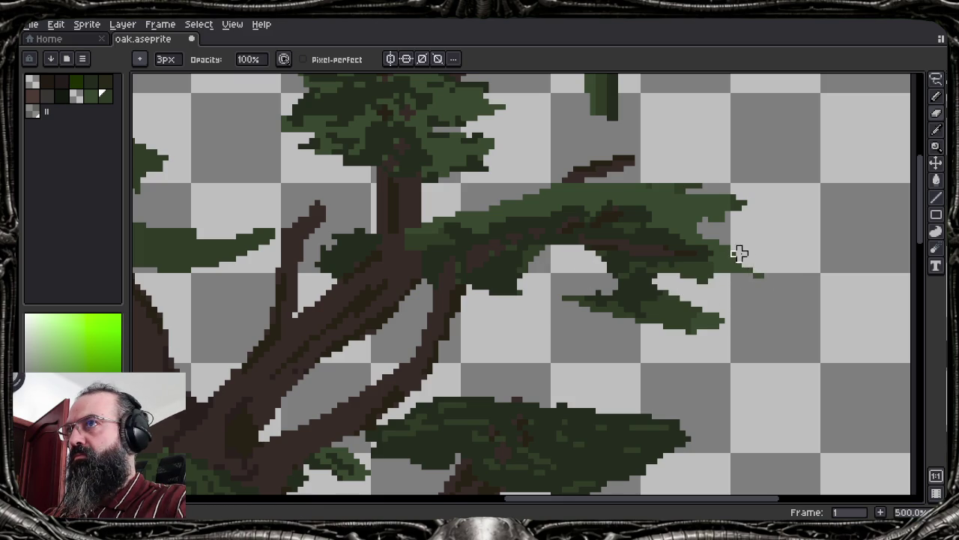
{"action": "mouse_move", "coordinate": [745, 219]}
{"action": "left_mouse_down"}
{"action": "mouse_move", "coordinate": [655, 218]}
{"action": "mouse_move", "coordinate": [727, 210]}
{"action": "mouse_move", "coordinate": [722, 197]}
{"action": "mouse_move", "coordinate": [658, 190]}
{"action": "mouse_move", "coordinate": [728, 186]}
{"action": "mouse_move", "coordinate": [711, 190]}
{"action": "left_mouse_up"}
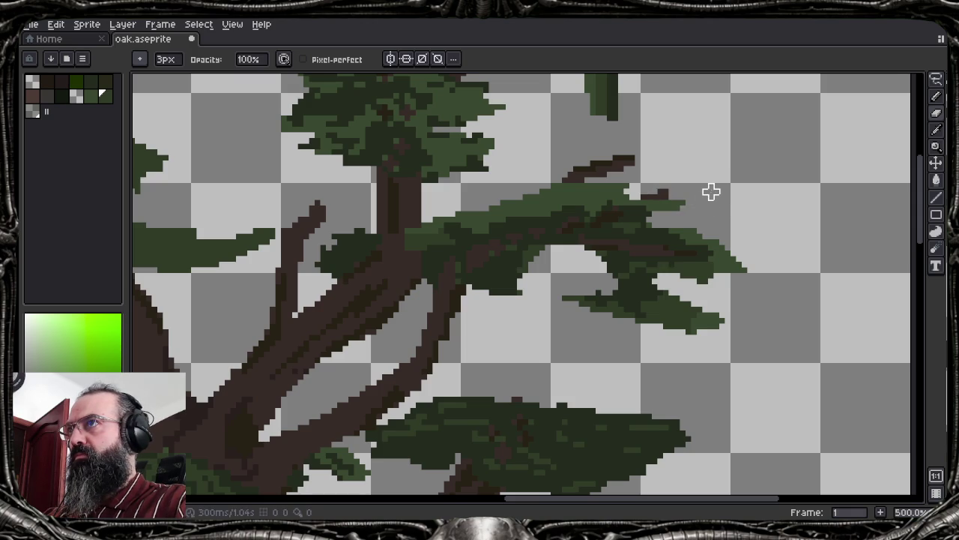
{"action": "key", "text": "ctrl+z"}
{"action": "left_click_drag", "start_coordinate": [707, 229], "coordinate": [700, 223]}
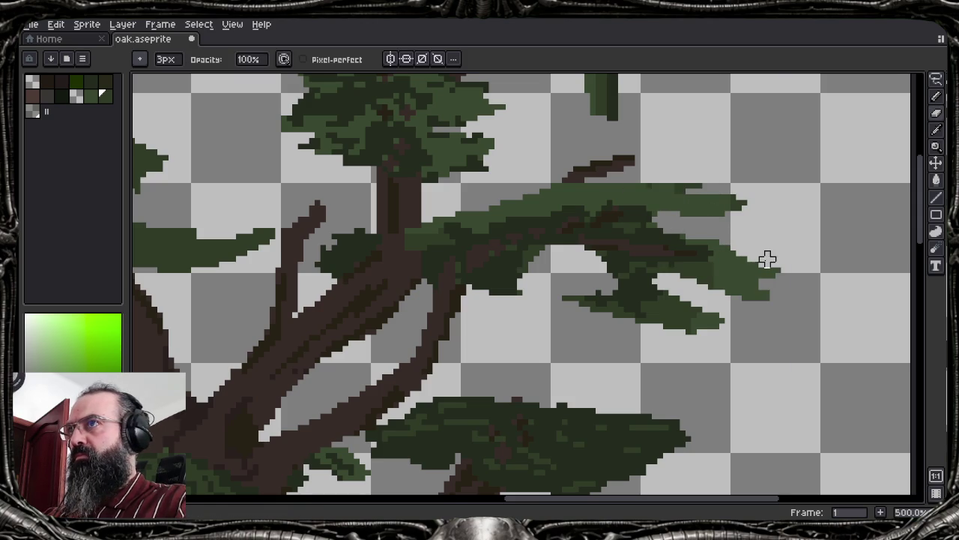
{"action": "left_click_drag", "start_coordinate": [767, 285], "coordinate": [773, 275]}
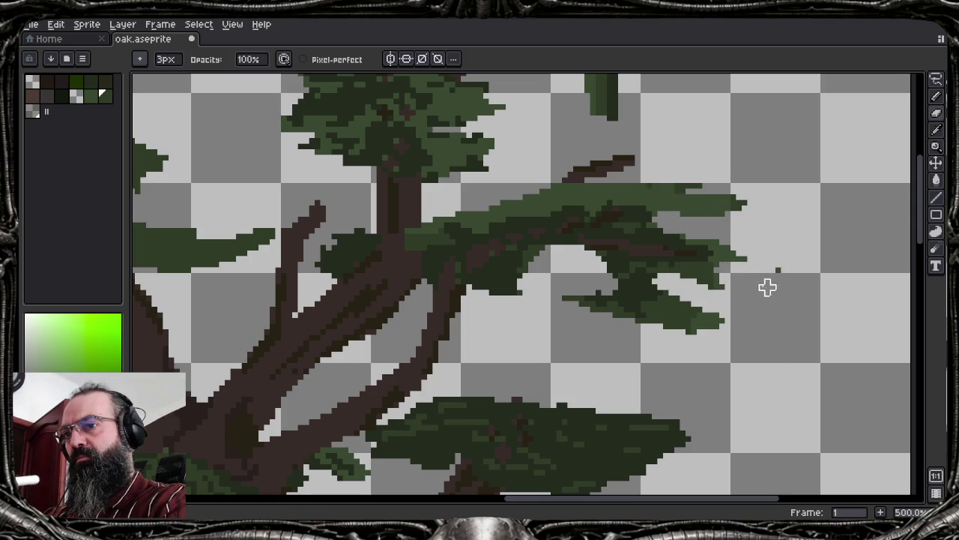
{"action": "left_click_drag", "start_coordinate": [728, 210], "coordinate": [711, 219]}
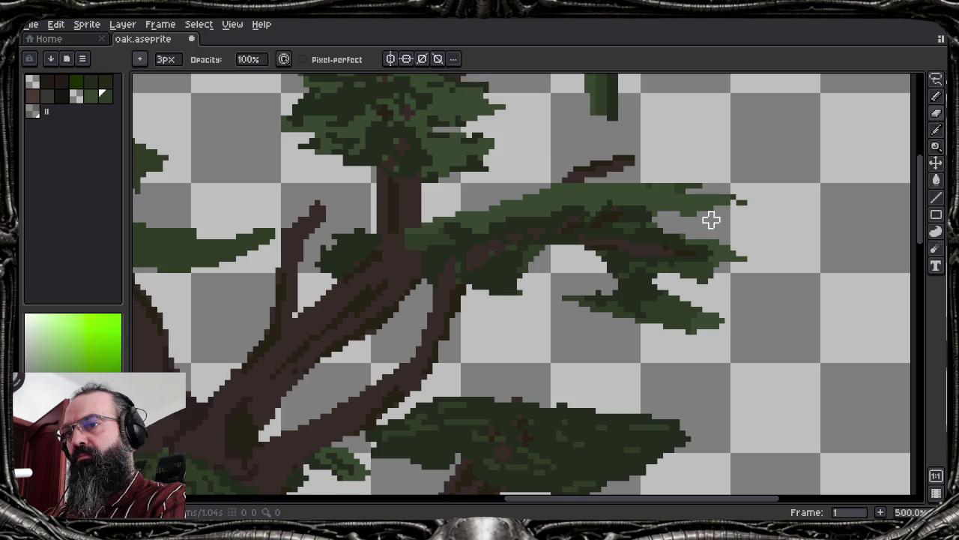
{"action": "left_click", "coordinate": [745, 206]}
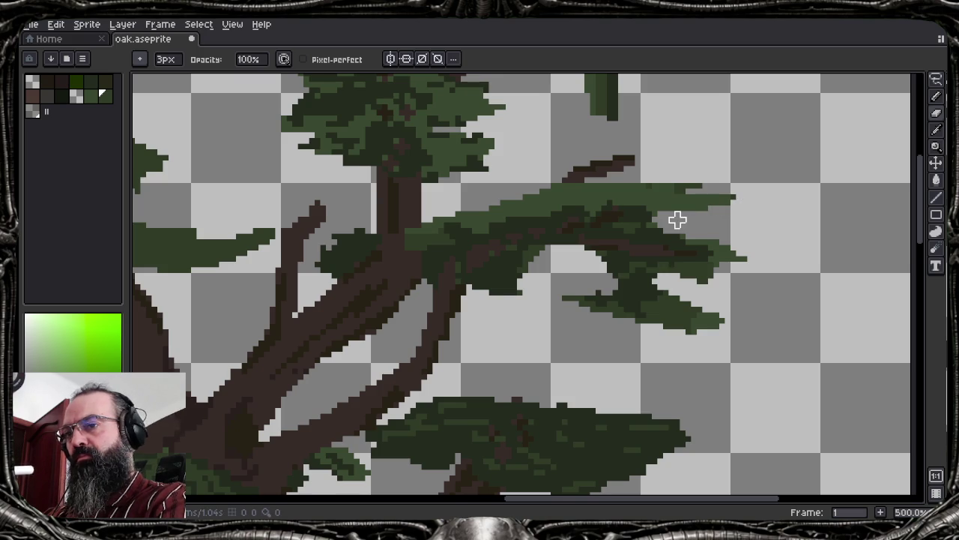
{"action": "left_click_drag", "start_coordinate": [596, 191], "coordinate": [582, 188]}
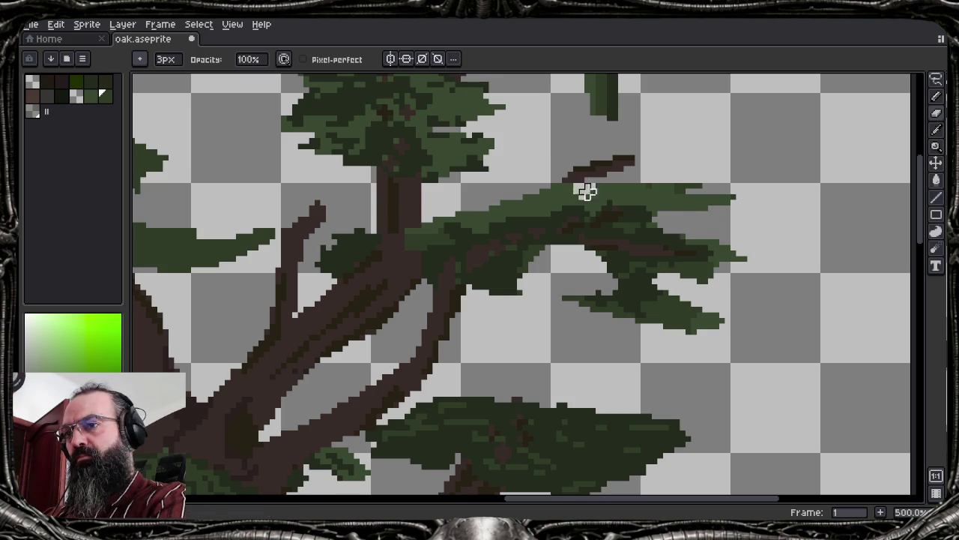
Draw a tuft of dark green leaf pixels at the upper branch tip with a 1px pencil
{"action": "left_click", "coordinate": [638, 192], "text": "alt"}
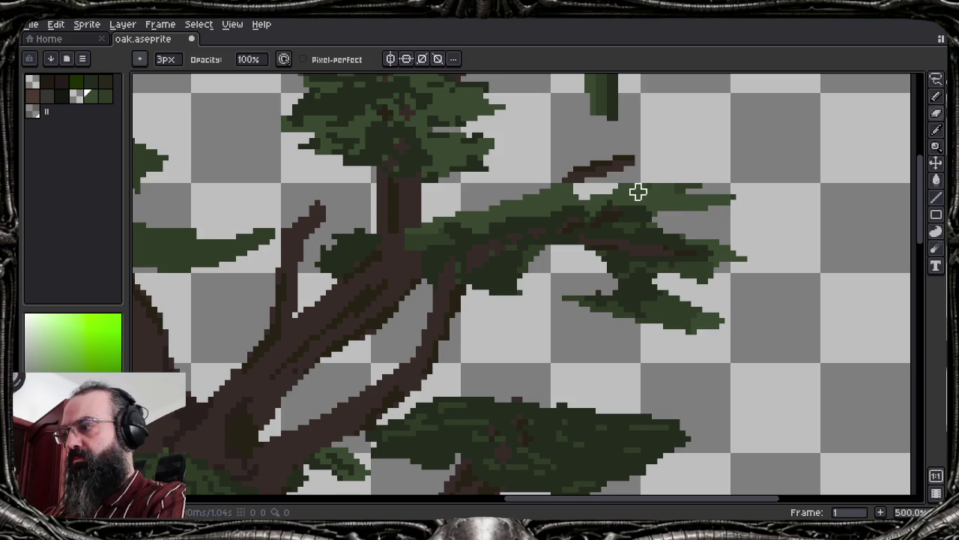
{"action": "key", "text": "b"}
{"action": "mouse_move", "coordinate": [587, 188]}
{"action": "left_mouse_down"}
{"action": "mouse_move", "coordinate": [617, 173]}
{"action": "mouse_move", "coordinate": [622, 146]}
{"action": "left_mouse_up"}
{"action": "left_click", "coordinate": [568, 169]}
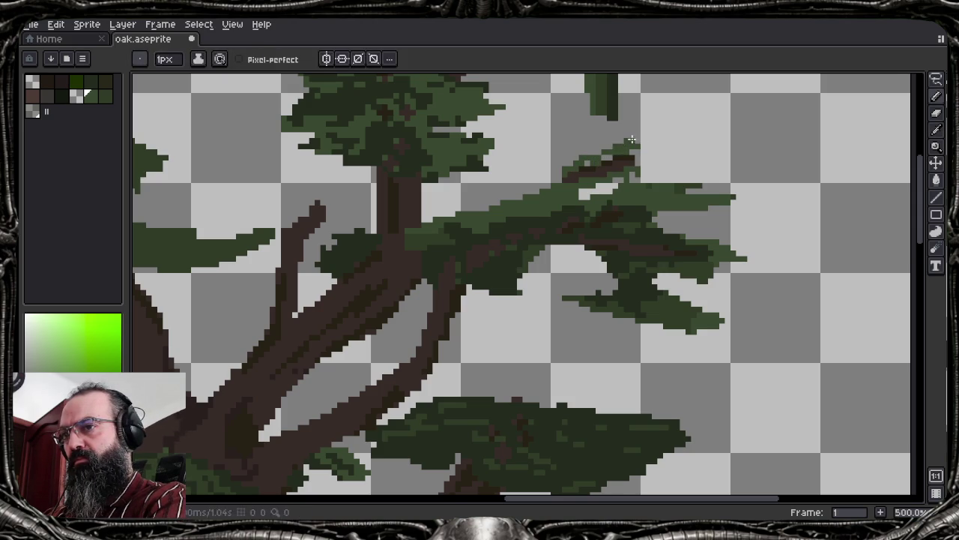
{"action": "mouse_move", "coordinate": [633, 144]}
{"action": "left_mouse_down"}
{"action": "mouse_move", "coordinate": [651, 141]}
{"action": "mouse_move", "coordinate": [652, 159]}
{"action": "left_mouse_up"}
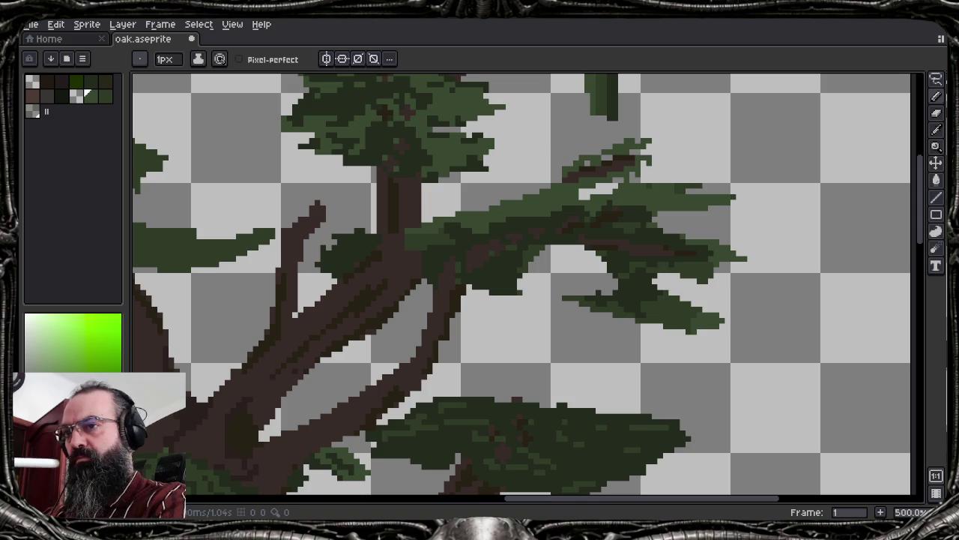
{"action": "scroll", "coordinate": [625, 158], "scroll_direction": "down", "scroll_amount": 1}
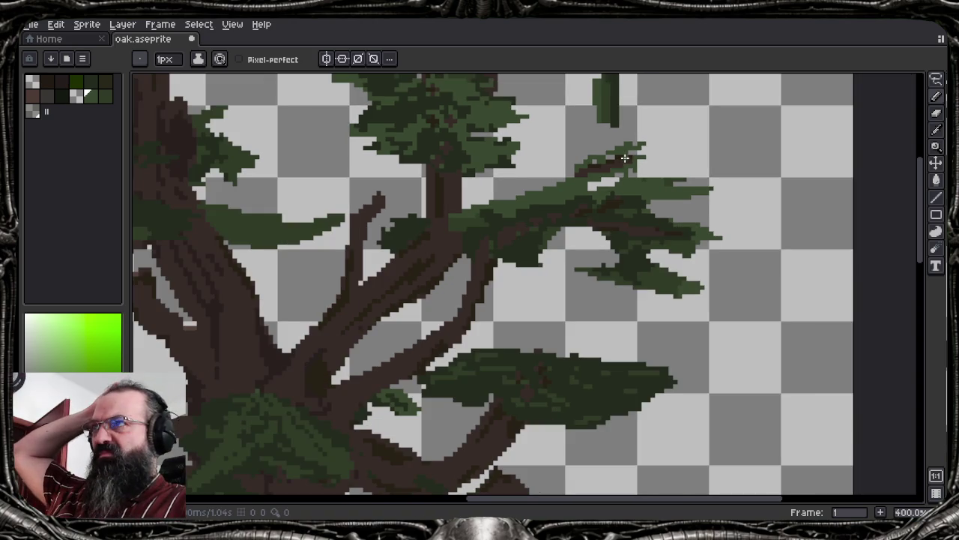
{"action": "scroll", "coordinate": [625, 158], "scroll_direction": "down", "scroll_amount": 2}
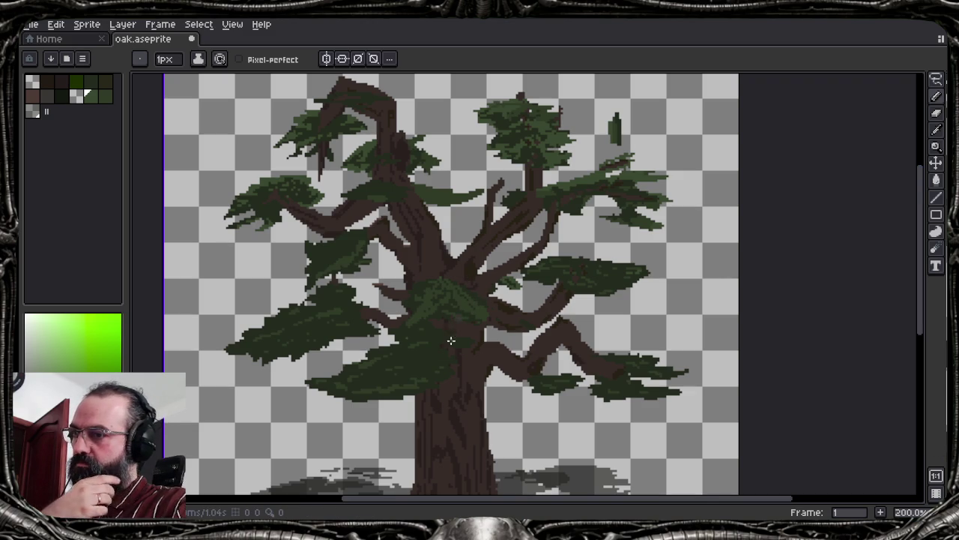
{"action": "scroll", "coordinate": [438, 346], "scroll_direction": "up", "scroll_amount": 1}
{"action": "scroll", "coordinate": [428, 358], "scroll_direction": "up", "scroll_amount": 1}
{"action": "scroll", "coordinate": [428, 357], "scroll_direction": "down", "scroll_amount": 2}
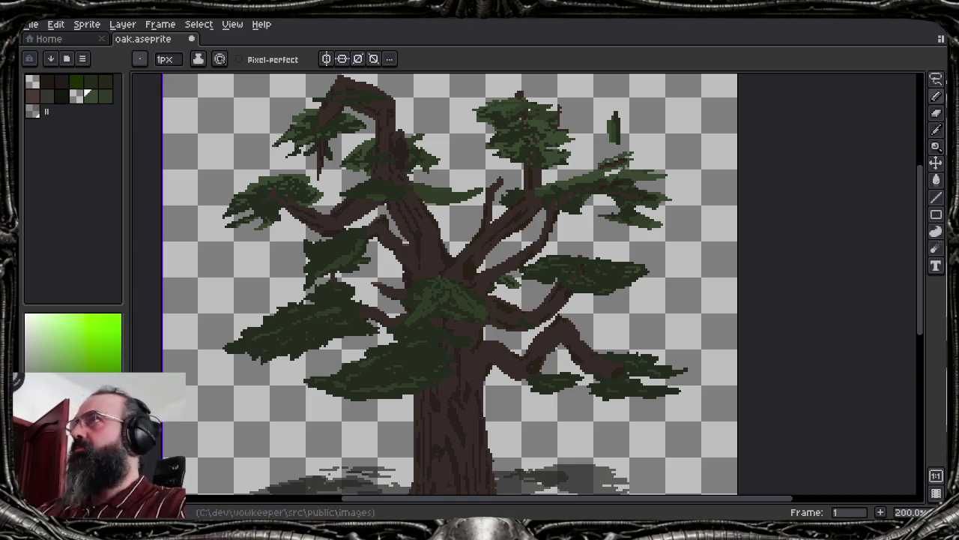
{"action": "key", "text": "Tab"}
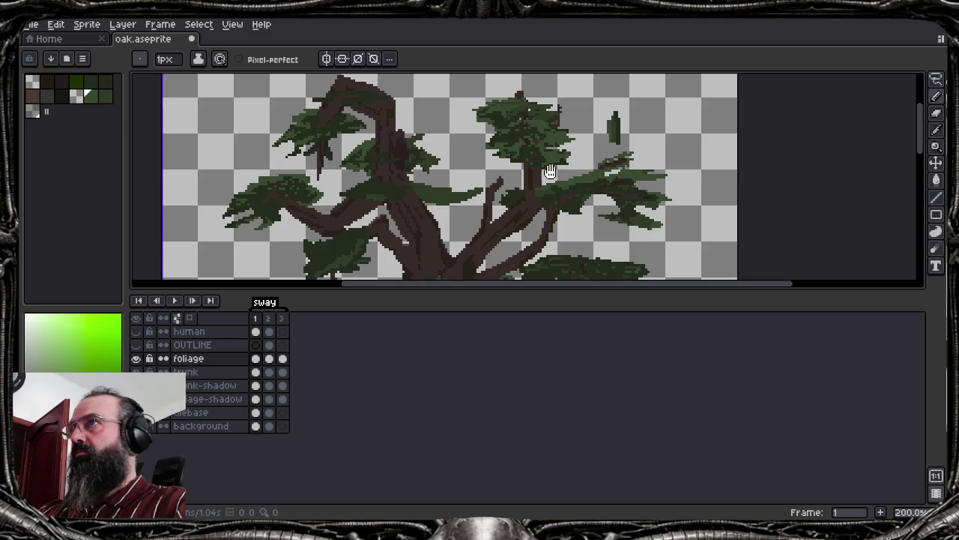
Toggle the foliage layer's visibility to compare the bare trunk with the canopy
{"action": "scroll", "coordinate": [526, 174], "scroll_direction": "down", "scroll_amount": 3}
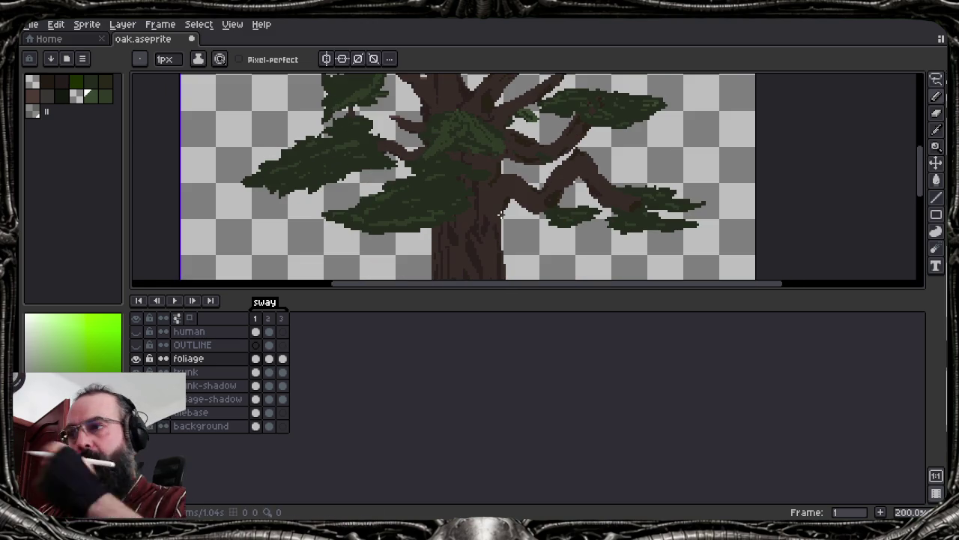
{"action": "left_click", "coordinate": [136, 359]}
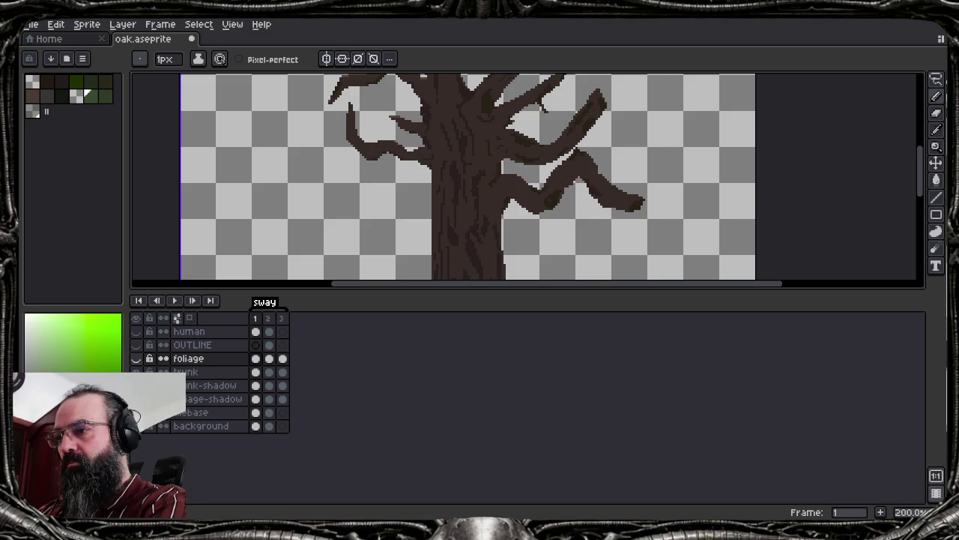
{"action": "left_click", "coordinate": [135, 359]}
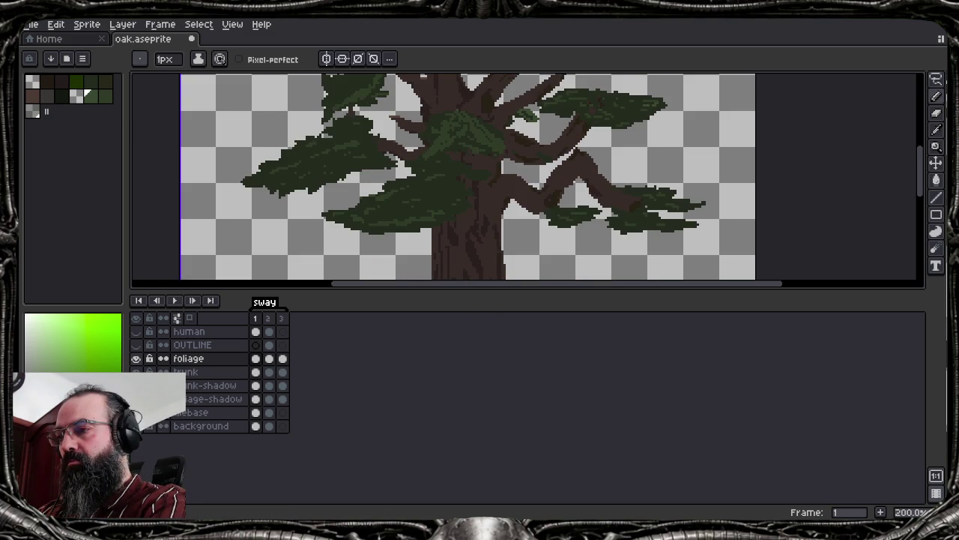
{"action": "left_click", "coordinate": [135, 358]}
{"action": "left_click", "coordinate": [135, 358]}
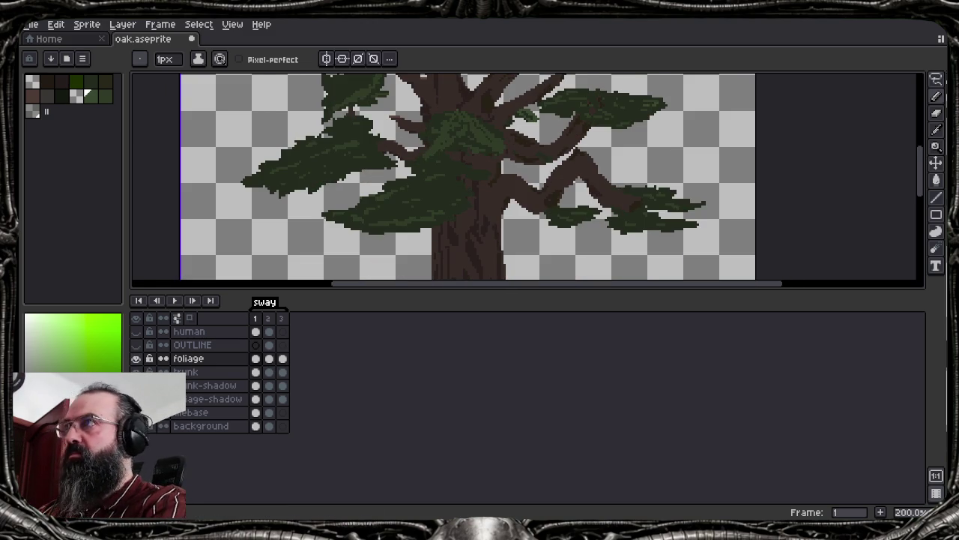
Erase the upper-left foliage clump's tip with a 3px eraser, then recheck by toggling the foliage layer
{"action": "key", "text": "e"}
{"action": "mouse_move", "coordinate": [274, 165]}
{"action": "left_mouse_down"}
{"action": "mouse_move", "coordinate": [243, 197]}
{"action": "mouse_move", "coordinate": [285, 172]}
{"action": "mouse_move", "coordinate": [263, 194]}
{"action": "mouse_move", "coordinate": [316, 186]}
{"action": "mouse_move", "coordinate": [314, 201]}
{"action": "mouse_move", "coordinate": [323, 171]}
{"action": "mouse_move", "coordinate": [270, 207]}
{"action": "mouse_move", "coordinate": [296, 167]}
{"action": "mouse_move", "coordinate": [287, 168]}
{"action": "mouse_move", "coordinate": [297, 146]}
{"action": "mouse_move", "coordinate": [263, 187]}
{"action": "left_mouse_up"}
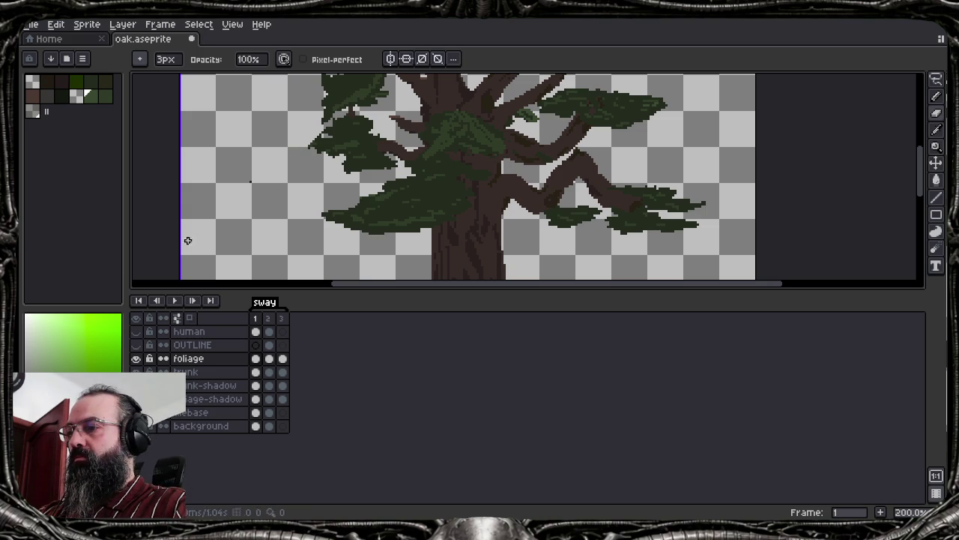
{"action": "left_click", "coordinate": [137, 359]}
{"action": "left_click", "coordinate": [137, 359]}
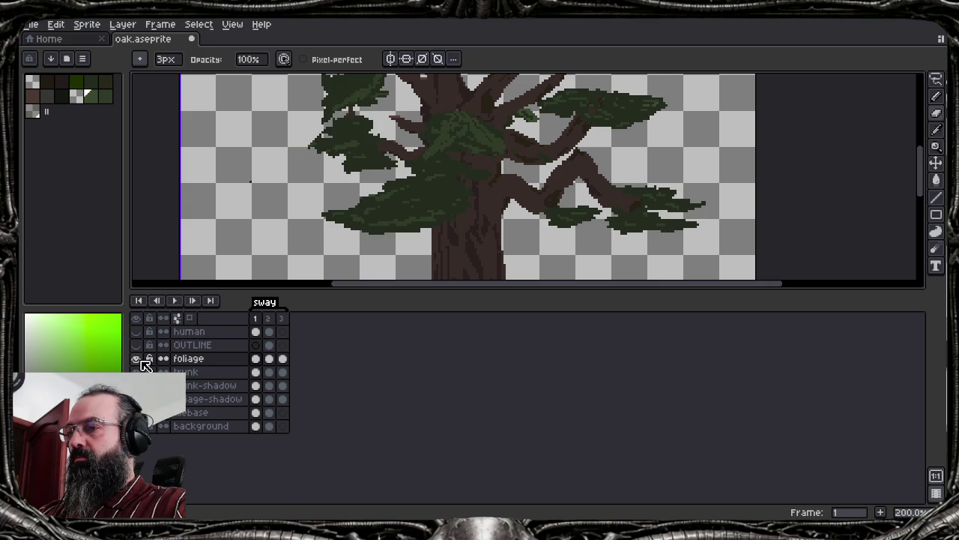
{"action": "left_click", "coordinate": [137, 359]}
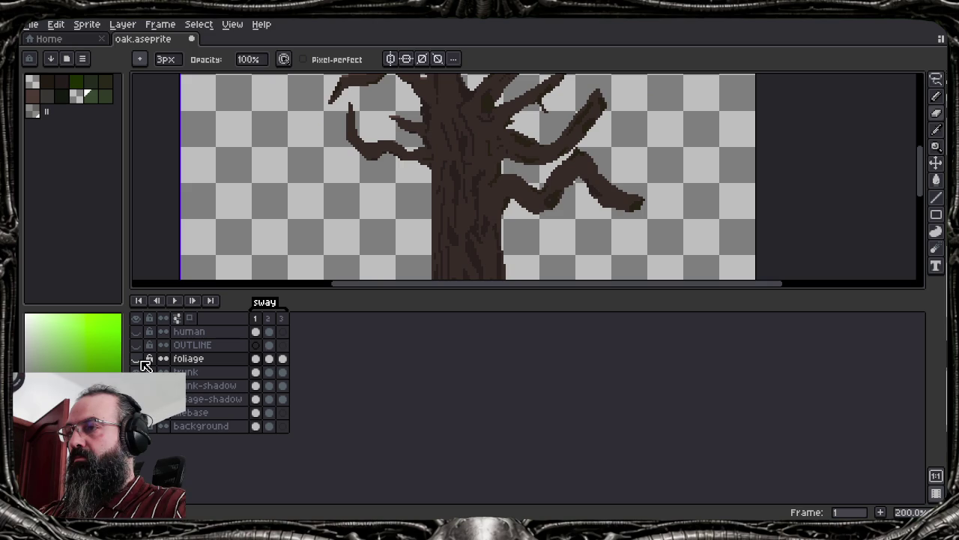
{"action": "left_click", "coordinate": [136, 359]}
{"action": "scroll", "coordinate": [308, 230], "scroll_direction": "down", "scroll_amount": 1}
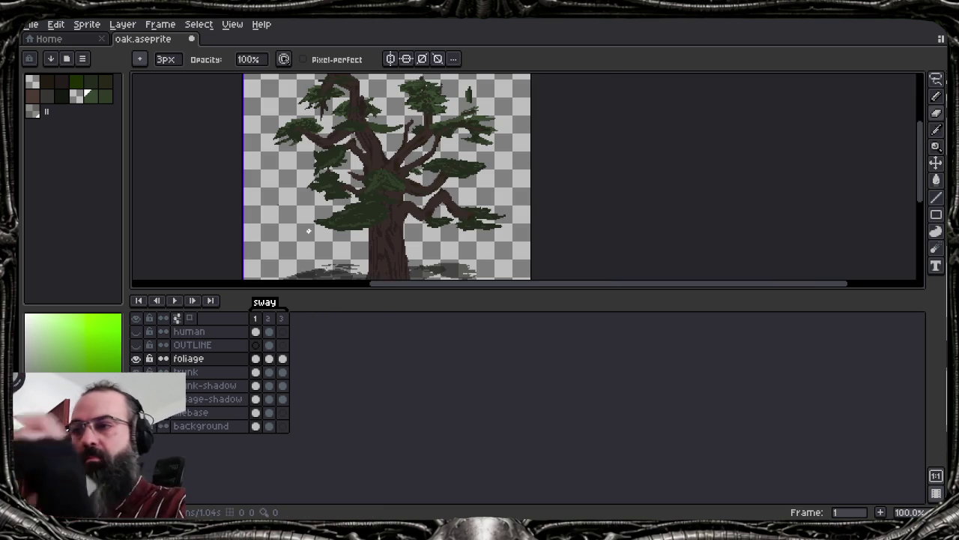
Zoom and pan to the central trunk foliage and sample a green from the leaves
{"action": "scroll", "coordinate": [369, 212], "scroll_direction": "up", "scroll_amount": 1}
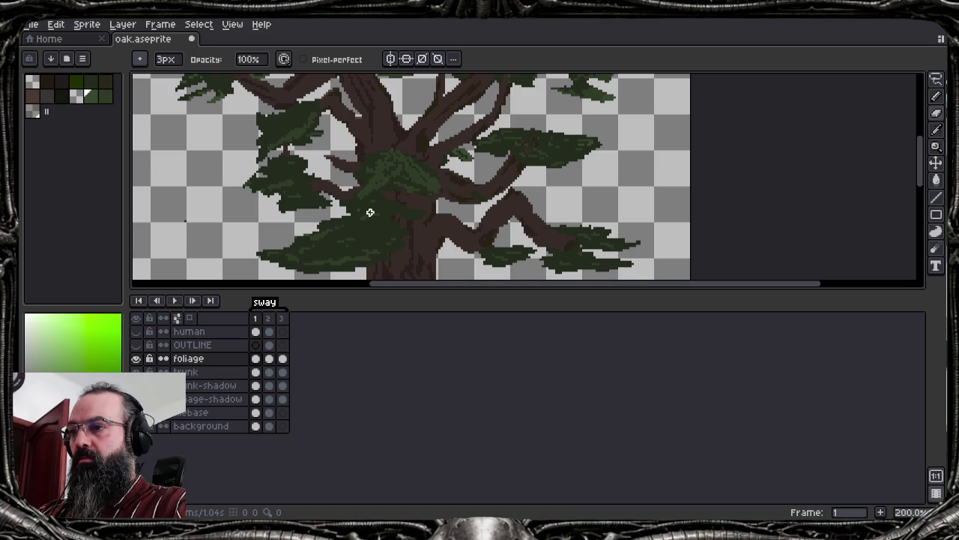
{"action": "scroll", "coordinate": [357, 240], "scroll_direction": "down", "scroll_amount": 1}
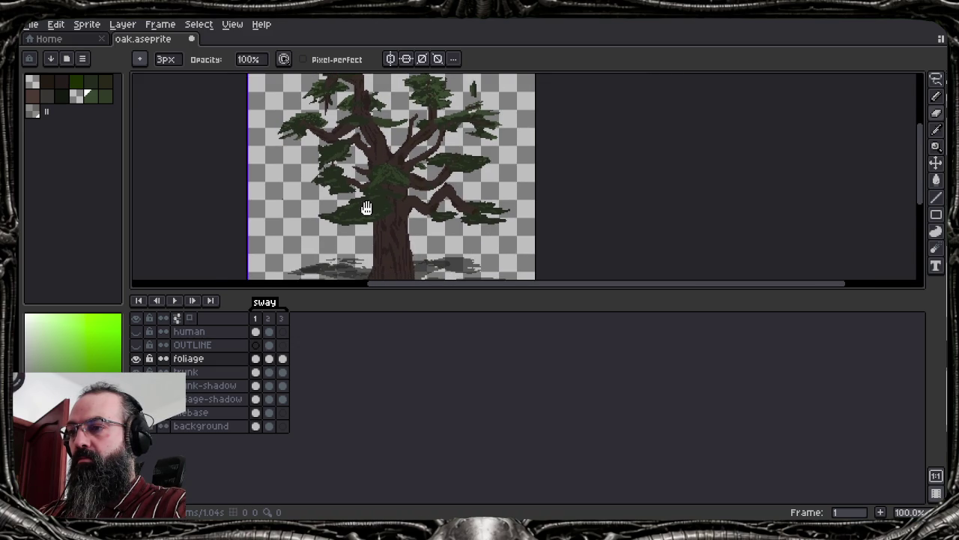
{"action": "scroll", "coordinate": [392, 174], "scroll_direction": "up", "scroll_amount": 3}
{"action": "scroll", "coordinate": [393, 174], "scroll_direction": "up", "scroll_amount": 1}
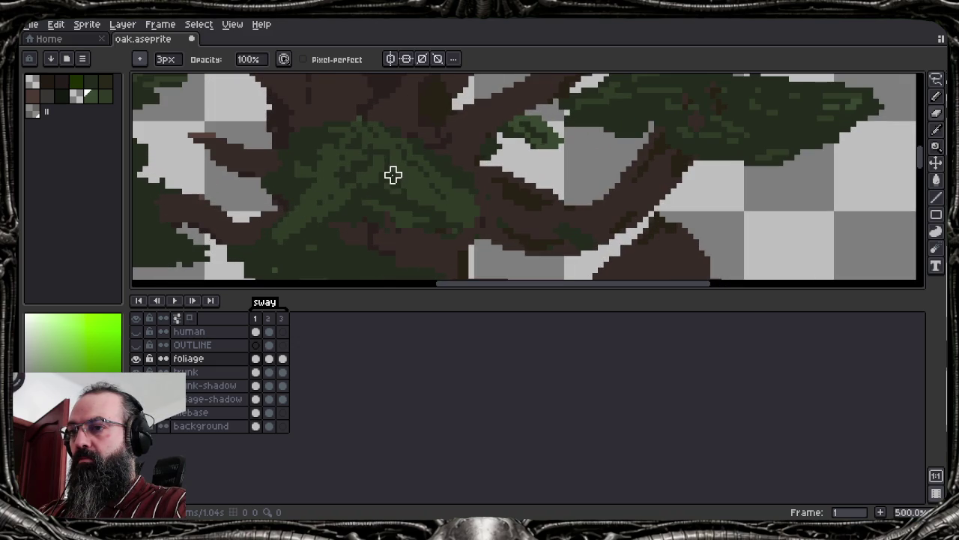
{"action": "mouse_move", "coordinate": [460, 162]}
{"action": "left_mouse_down"}
{"action": "mouse_move", "coordinate": [216, 277]}
{"action": "mouse_move", "coordinate": [558, 83]}
{"action": "left_mouse_up"}
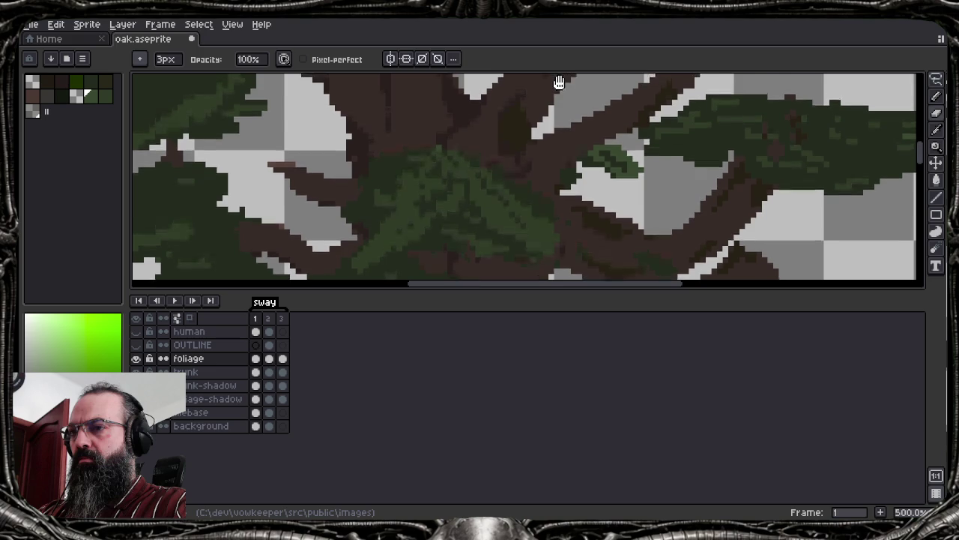
{"action": "left_click", "coordinate": [690, 118], "text": "alt"}
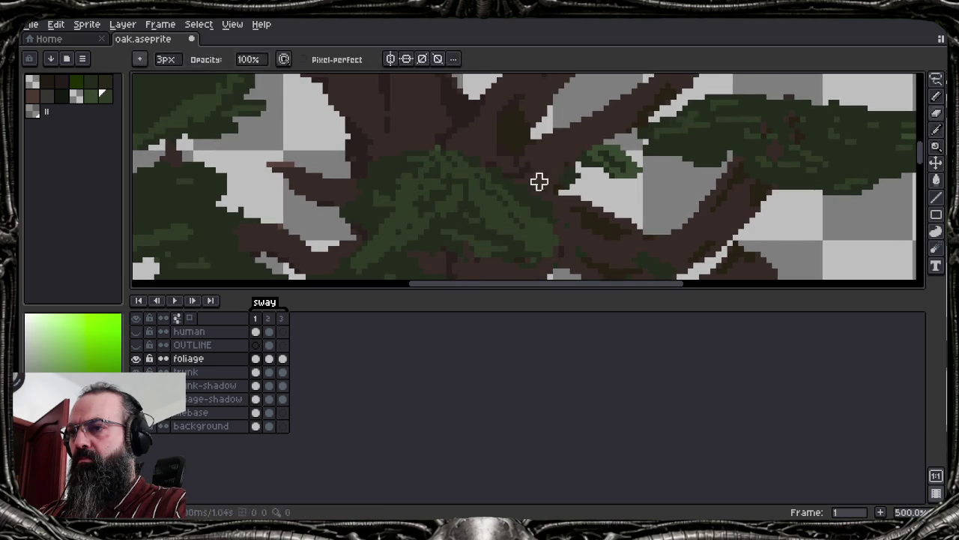
Fill the central foliage clump with the small leaf's lighter green and hide the timeline
{"action": "key", "text": "g"}
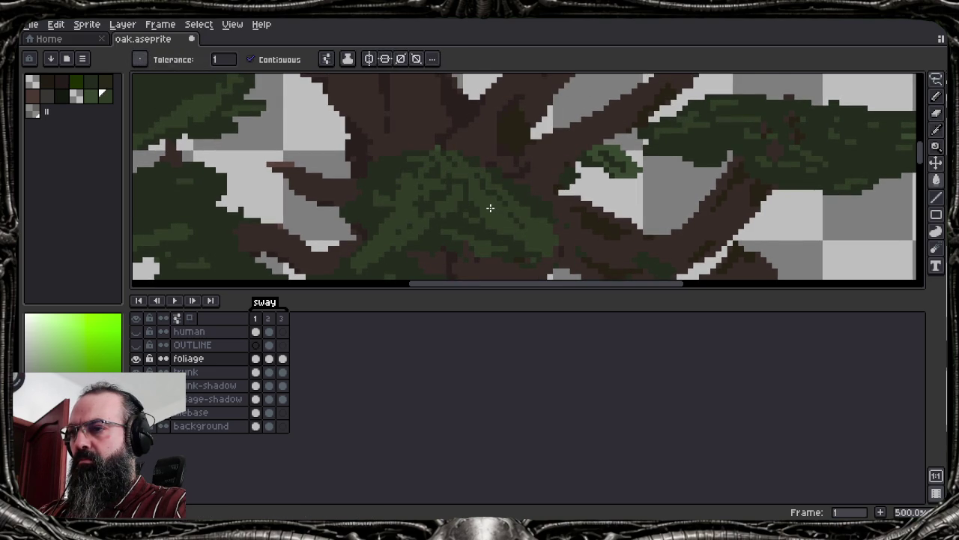
{"action": "key", "text": "alt"}
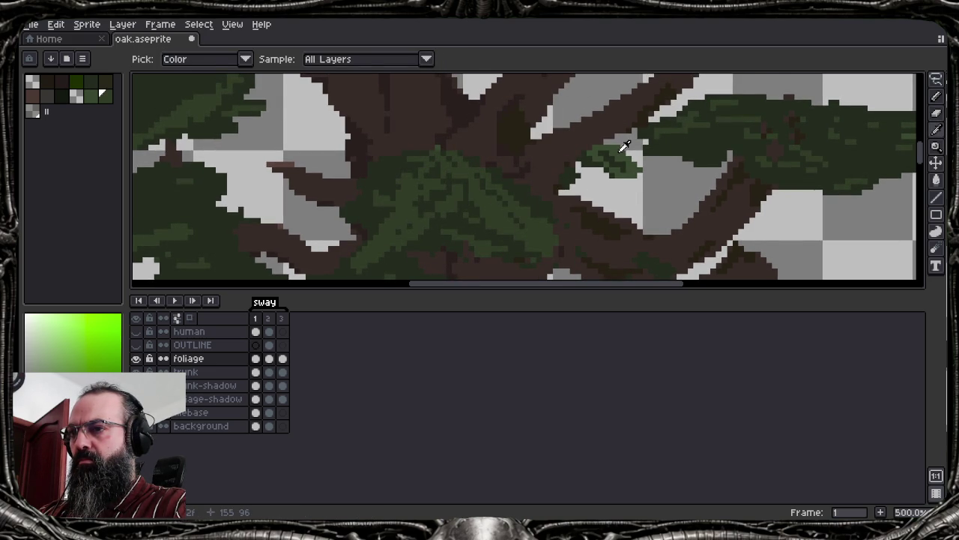
{"action": "left_click", "coordinate": [622, 146], "text": "alt"}
{"action": "left_click", "coordinate": [481, 204]}
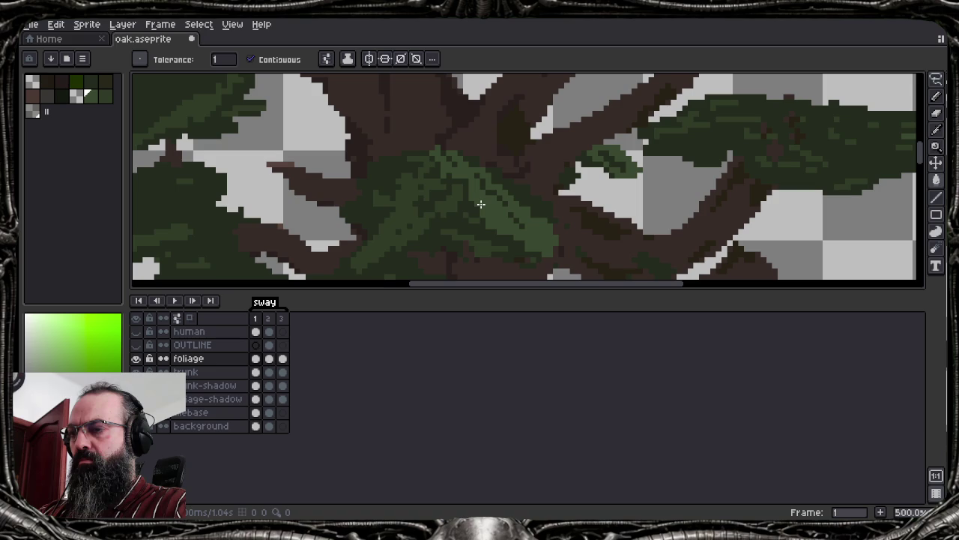
{"action": "scroll", "coordinate": [405, 223], "scroll_direction": "down", "scroll_amount": 2}
{"action": "scroll", "coordinate": [403, 223], "scroll_direction": "down", "scroll_amount": 3}
{"action": "scroll", "coordinate": [404, 223], "scroll_direction": "up", "scroll_amount": 4}
{"action": "key", "text": "Tab"}
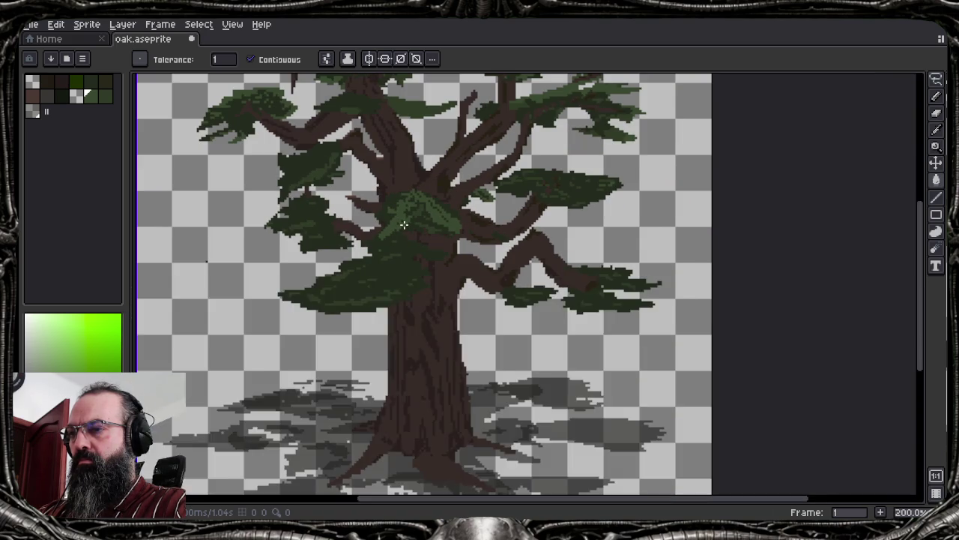
{"action": "scroll", "coordinate": [404, 225], "scroll_direction": "down", "scroll_amount": 2}
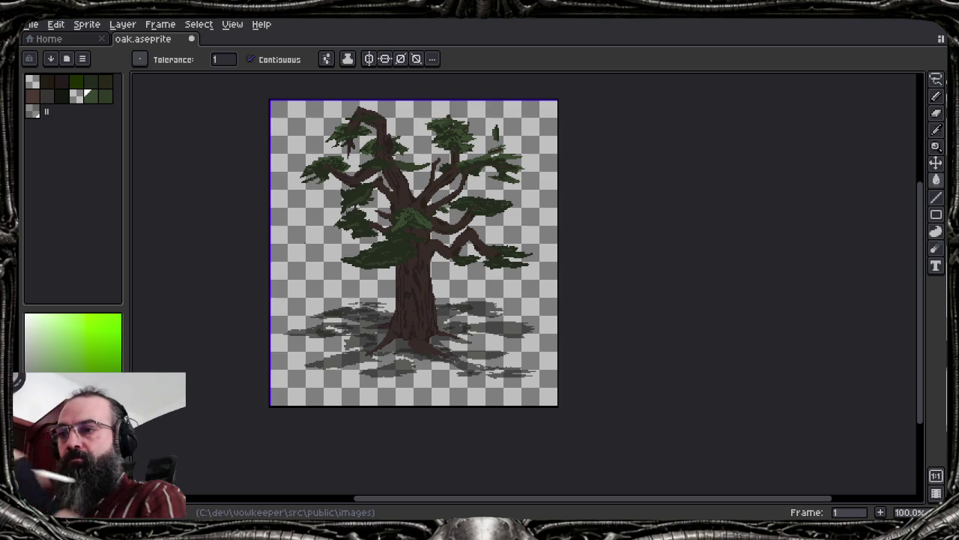
{"action": "scroll", "coordinate": [390, 225], "scroll_direction": "up", "scroll_amount": 1}
{"action": "scroll", "coordinate": [390, 225], "scroll_direction": "up", "scroll_amount": 1}
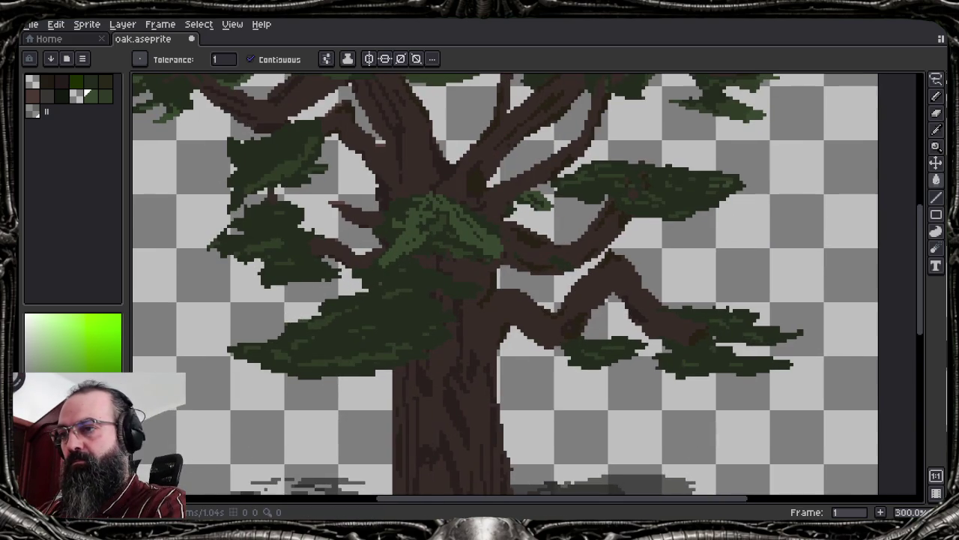
Sample the brown trunk colour for the 1px Pencil
{"action": "left_click", "coordinate": [480, 225], "text": "alt"}
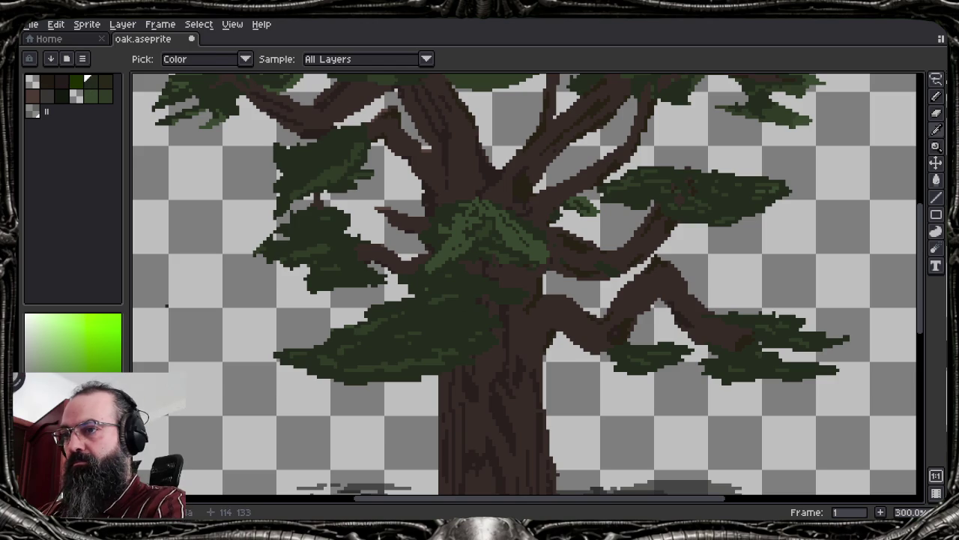
{"action": "key", "text": "b"}
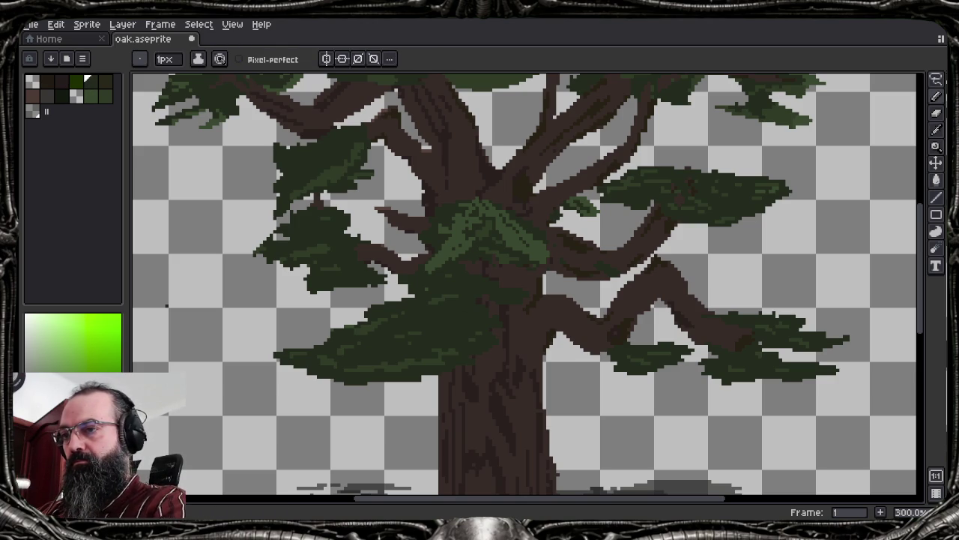
{"action": "left_click", "coordinate": [562, 306], "text": "alt"}
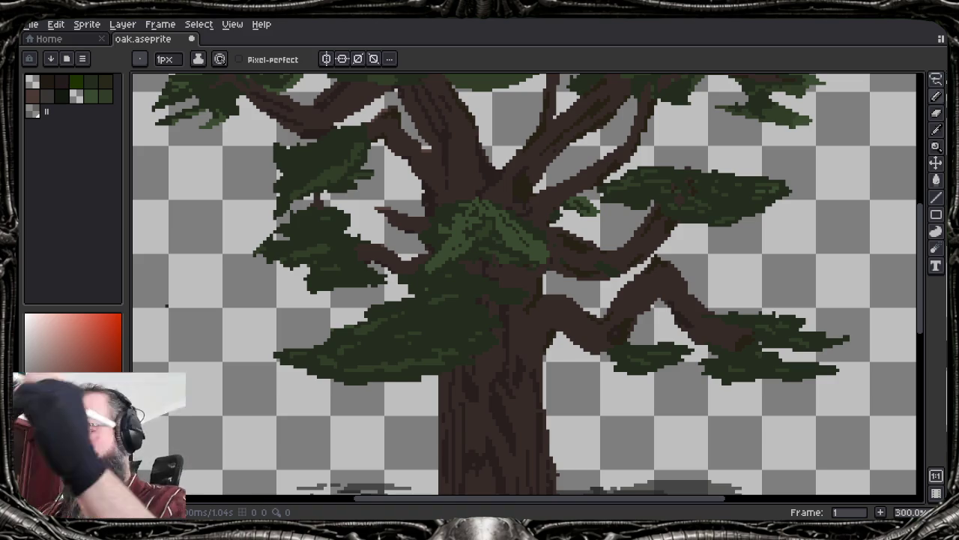
Show the layers timeline, toggle the foliage layer off and on, and zoom out to the ground
{"action": "key", "text": "Tab"}
{"action": "left_click", "coordinate": [137, 359]}
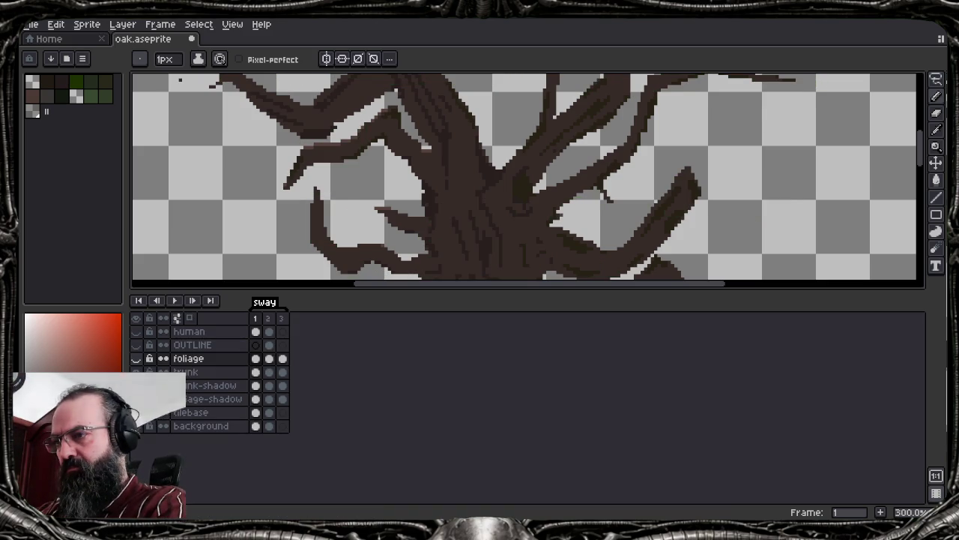
{"action": "left_click", "coordinate": [136, 359]}
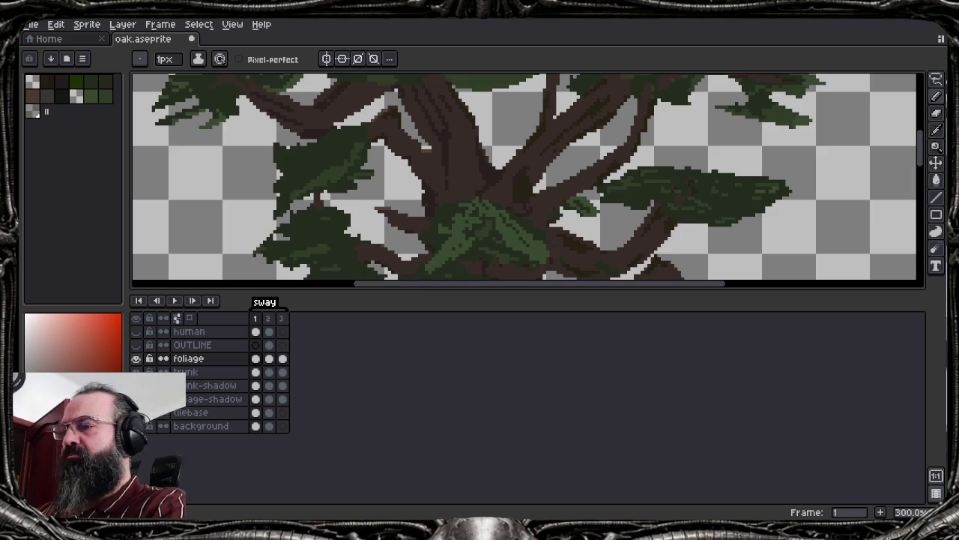
{"action": "left_click", "coordinate": [136, 359]}
{"action": "key", "text": "Tab"}
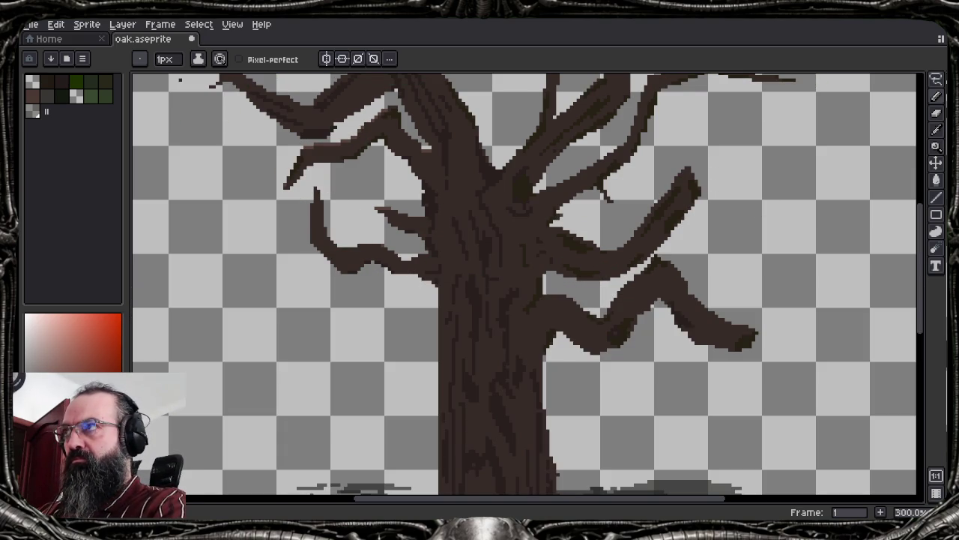
{"action": "key", "text": "Tab"}
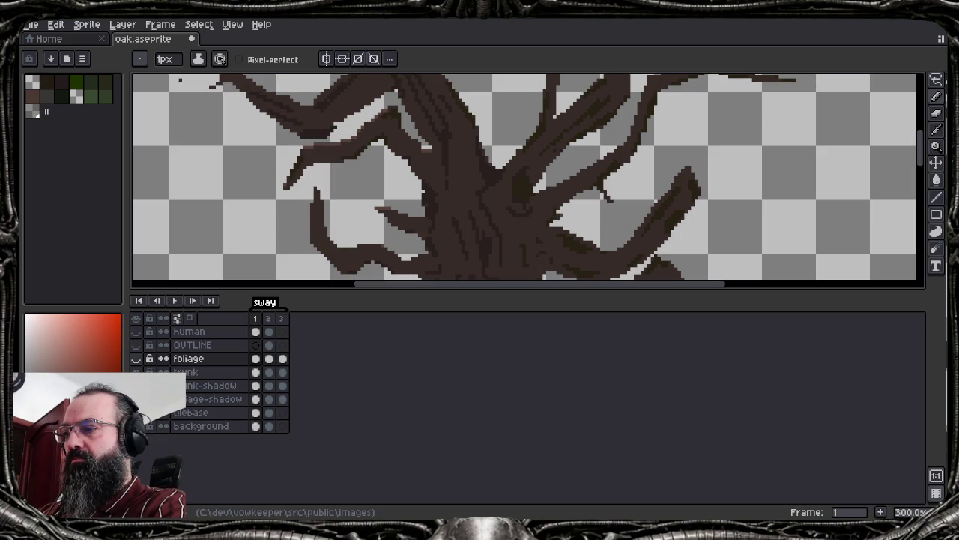
{"action": "key", "text": "minus"}
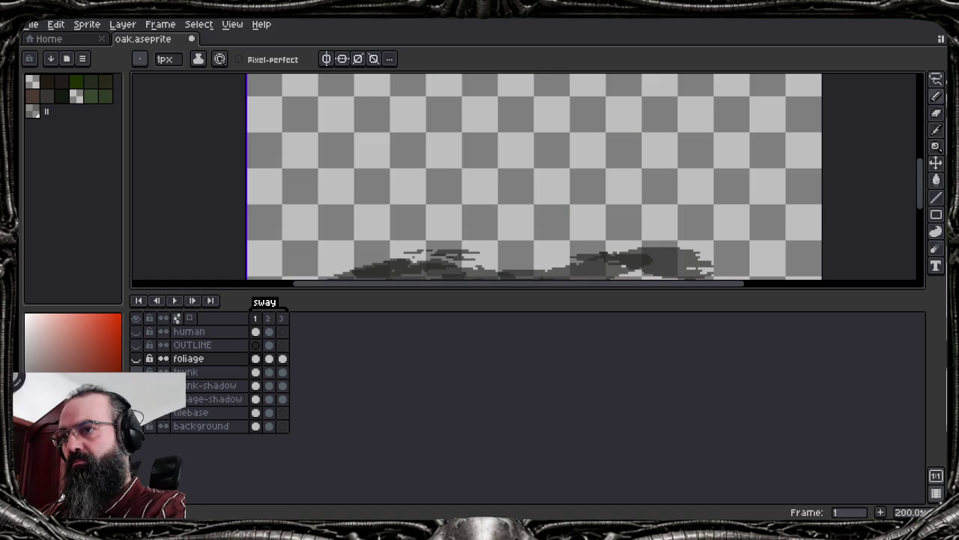
Compare the tree with and without foliage, leave foliage hidden and select the trunk layer
{"action": "left_click", "coordinate": [136, 358]}
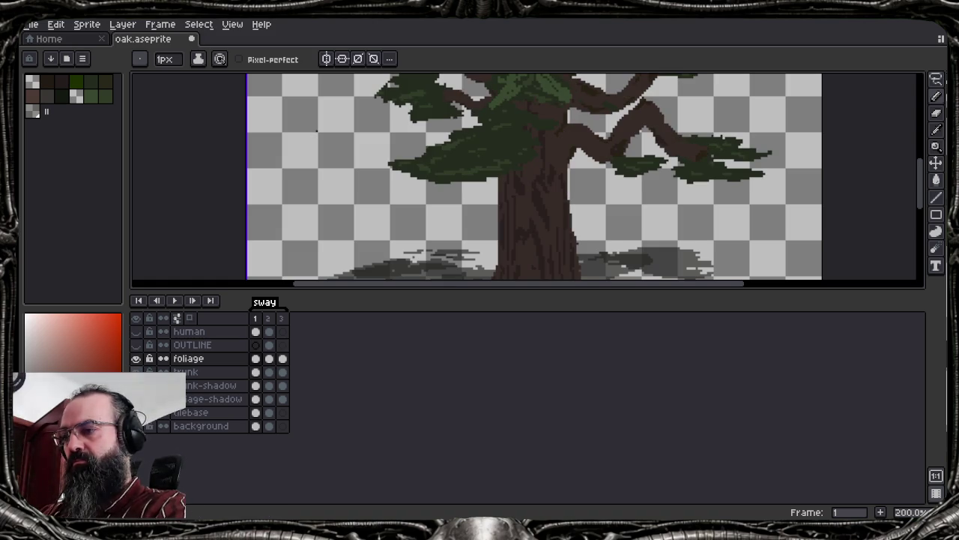
{"action": "left_click", "coordinate": [135, 358]}
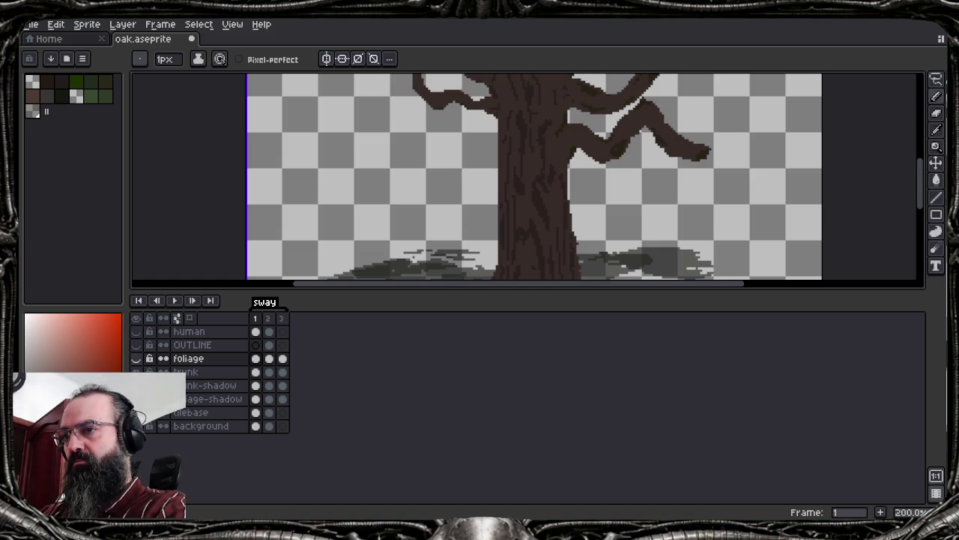
{"action": "left_click", "coordinate": [136, 358]}
{"action": "left_click", "coordinate": [136, 358]}
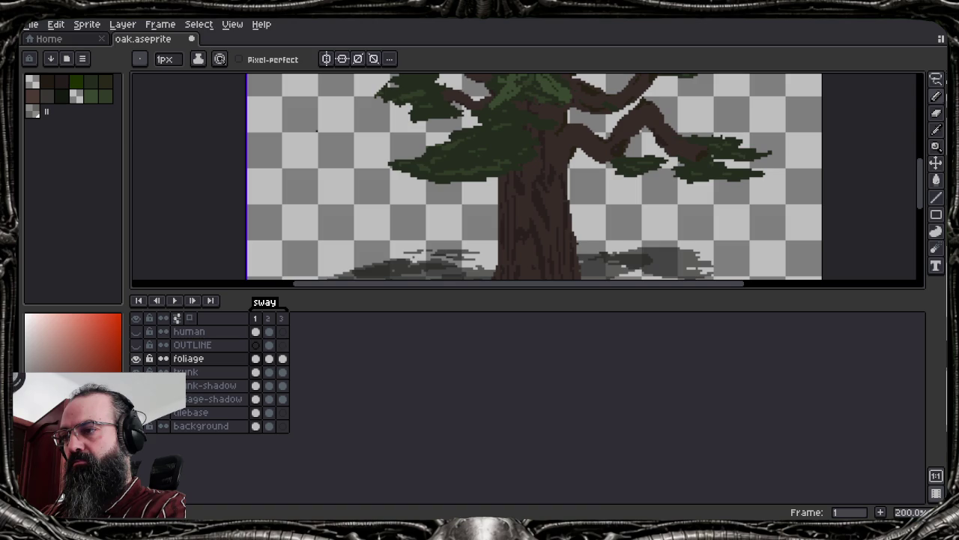
{"action": "left_click", "coordinate": [135, 358]}
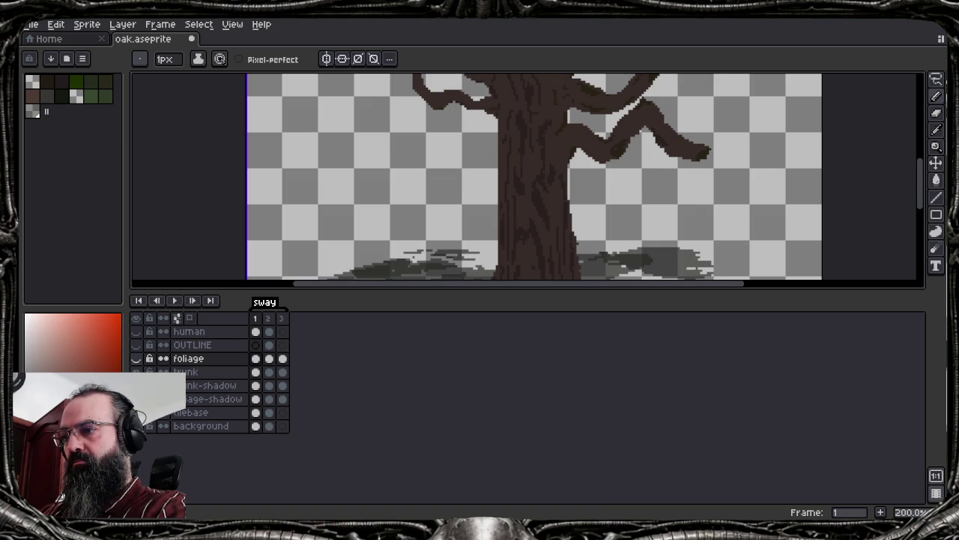
{"action": "left_click", "coordinate": [136, 359]}
{"action": "scroll", "coordinate": [525, 176], "scroll_direction": "up", "scroll_amount": 5}
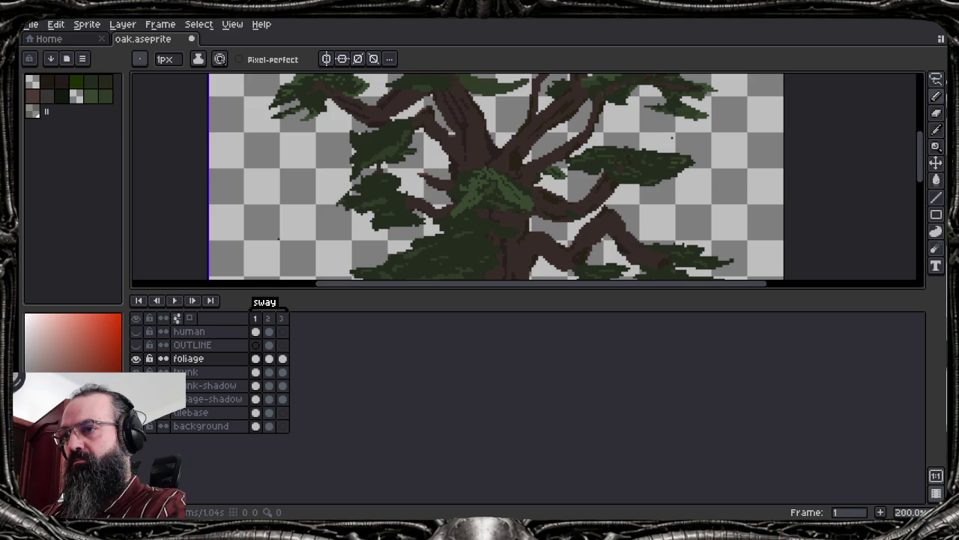
{"action": "scroll", "coordinate": [525, 176], "scroll_direction": "down", "scroll_amount": 2}
{"action": "scroll", "coordinate": [524, 176], "scroll_direction": "down", "scroll_amount": 2}
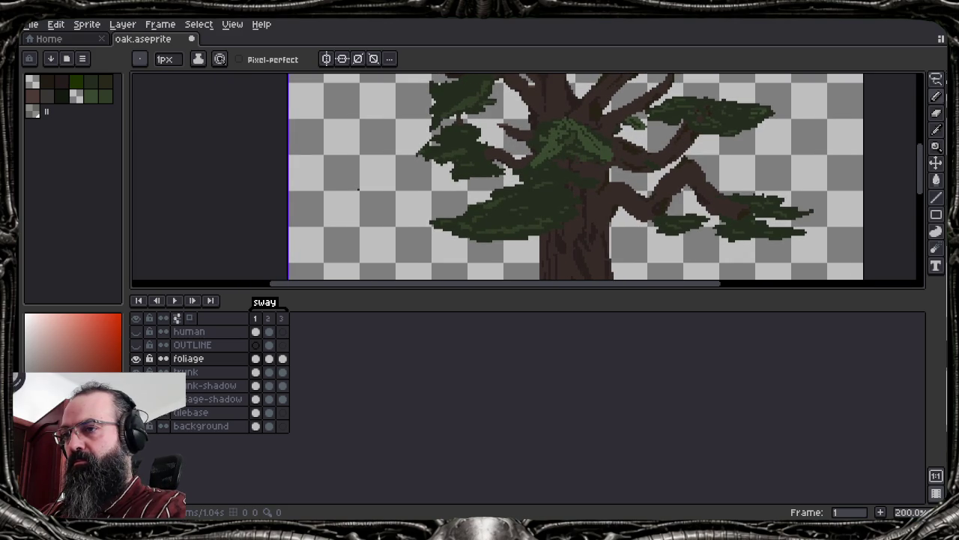
{"action": "left_click", "coordinate": [136, 358]}
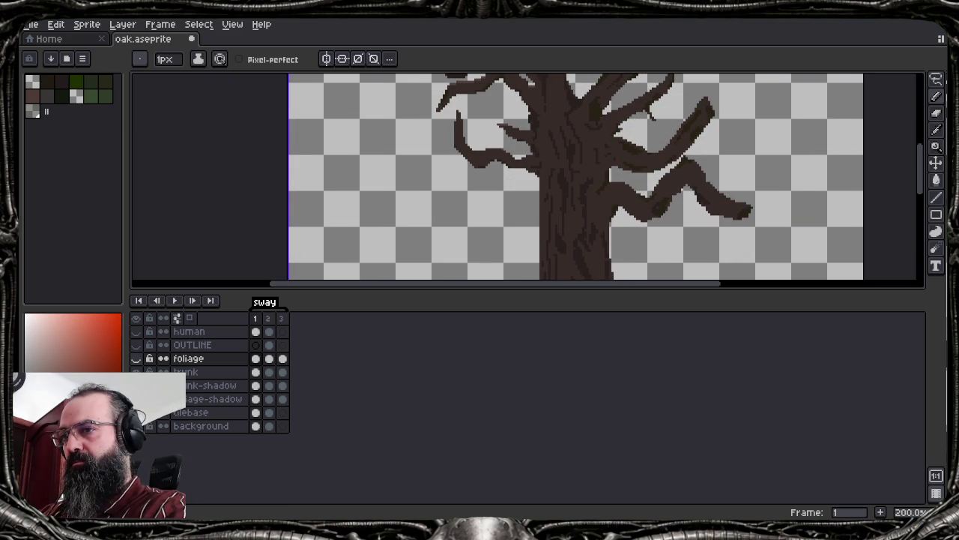
{"action": "left_click", "coordinate": [186, 372]}
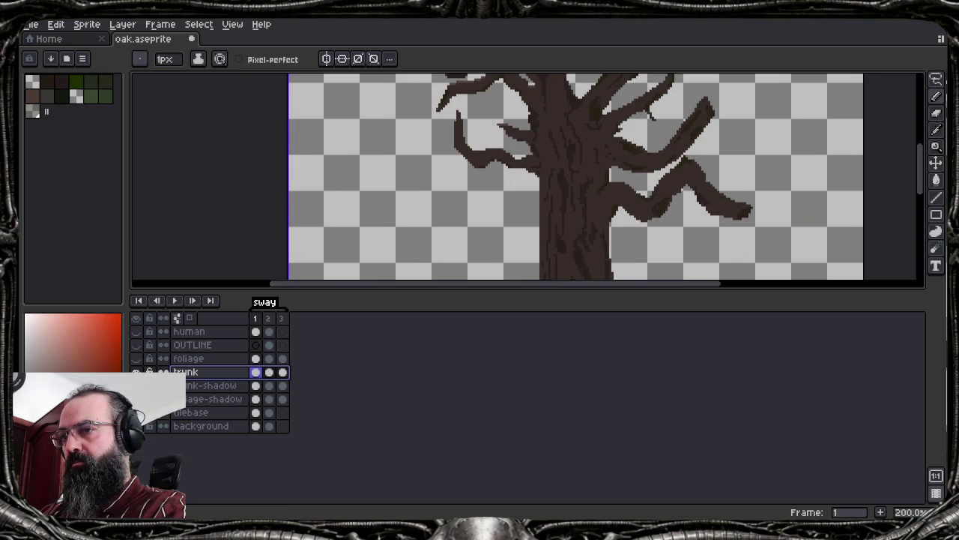
Pick the trunk's dark brown and draw short branch lines extending down-left from the trunk
{"action": "scroll", "coordinate": [554, 165], "scroll_direction": "up", "scroll_amount": 2}
{"action": "key", "text": "alt"}
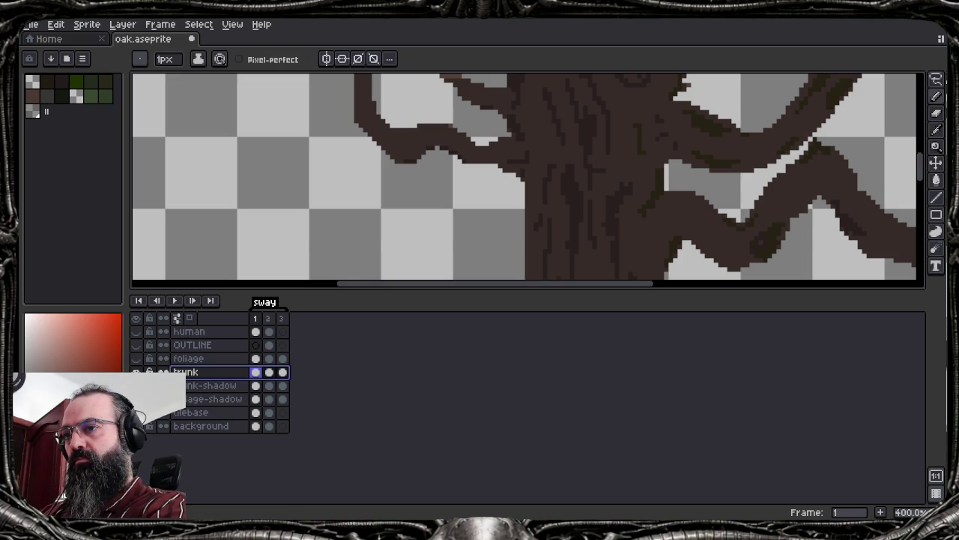
{"action": "key", "text": "alt"}
{"action": "left_click_drag", "start_coordinate": [499, 172], "coordinate": [454, 198]}
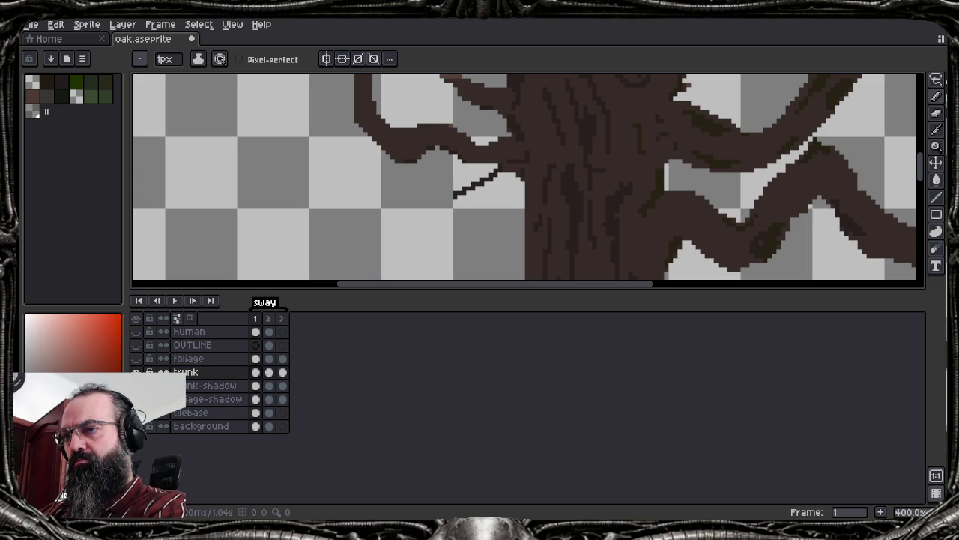
{"action": "left_click_drag", "start_coordinate": [524, 212], "coordinate": [490, 208]}
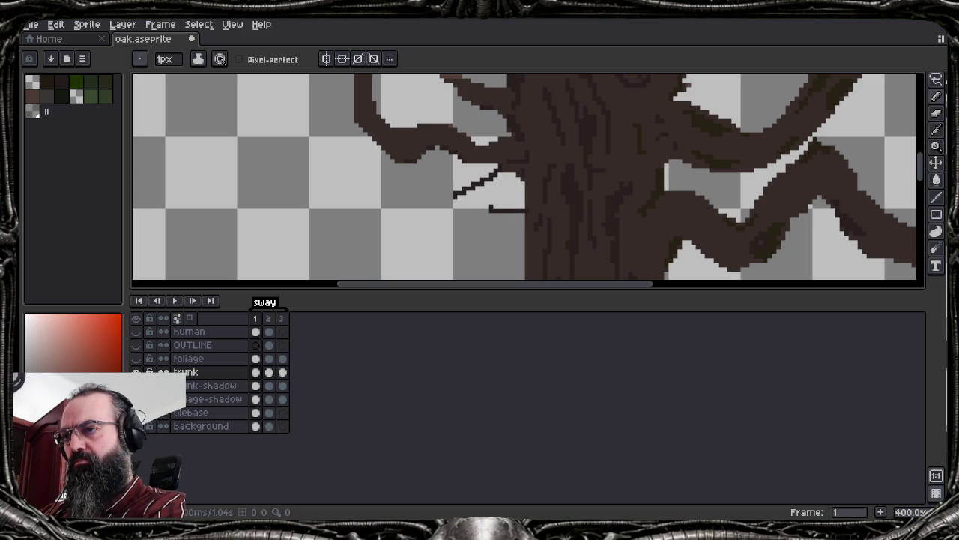
{"action": "left_click", "coordinate": [540, 193], "text": "alt"}
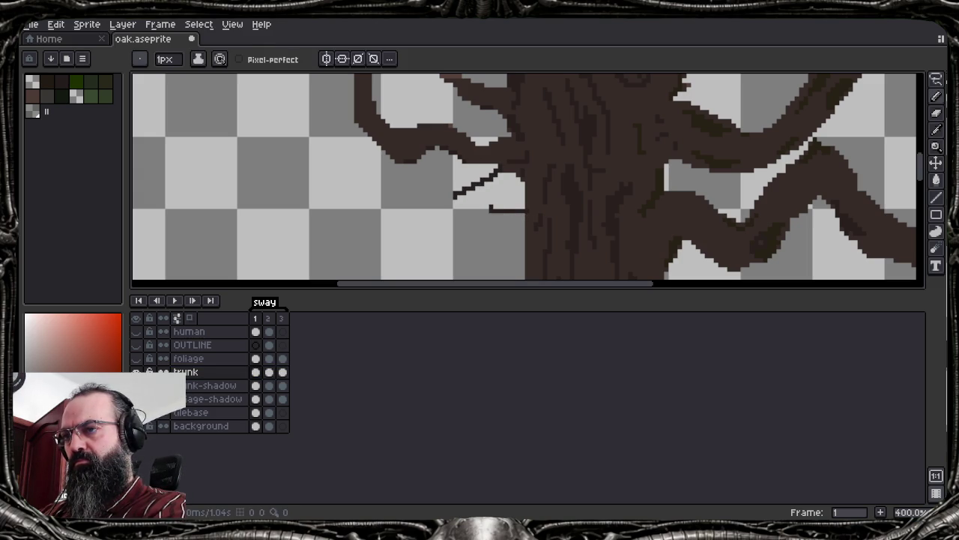
{"action": "left_click_drag", "start_coordinate": [504, 217], "coordinate": [463, 233]}
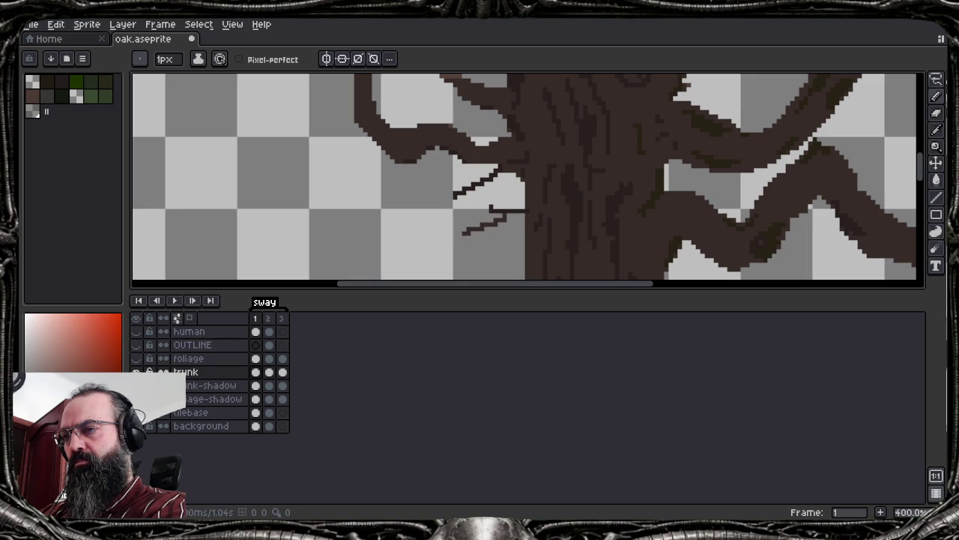
{"action": "left_click_drag", "start_coordinate": [454, 197], "coordinate": [404, 220]}
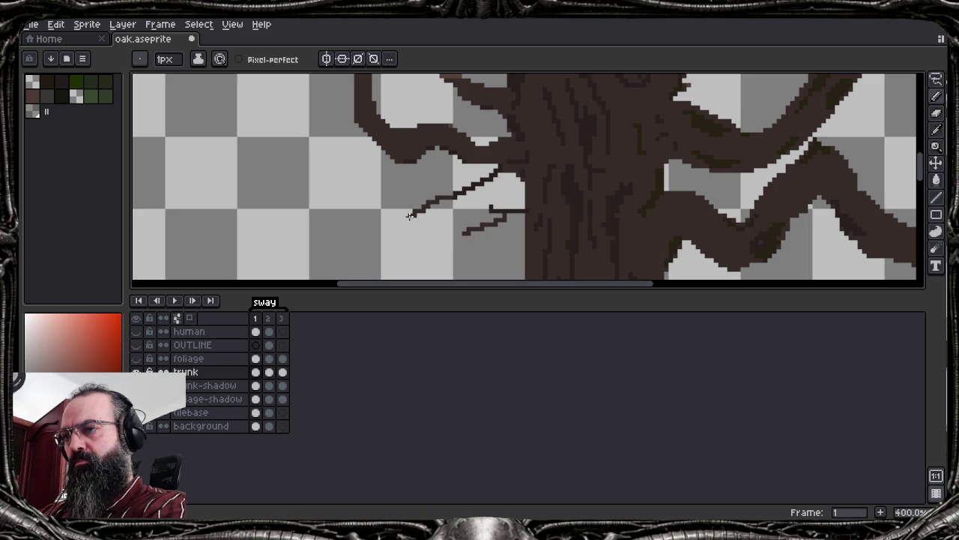
{"action": "left_click_drag", "start_coordinate": [464, 232], "coordinate": [422, 241]}
Draw the new branch's long upper and lower edges up-left, close its tip, and fill it dark brown
{"action": "left_click_drag", "start_coordinate": [418, 209], "coordinate": [241, 120]}
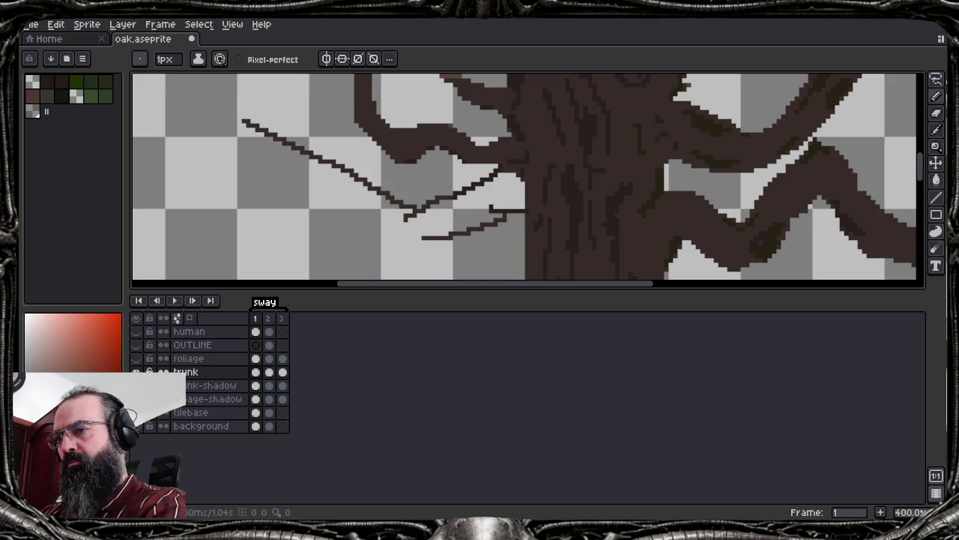
{"action": "left_click_drag", "start_coordinate": [437, 237], "coordinate": [390, 259]}
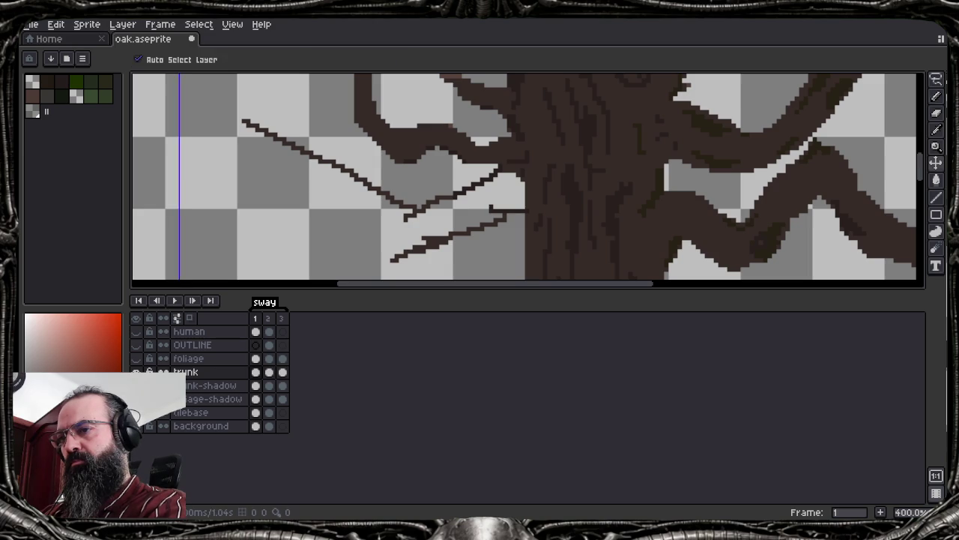
{"action": "key", "text": "ctrl+z"}
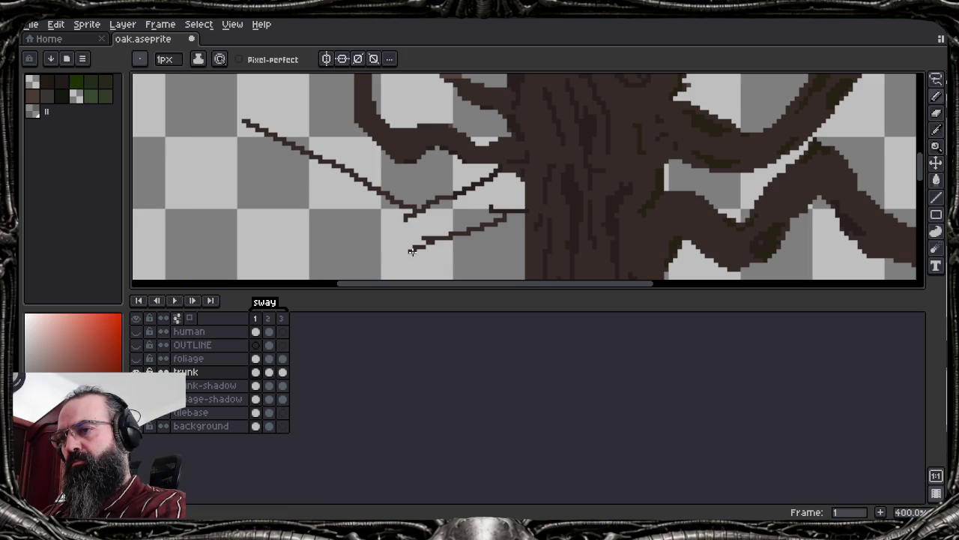
{"action": "mouse_move", "coordinate": [410, 250]}
{"action": "left_mouse_down"}
{"action": "mouse_move", "coordinate": [225, 153]}
{"action": "mouse_move", "coordinate": [207, 94]}
{"action": "left_mouse_up"}
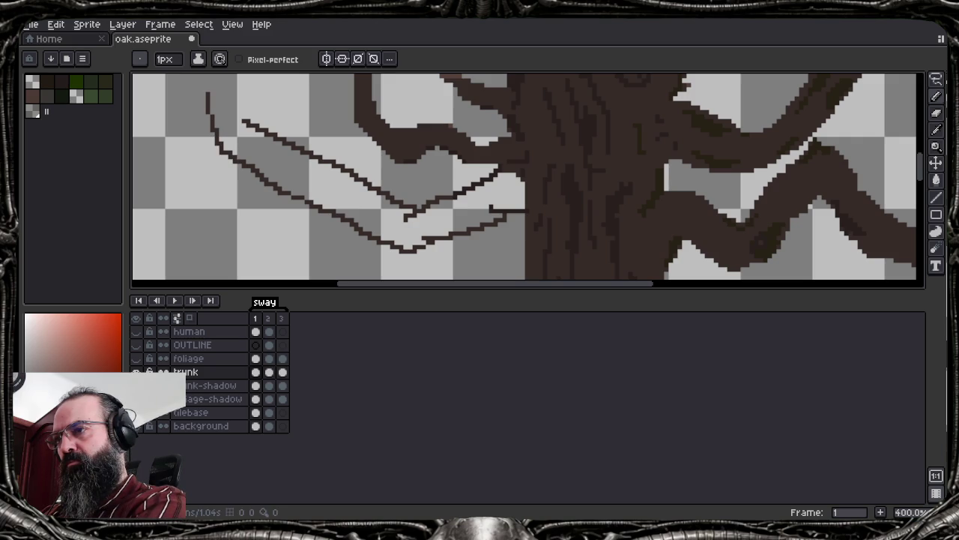
{"action": "left_click_drag", "start_coordinate": [247, 124], "coordinate": [211, 88]}
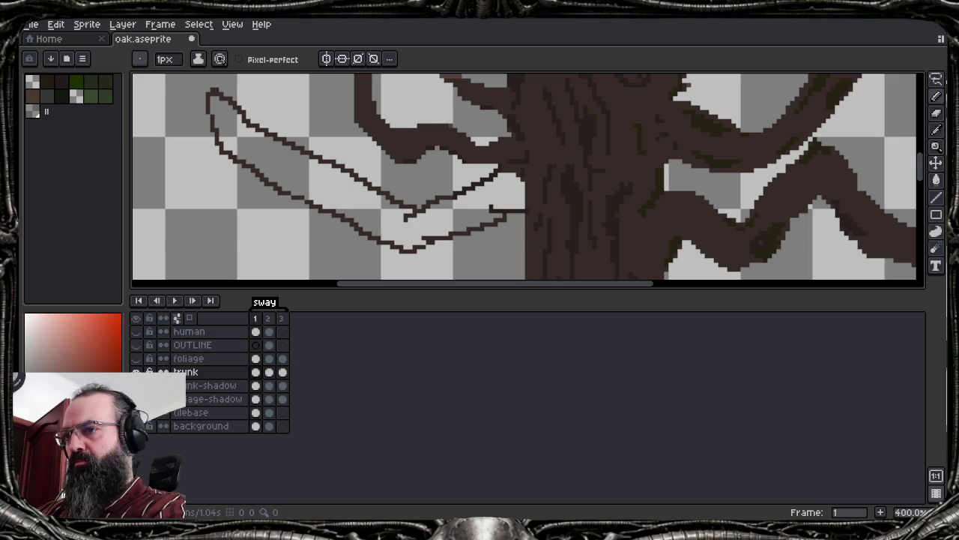
{"action": "key", "text": "g"}
{"action": "left_click", "coordinate": [314, 174]}
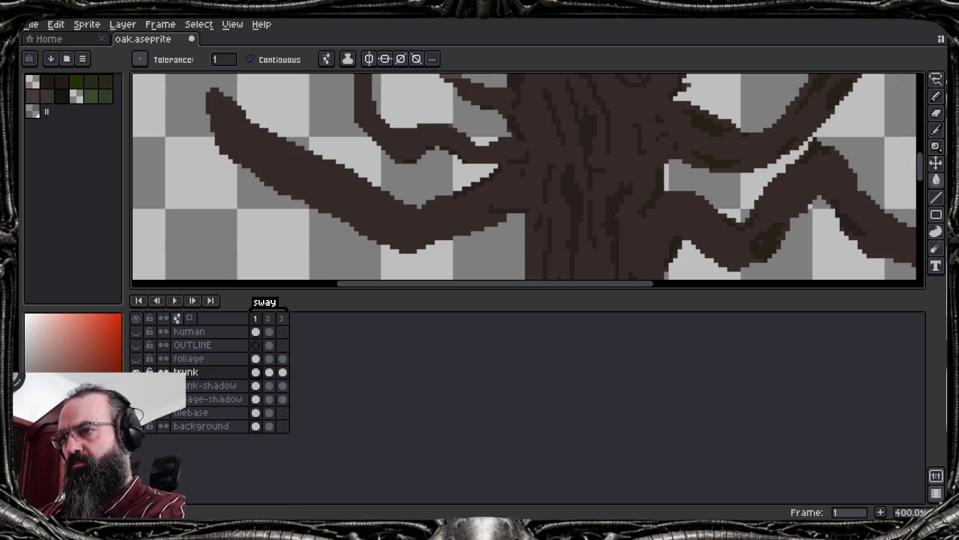
Fill a remaining area of the new left branch with darker brown
{"action": "key", "text": "alt"}
{"action": "key", "text": "b"}
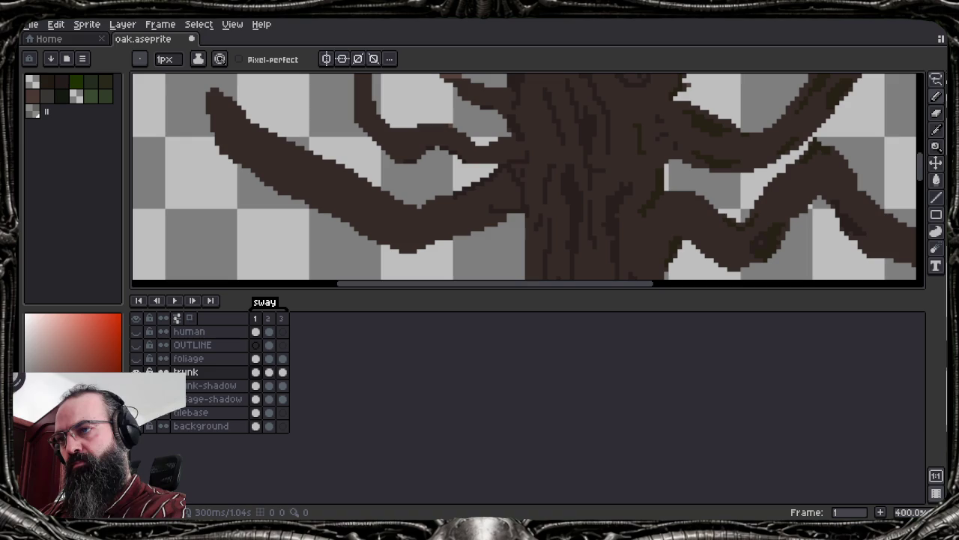
{"action": "key", "text": "g"}
{"action": "left_click", "coordinate": [486, 197]}
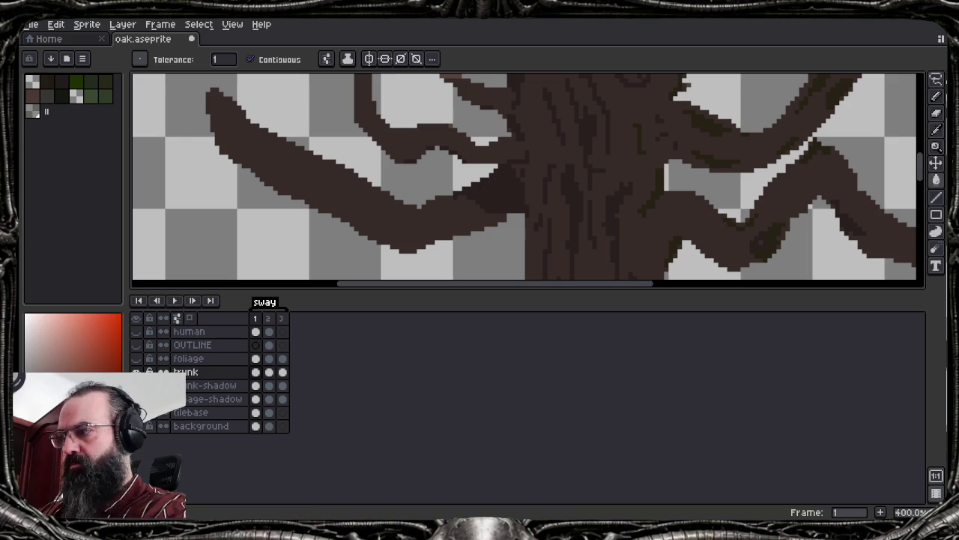
Shade the left branch's underside with a darker brown streak, fill the gap below, and zoom out
{"action": "key", "text": "b"}
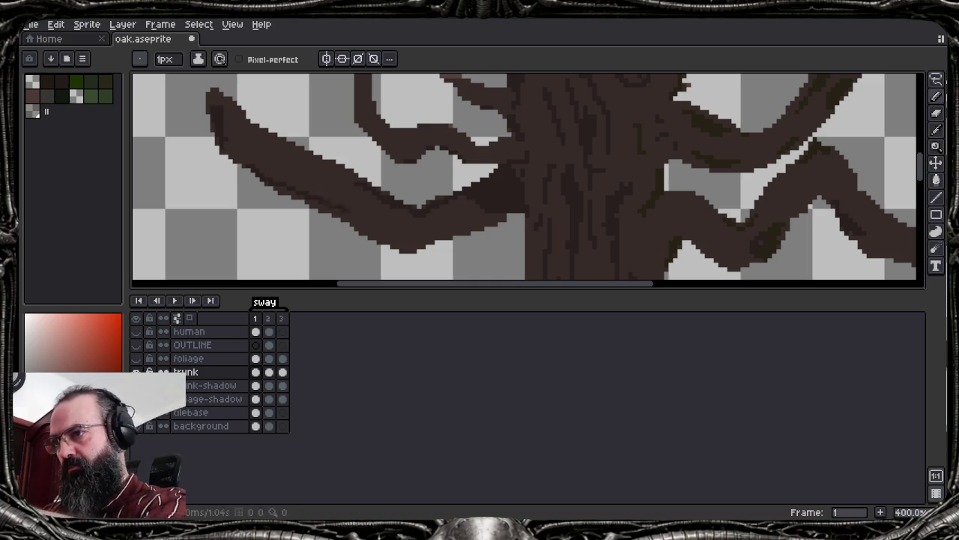
{"action": "mouse_move", "coordinate": [332, 203]}
{"action": "left_mouse_down"}
{"action": "mouse_move", "coordinate": [385, 221]}
{"action": "mouse_move", "coordinate": [415, 238]}
{"action": "mouse_move", "coordinate": [411, 247]}
{"action": "left_mouse_up"}
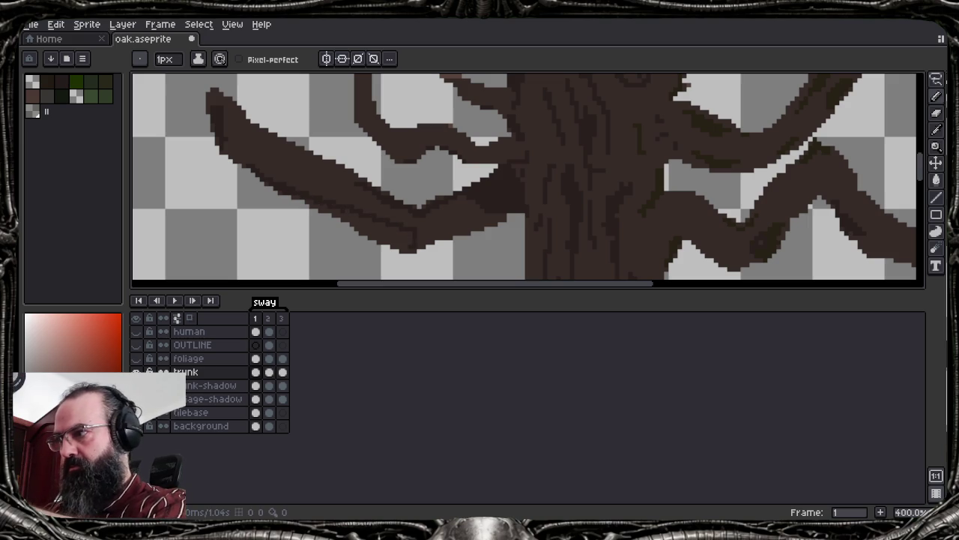
{"action": "key", "text": "g"}
{"action": "left_click", "coordinate": [400, 238]}
{"action": "key", "text": "b"}
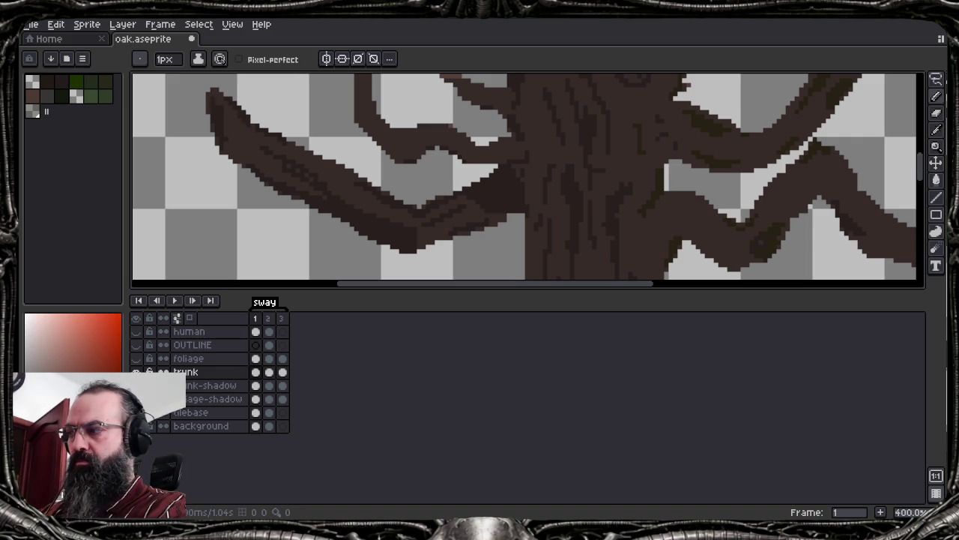
{"action": "key", "text": "1"}
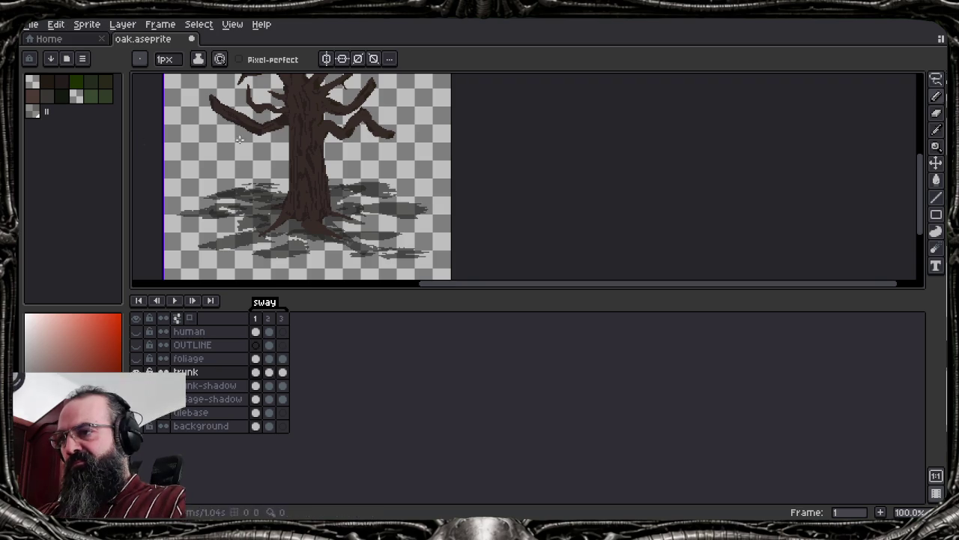
Pan the whole oak into view, hide the timeline, and zoom in to 200%
{"action": "mouse_move", "coordinate": [288, 158]}
{"action": "left_mouse_down"}
{"action": "mouse_move", "coordinate": [426, 247]}
{"action": "mouse_move", "coordinate": [448, 304]}
{"action": "left_mouse_up"}
{"action": "key", "text": "Tab"}
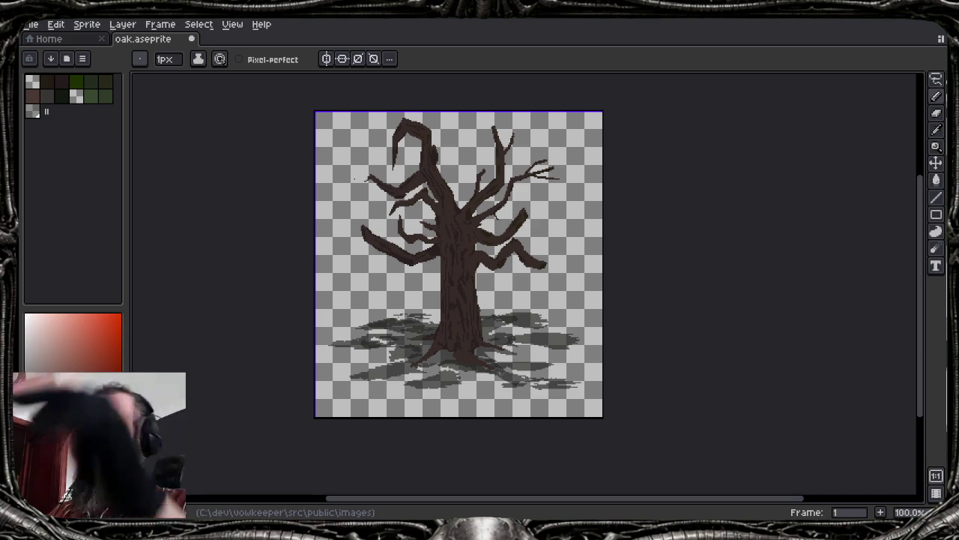
{"action": "scroll", "coordinate": [299, 241], "scroll_direction": "up", "scroll_amount": 1}
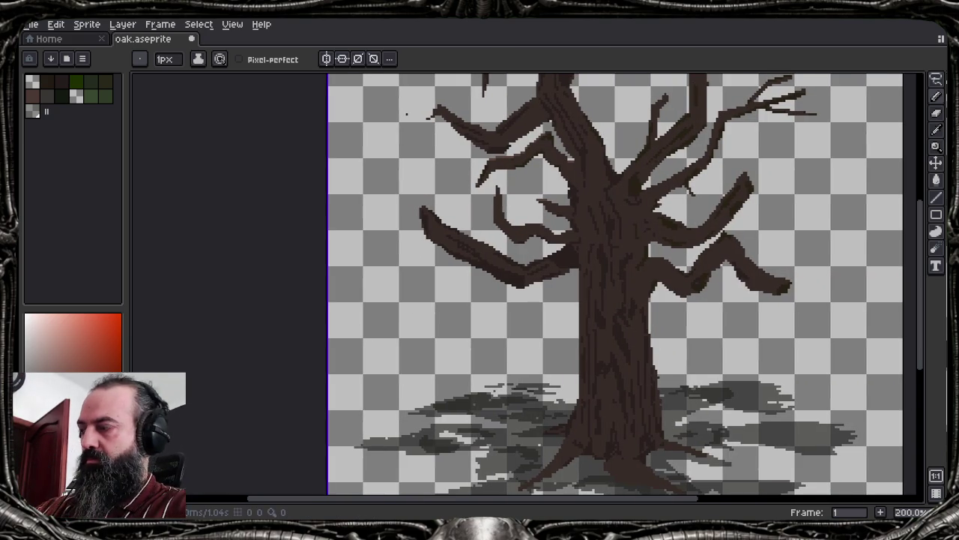
{"action": "key", "text": "w"}
{"action": "scroll", "coordinate": [457, 250], "scroll_direction": "up", "scroll_amount": 2}
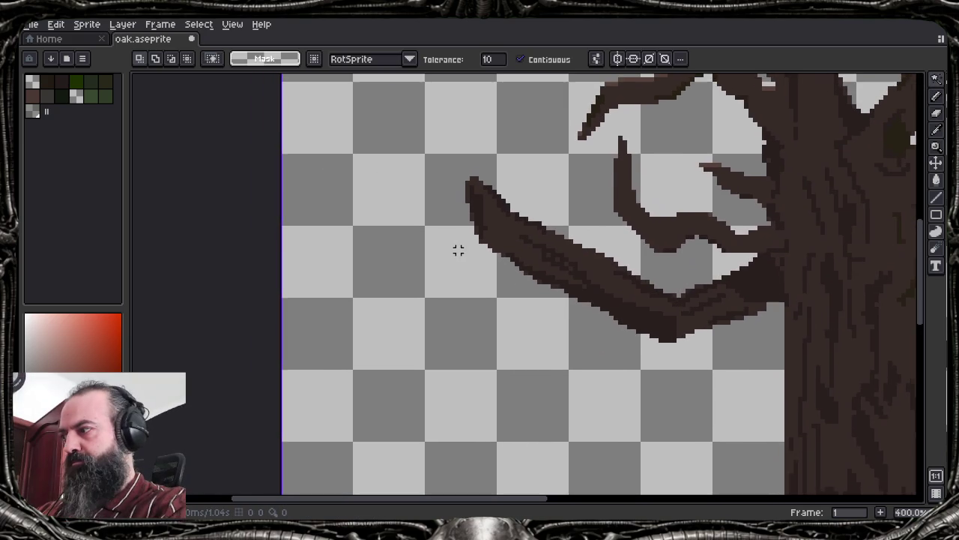
{"action": "scroll", "coordinate": [457, 249], "scroll_direction": "up", "scroll_amount": 1}
{"action": "key", "text": "b"}
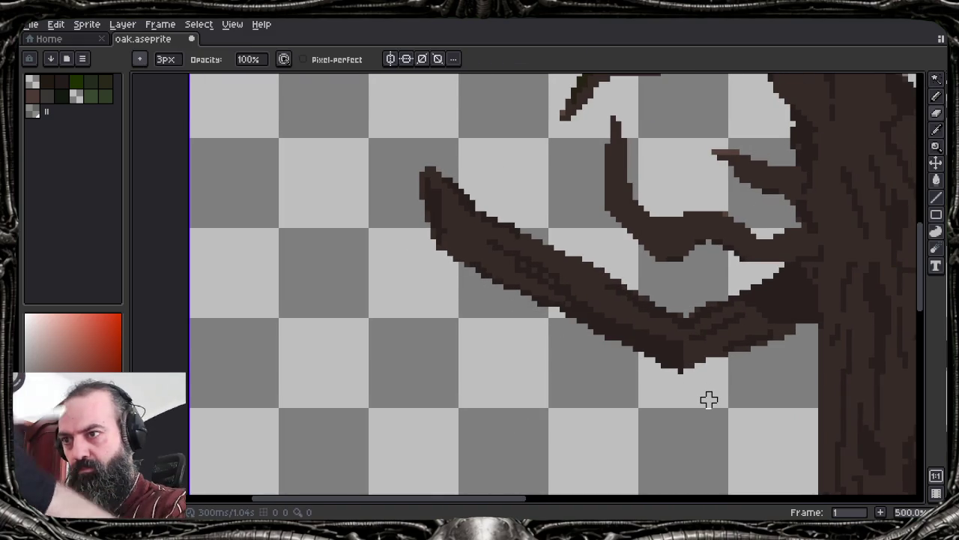
{"action": "key", "text": "e"}
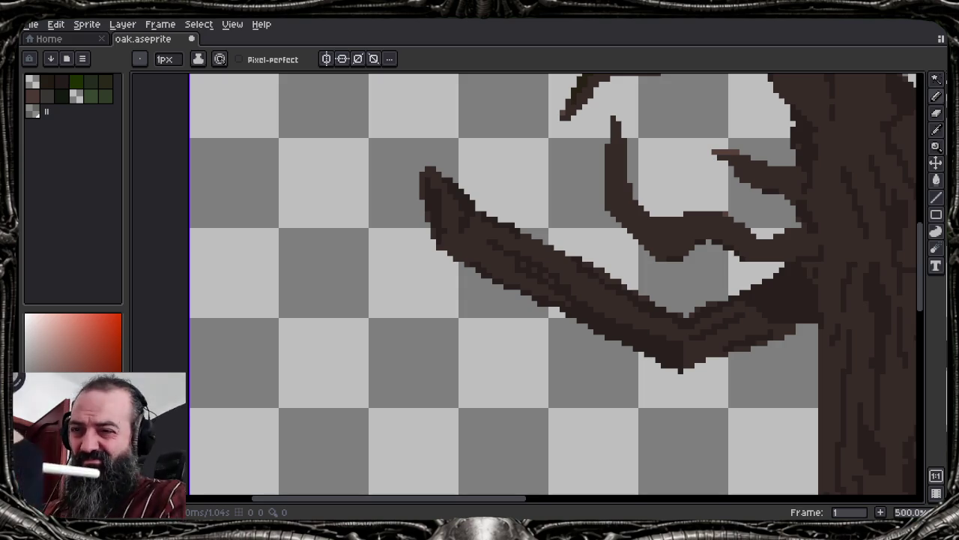
{"action": "key", "text": "i"}
{"action": "key", "text": "b"}
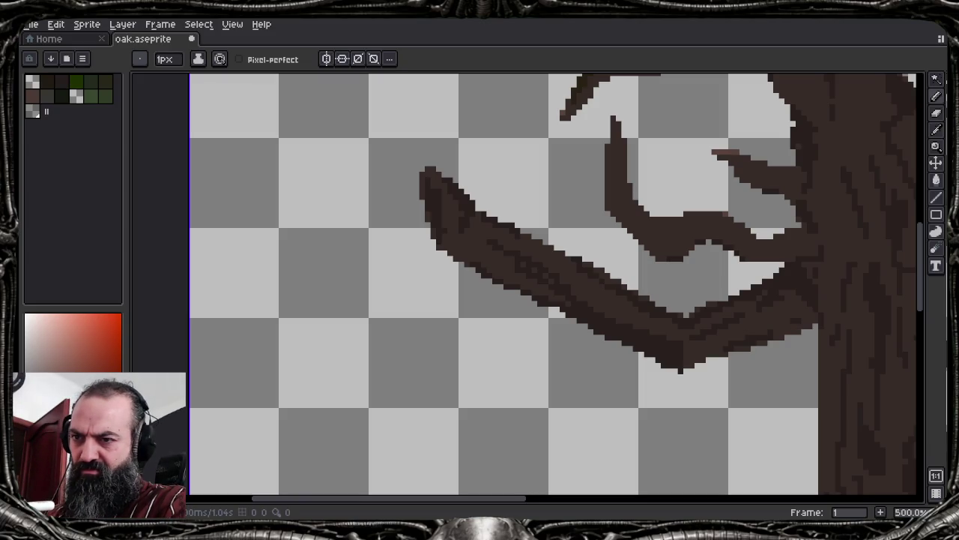
{"action": "key", "text": "i"}
{"action": "key", "text": "b"}
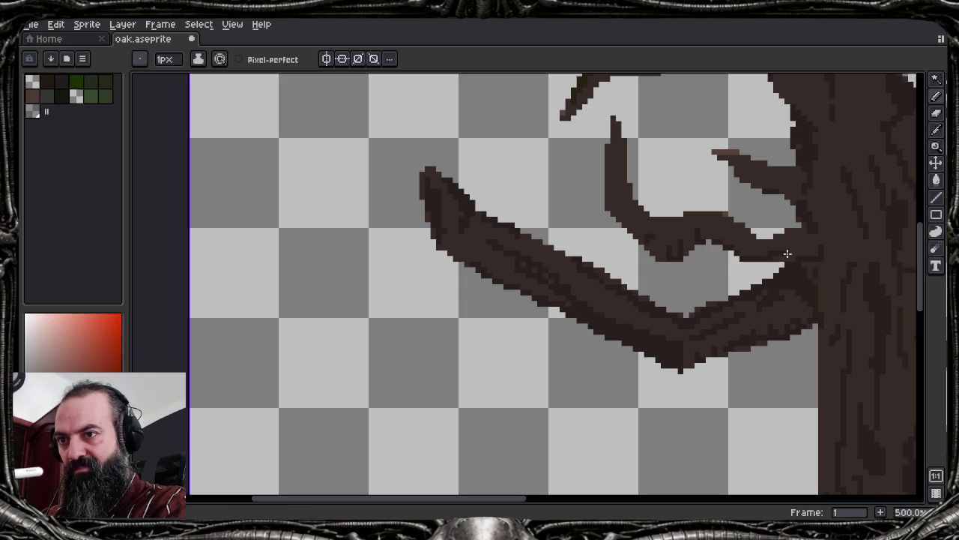
{"action": "scroll", "coordinate": [524, 285], "scroll_direction": "up", "scroll_amount": 1}
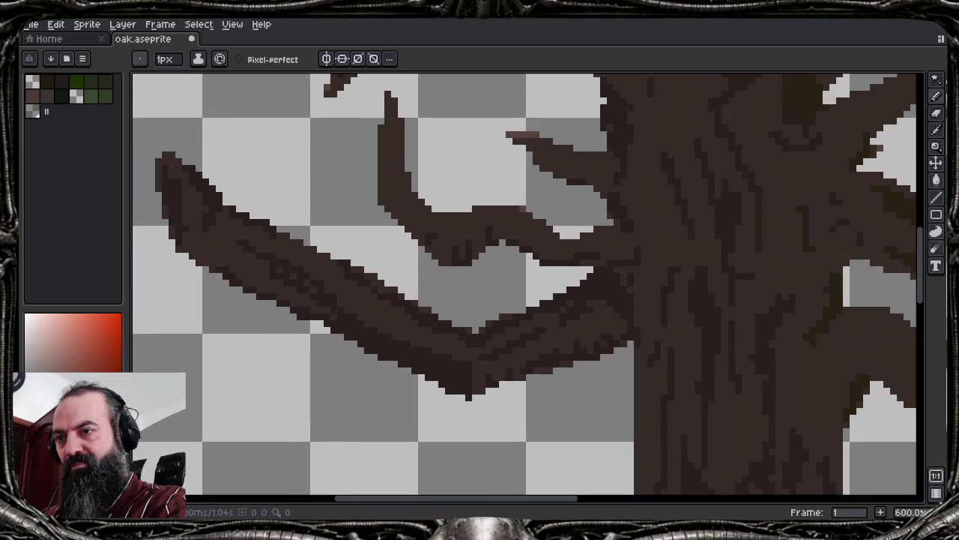
Sample colours from the drawing and navigate to the trunk and lower branches
{"action": "key", "text": "alt"}
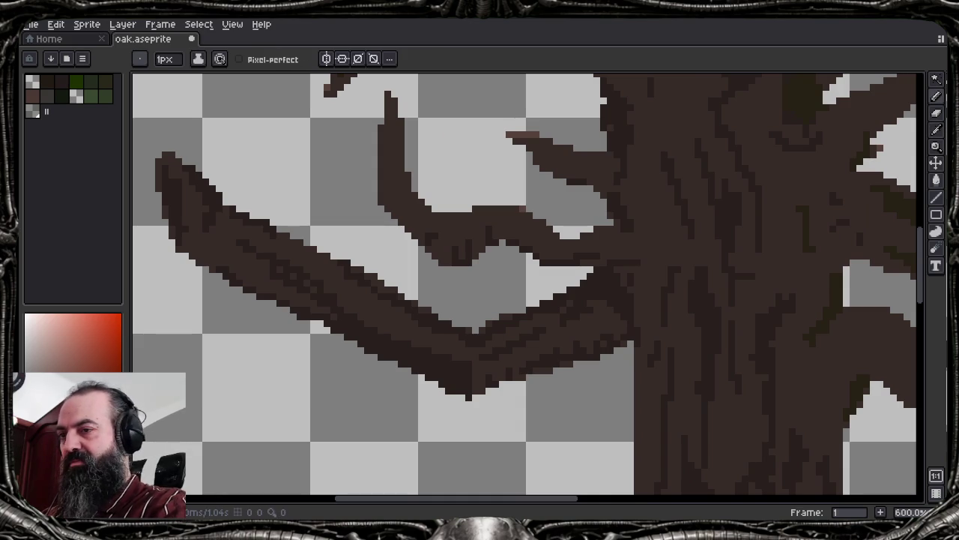
{"action": "key", "text": "alt"}
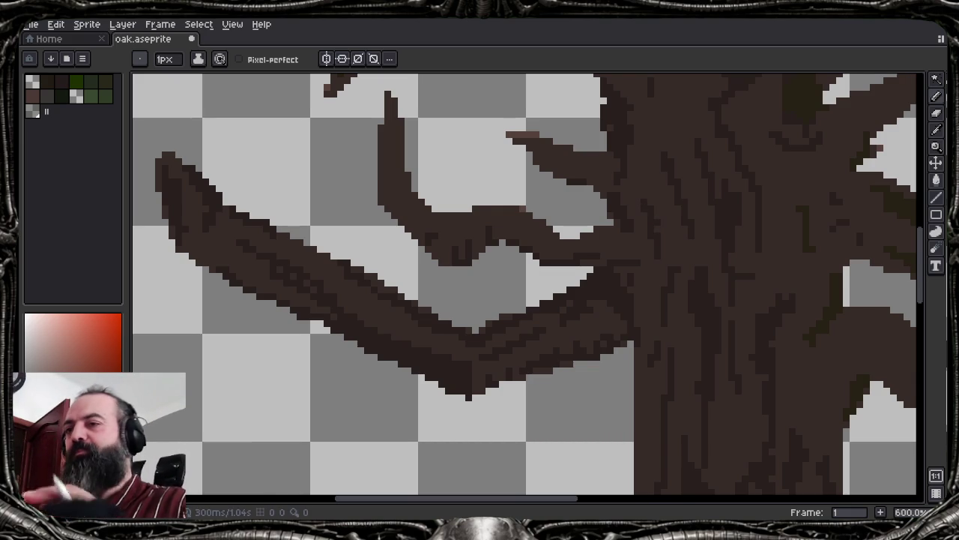
{"action": "scroll", "coordinate": [524, 285], "scroll_direction": "down", "scroll_amount": 1}
{"action": "scroll", "coordinate": [525, 284], "scroll_direction": "down", "scroll_amount": 1}
{"action": "scroll", "coordinate": [525, 284], "scroll_direction": "up", "scroll_amount": 1}
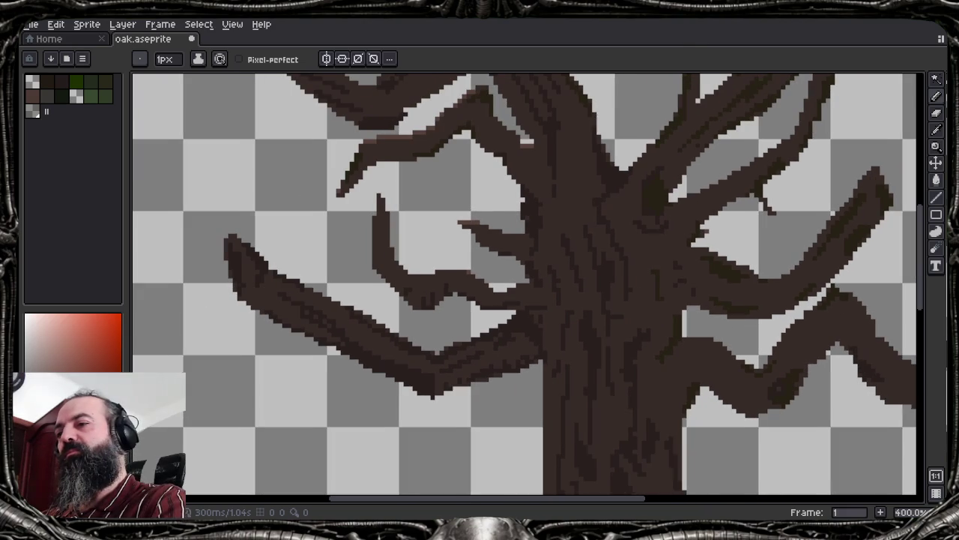
{"action": "scroll", "coordinate": [525, 285], "scroll_direction": "left", "scroll_amount": 2}
{"action": "scroll", "coordinate": [524, 285], "scroll_direction": "left", "scroll_amount": 2}
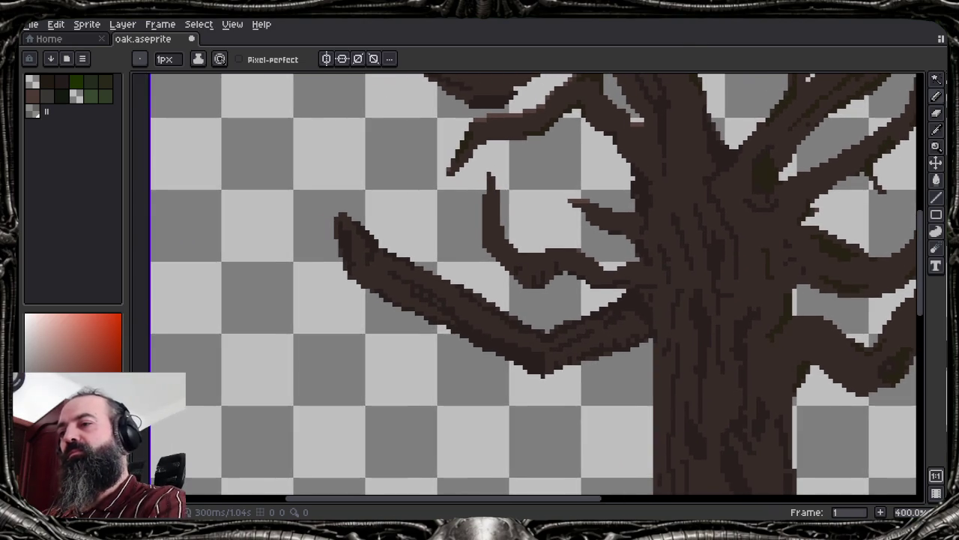
{"action": "scroll", "coordinate": [525, 284], "scroll_direction": "up", "scroll_amount": 2}
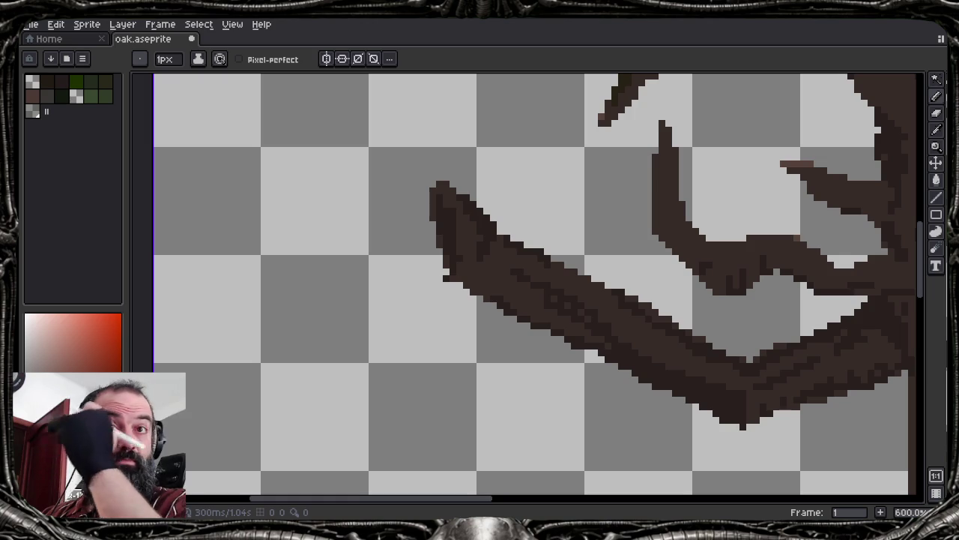
{"action": "key", "text": "alt"}
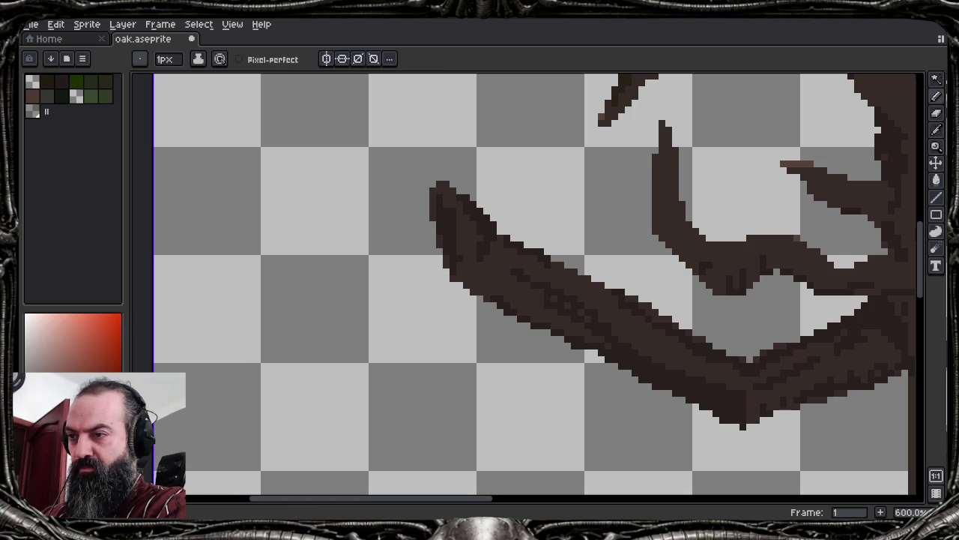
{"action": "key", "text": "alt"}
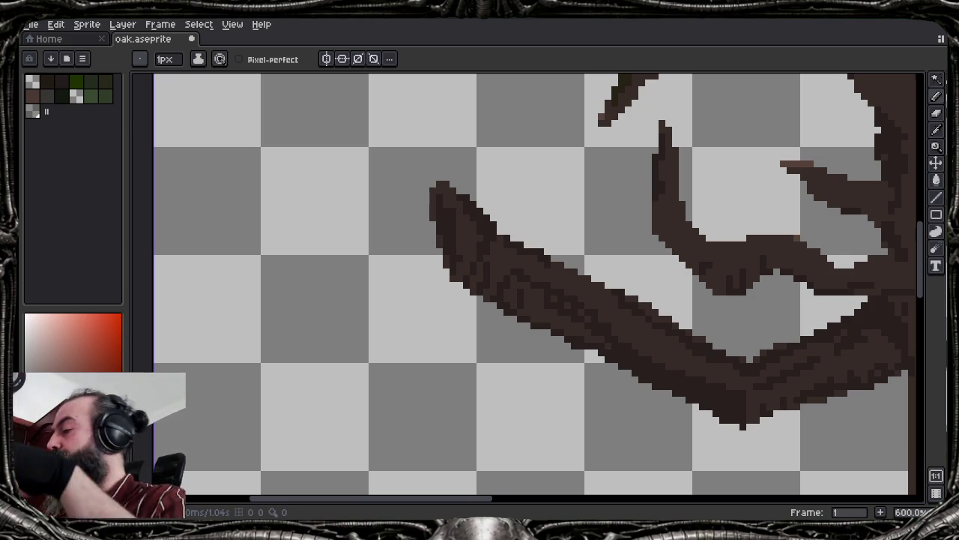
{"action": "scroll", "coordinate": [629, 354], "scroll_direction": "down", "scroll_amount": 1}
{"action": "mouse_move", "coordinate": [525, 285]}
{"action": "left_mouse_down"}
{"action": "mouse_move", "coordinate": [502, 303]}
{"action": "mouse_move", "coordinate": [270, 307]}
{"action": "left_mouse_up"}
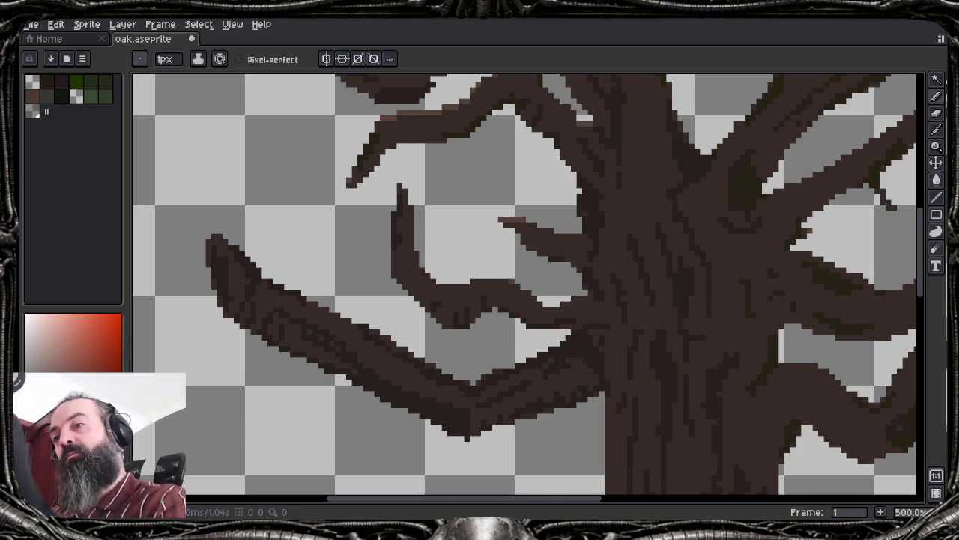
{"action": "scroll", "coordinate": [495, 225], "scroll_direction": "down", "scroll_amount": 3}
{"action": "scroll", "coordinate": [495, 225], "scroll_direction": "up", "scroll_amount": 1}
{"action": "scroll", "coordinate": [495, 225], "scroll_direction": "up", "scroll_amount": 2}
{"action": "scroll", "coordinate": [495, 285], "scroll_direction": "up", "scroll_amount": 1}
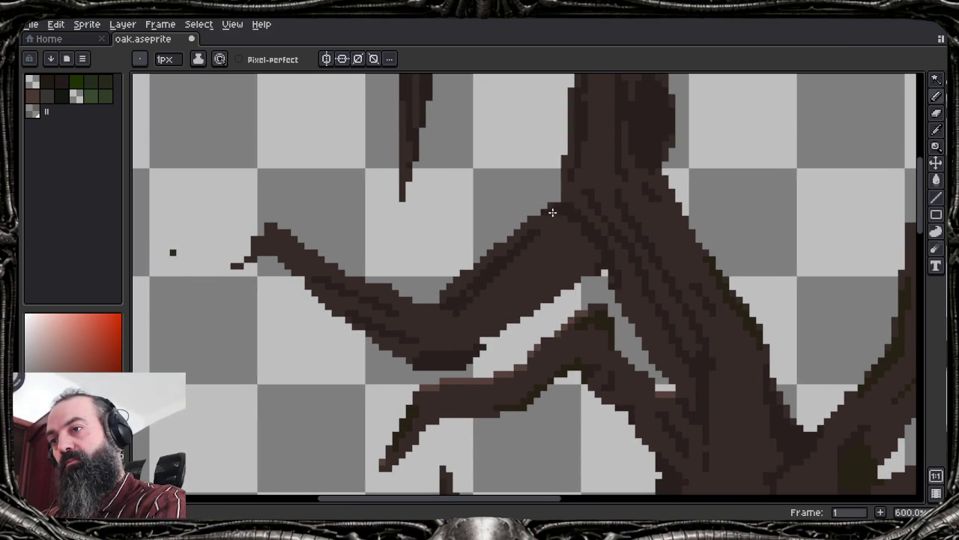
Add dark brown pixels along the trunk and lower-branch edges, and erase the stray pixel beside the branch
{"action": "left_click", "coordinate": [552, 214]}
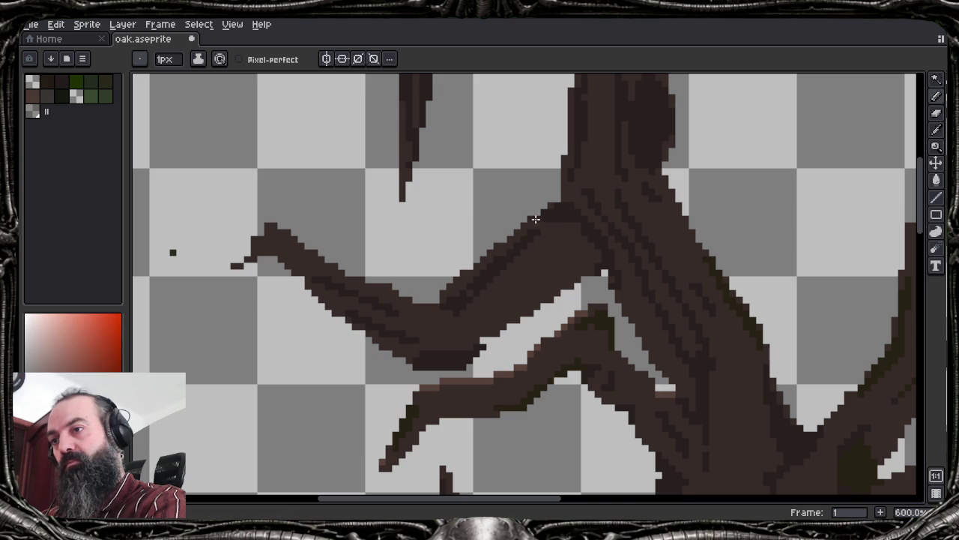
{"action": "left_click", "coordinate": [546, 228]}
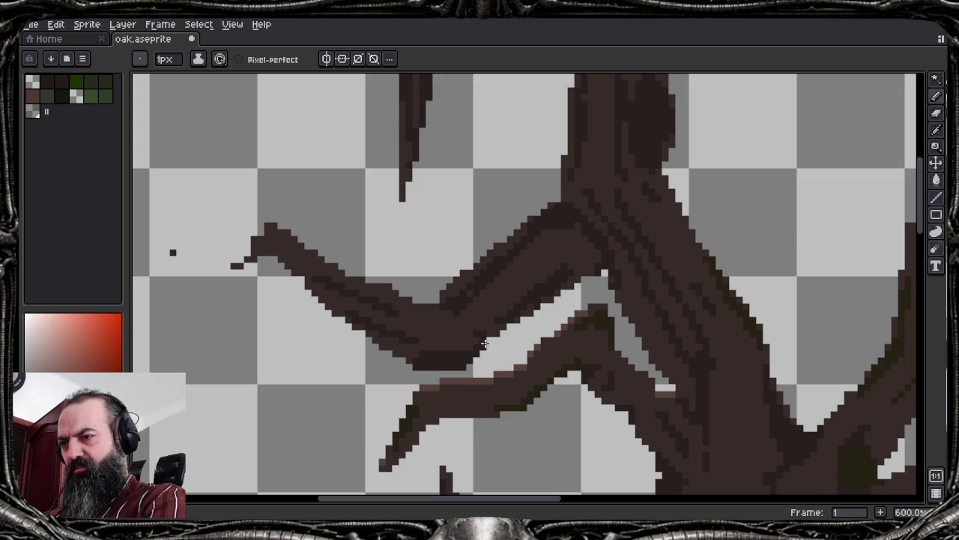
{"action": "left_click", "coordinate": [489, 339]}
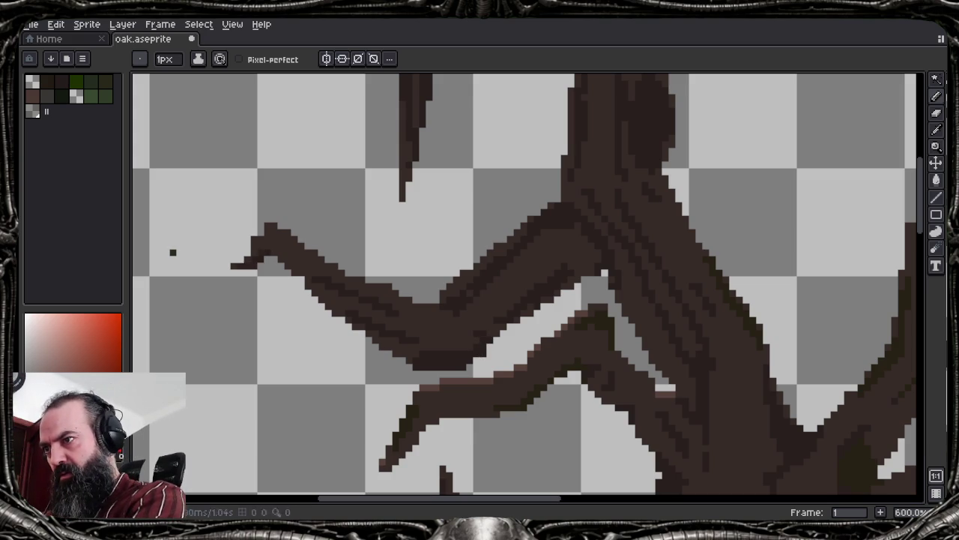
{"action": "key", "text": "e"}
{"action": "left_click", "coordinate": [173, 259]}
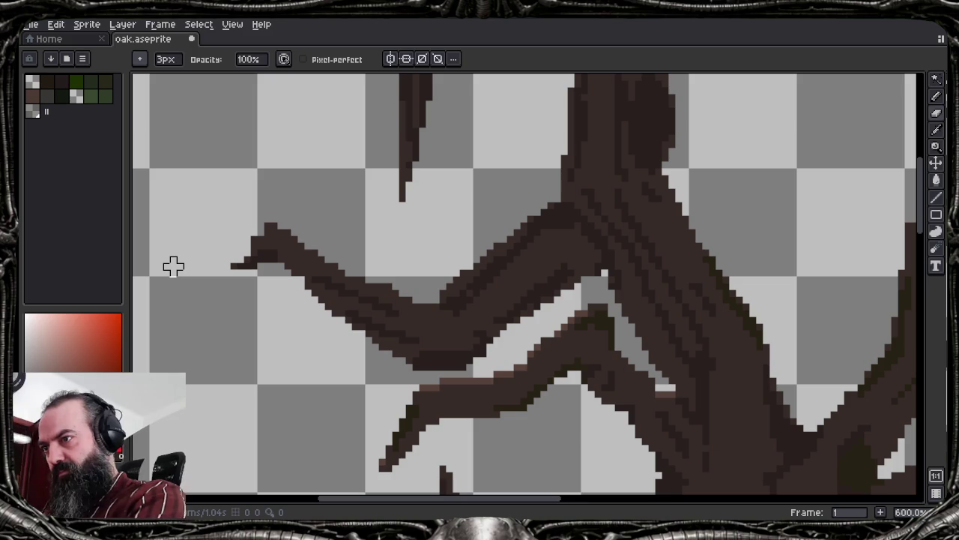
Undo a trial erase stroke along the branch edge and an unwanted bucket fill
{"action": "scroll", "coordinate": [680, 314], "scroll_direction": "down", "scroll_amount": 2}
{"action": "scroll", "coordinate": [679, 314], "scroll_direction": "down", "scroll_amount": 1}
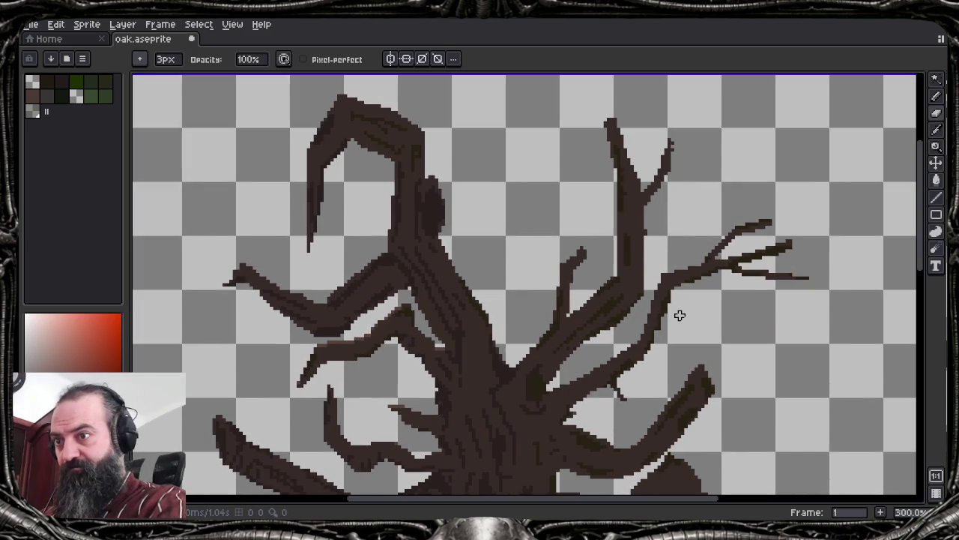
{"action": "scroll", "coordinate": [624, 295], "scroll_direction": "up", "scroll_amount": 3}
{"action": "scroll", "coordinate": [624, 300], "scroll_direction": "down", "scroll_amount": 3}
{"action": "scroll", "coordinate": [448, 342], "scroll_direction": "up", "scroll_amount": 1}
{"action": "scroll", "coordinate": [452, 347], "scroll_direction": "up", "scroll_amount": 2}
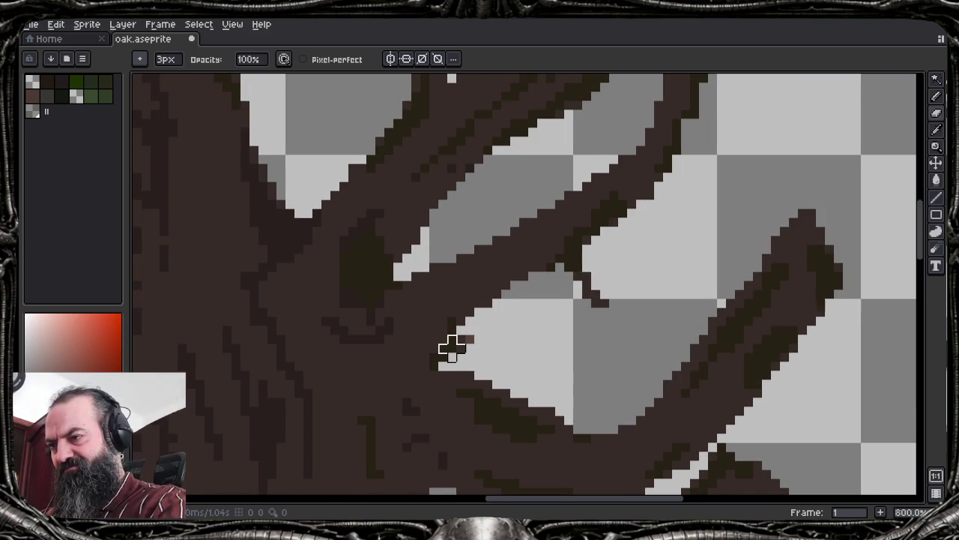
{"action": "left_click_drag", "start_coordinate": [422, 358], "coordinate": [428, 321]}
{"action": "key", "text": "ctrl+z"}
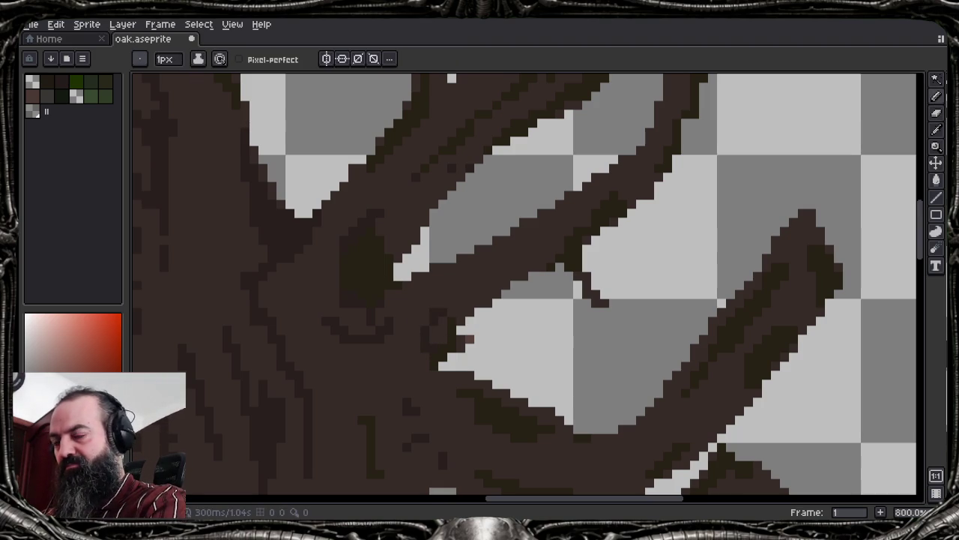
{"action": "scroll", "coordinate": [524, 284], "scroll_direction": "down", "scroll_amount": 3}
{"action": "scroll", "coordinate": [674, 323], "scroll_direction": "up", "scroll_amount": 1}
{"action": "scroll", "coordinate": [675, 322], "scroll_direction": "up", "scroll_amount": 2}
{"action": "scroll", "coordinate": [255, 326], "scroll_direction": "up", "scroll_amount": 1}
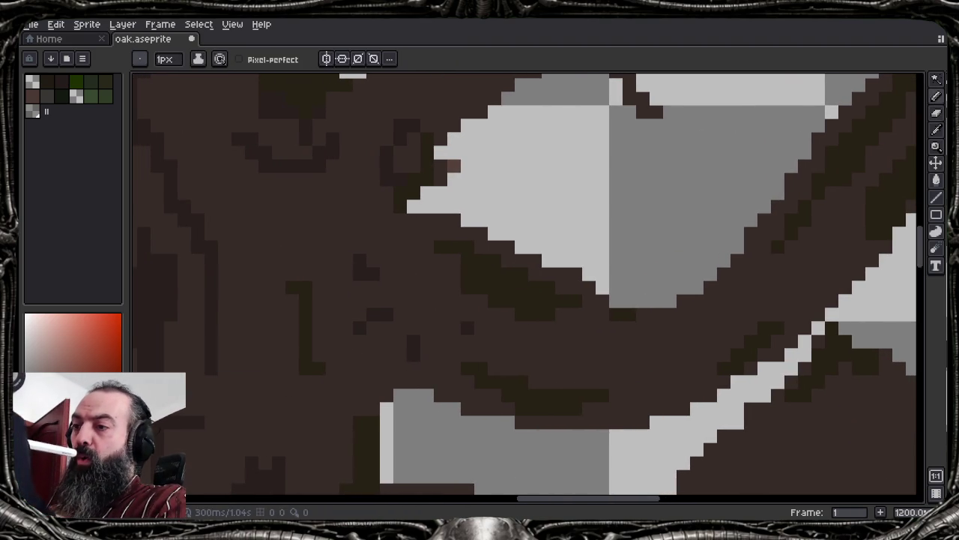
{"action": "key", "text": "g"}
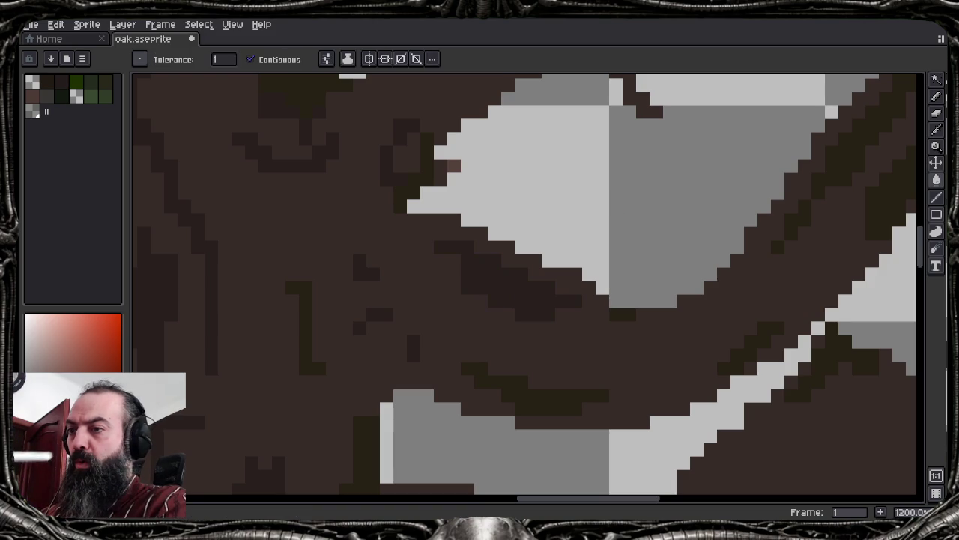
{"action": "key", "text": "ctrl+z"}
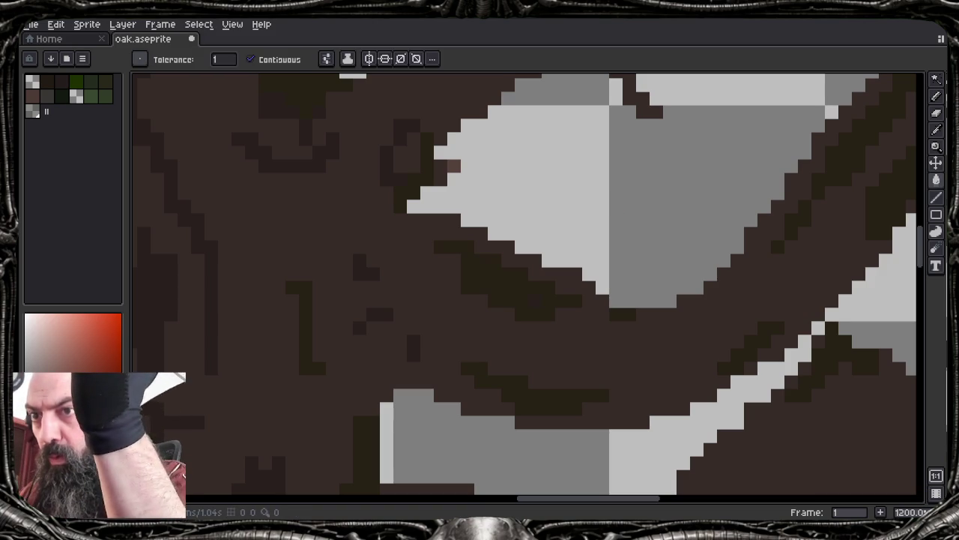
Sample the dark brown, then the darker olive bark shade from the trunk
{"action": "key", "text": "i"}
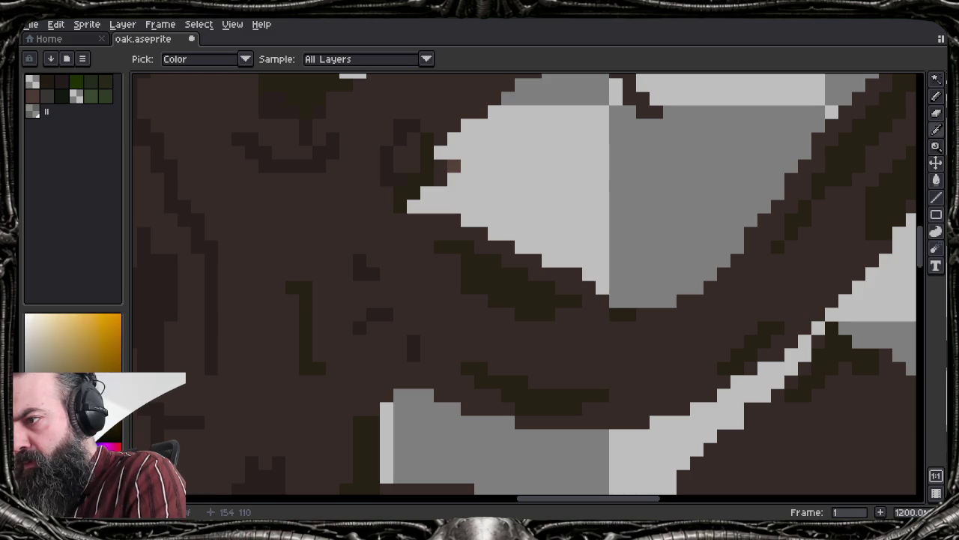
{"action": "left_click", "coordinate": [218, 309]}
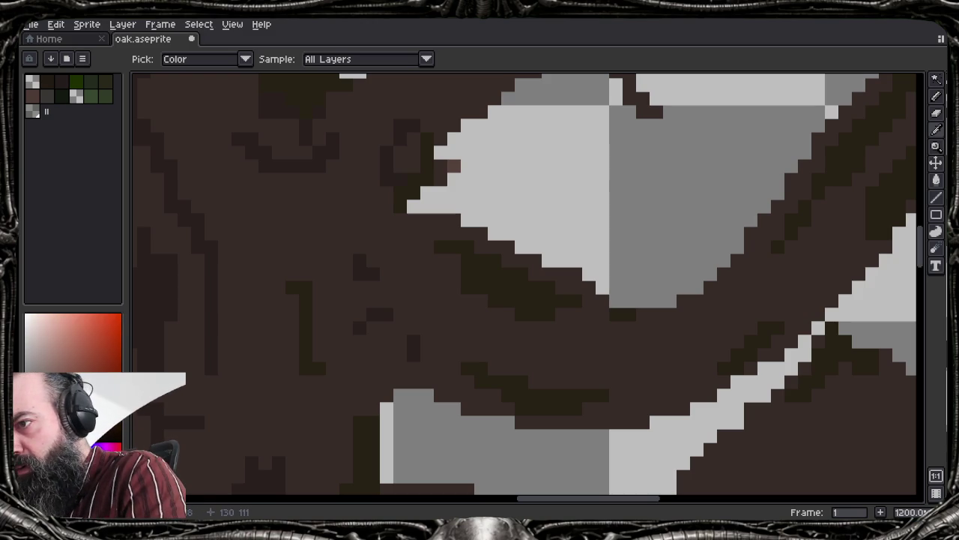
{"action": "left_click", "coordinate": [491, 275]}
{"action": "key", "text": "w"}
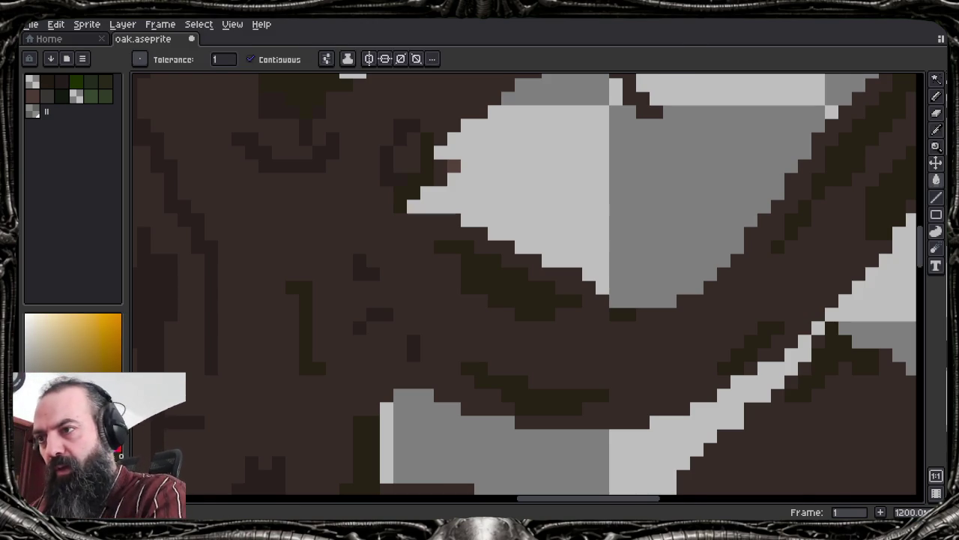
{"action": "scroll", "coordinate": [525, 285], "scroll_direction": "down", "scroll_amount": 4}
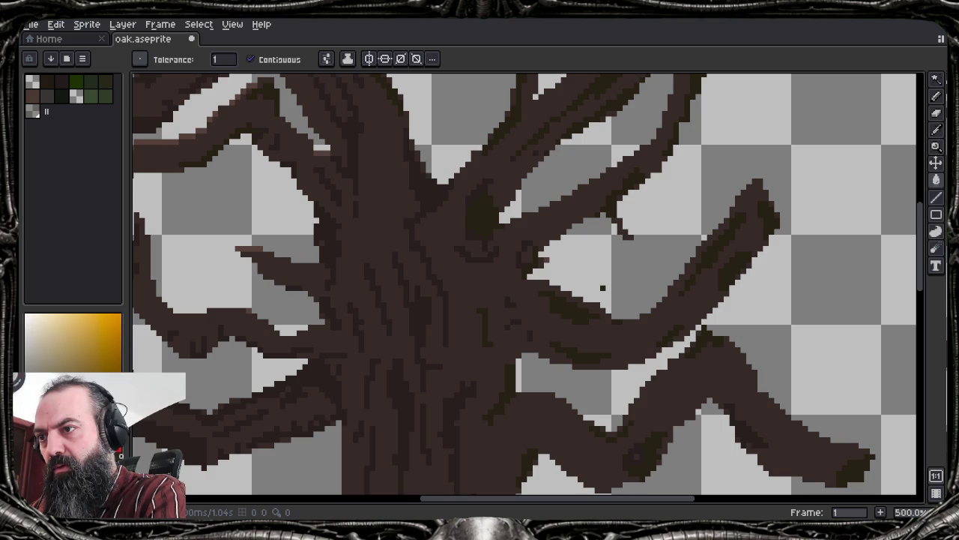
Zoom and pan around the bare brown trunk and branches to inspect them closely
{"action": "scroll", "coordinate": [524, 285], "scroll_direction": "down", "scroll_amount": 1}
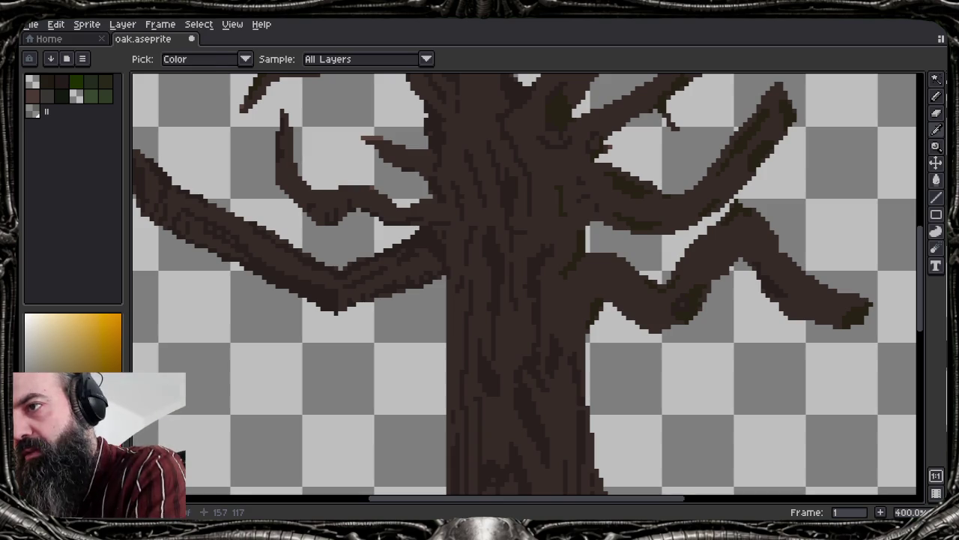
{"action": "scroll", "coordinate": [727, 315], "scroll_direction": "right", "scroll_amount": 3}
{"action": "scroll", "coordinate": [728, 315], "scroll_direction": "down", "scroll_amount": 2}
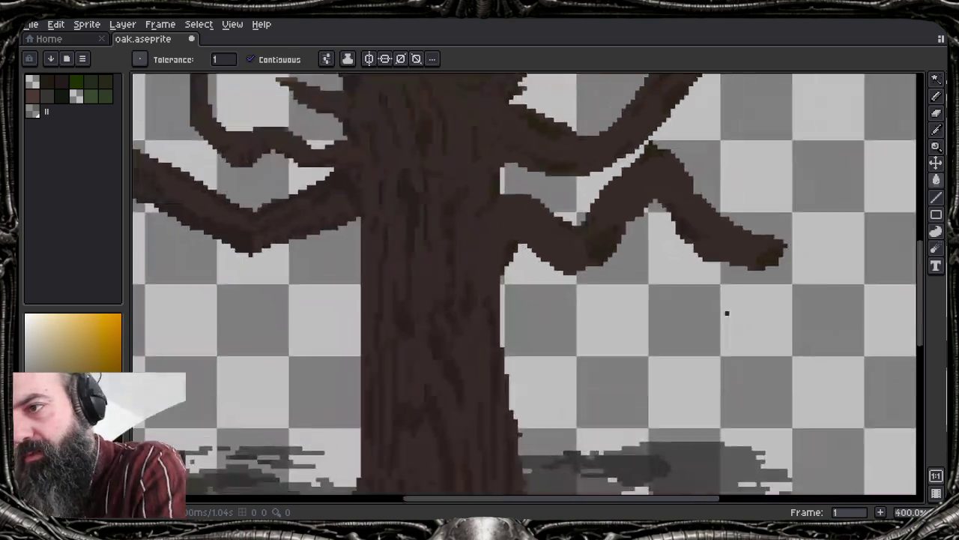
{"action": "scroll", "coordinate": [607, 268], "scroll_direction": "up", "scroll_amount": 5}
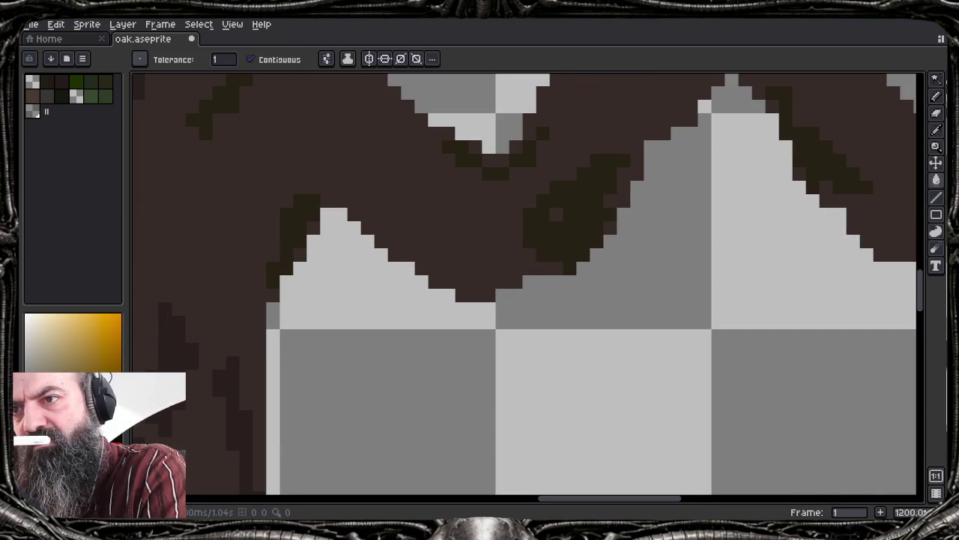
{"action": "scroll", "coordinate": [678, 268], "scroll_direction": "down", "scroll_amount": 3}
{"action": "scroll", "coordinate": [679, 270], "scroll_direction": "up", "scroll_amount": 1}
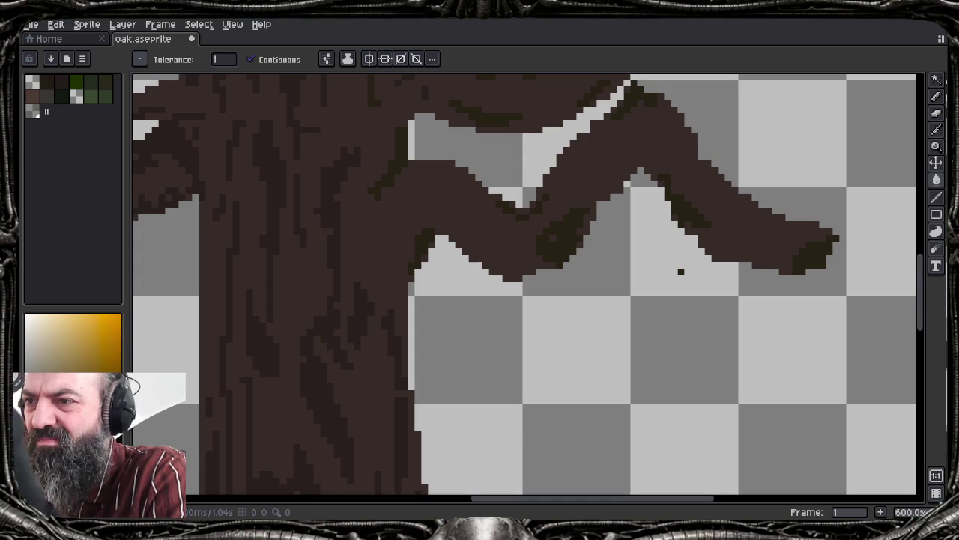
{"action": "scroll", "coordinate": [680, 271], "scroll_direction": "down", "scroll_amount": 2}
{"action": "scroll", "coordinate": [585, 257], "scroll_direction": "up", "scroll_amount": 1}
{"action": "scroll", "coordinate": [585, 257], "scroll_direction": "up", "scroll_amount": 2}
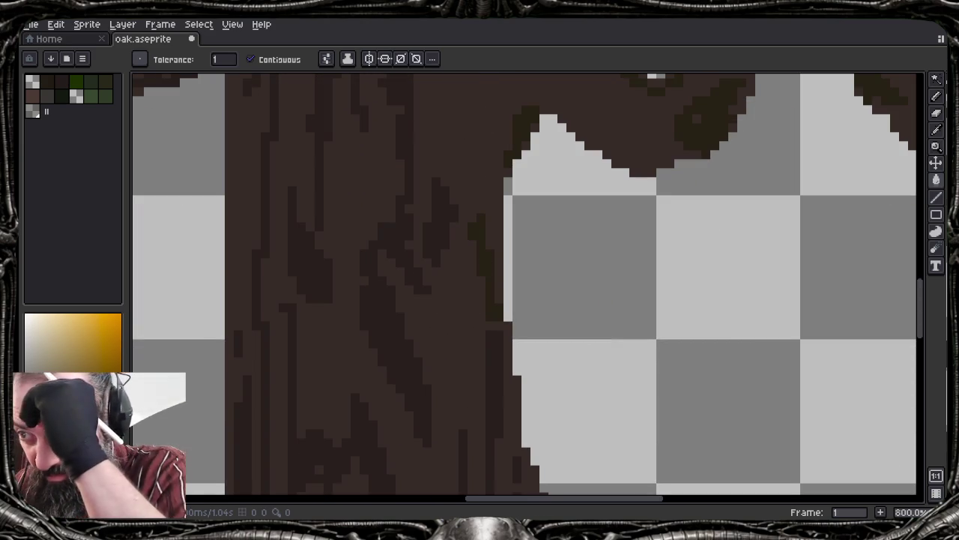
{"action": "scroll", "coordinate": [525, 285], "scroll_direction": "up", "scroll_amount": 3}
{"action": "scroll", "coordinate": [525, 284], "scroll_direction": "up", "scroll_amount": 1}
{"action": "scroll", "coordinate": [524, 285], "scroll_direction": "down", "scroll_amount": 6}
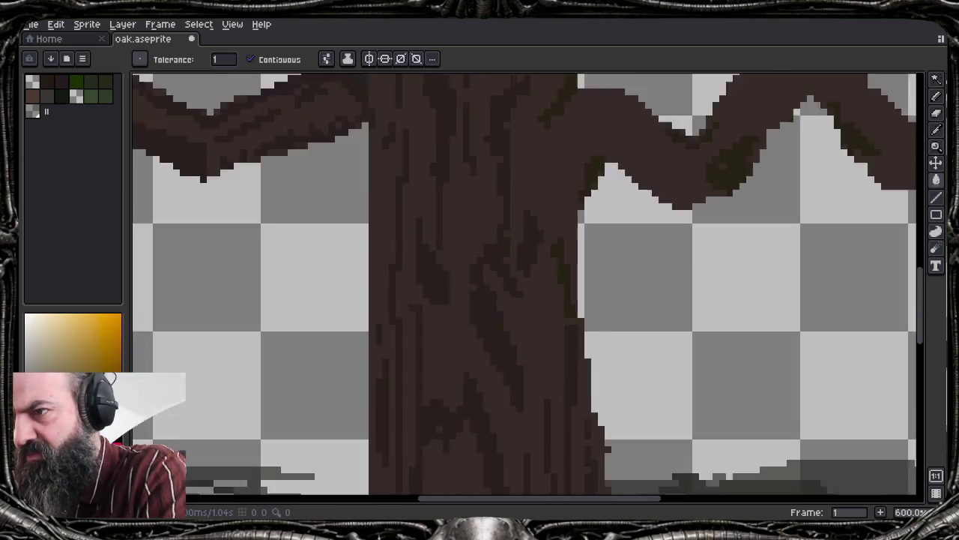
{"action": "scroll", "coordinate": [525, 285], "scroll_direction": "down", "scroll_amount": 2}
{"action": "scroll", "coordinate": [525, 284], "scroll_direction": "down", "scroll_amount": 1}
{"action": "scroll", "coordinate": [525, 285], "scroll_direction": "down", "scroll_amount": 1}
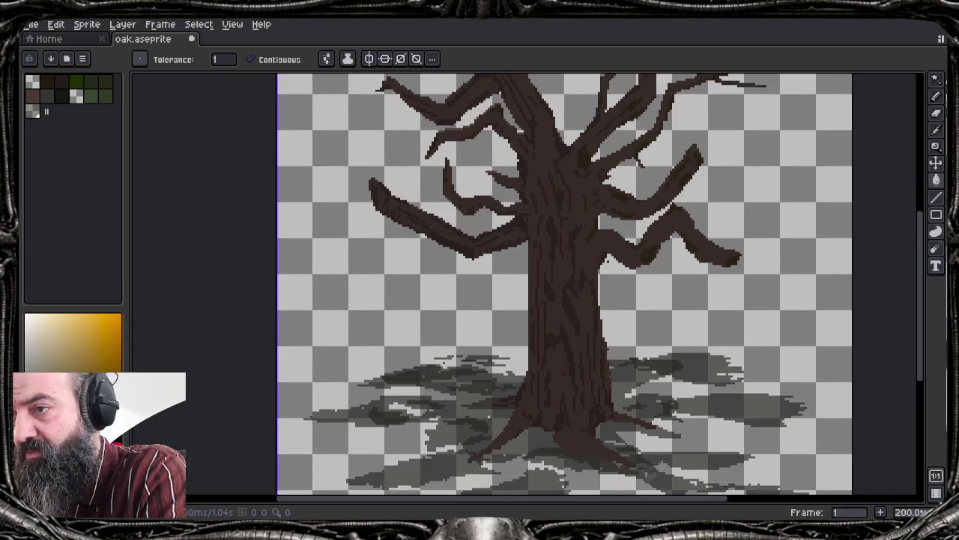
{"action": "left_click_drag", "start_coordinate": [525, 285], "coordinate": [463, 340]}
{"action": "scroll", "coordinate": [524, 285], "scroll_direction": "up", "scroll_amount": 4}
{"action": "scroll", "coordinate": [524, 285], "scroll_direction": "up", "scroll_amount": 1}
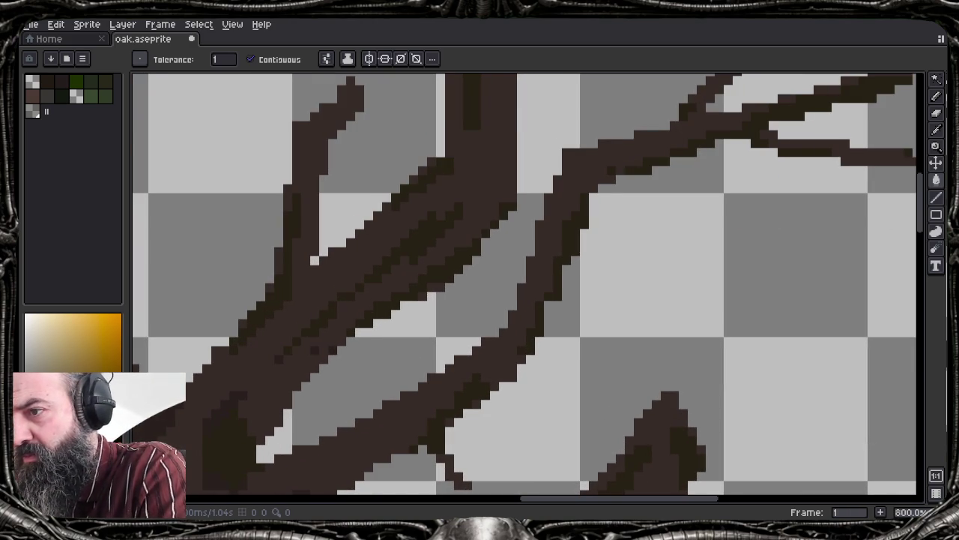
{"action": "scroll", "coordinate": [525, 285], "scroll_direction": "down", "scroll_amount": 2}
{"action": "scroll", "coordinate": [524, 285], "scroll_direction": "up", "scroll_amount": 1}
{"action": "scroll", "coordinate": [525, 284], "scroll_direction": "down", "scroll_amount": 2}
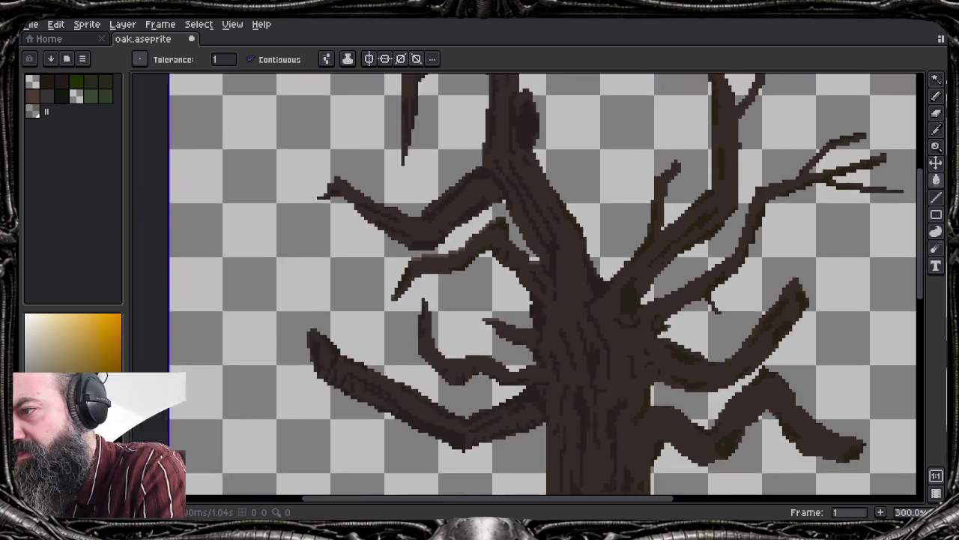
{"action": "scroll", "coordinate": [525, 285], "scroll_direction": "up", "scroll_amount": 3}
{"action": "left_click_drag", "start_coordinate": [525, 285], "coordinate": [527, 281]}
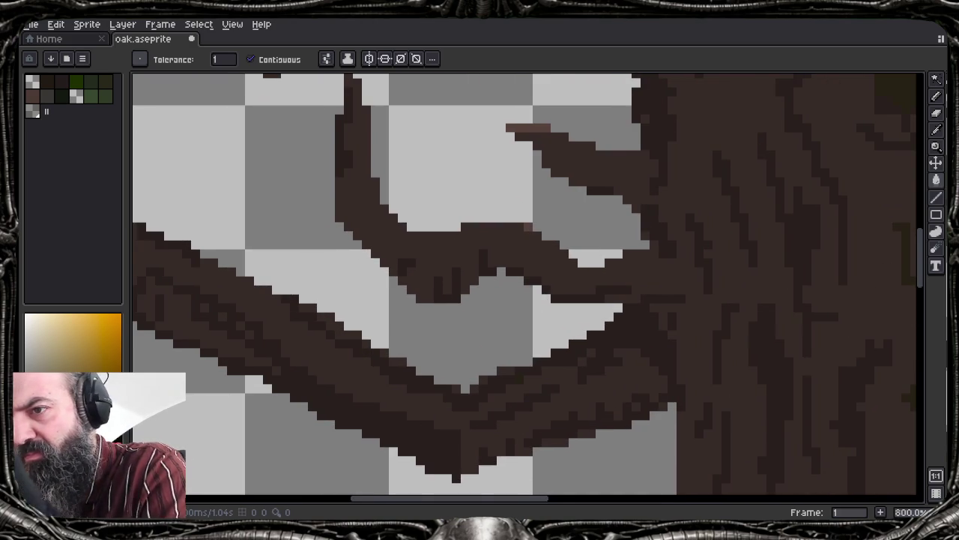
{"action": "scroll", "coordinate": [525, 285], "scroll_direction": "down", "scroll_amount": 1}
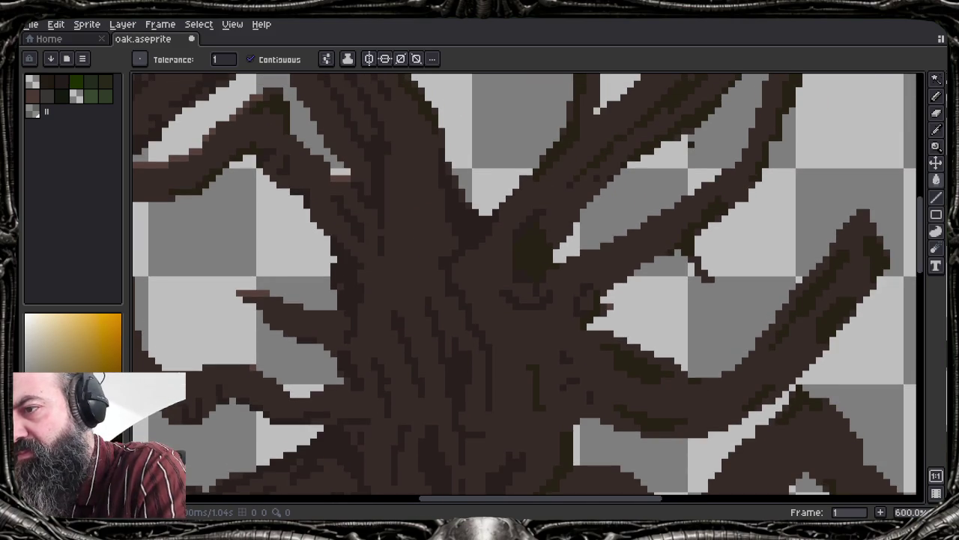
{"action": "scroll", "coordinate": [592, 143], "scroll_direction": "up", "scroll_amount": 3}
Toggle between pencil and paint bucket, pan to the ground shadows and show the timeline
{"action": "key", "text": "b"}
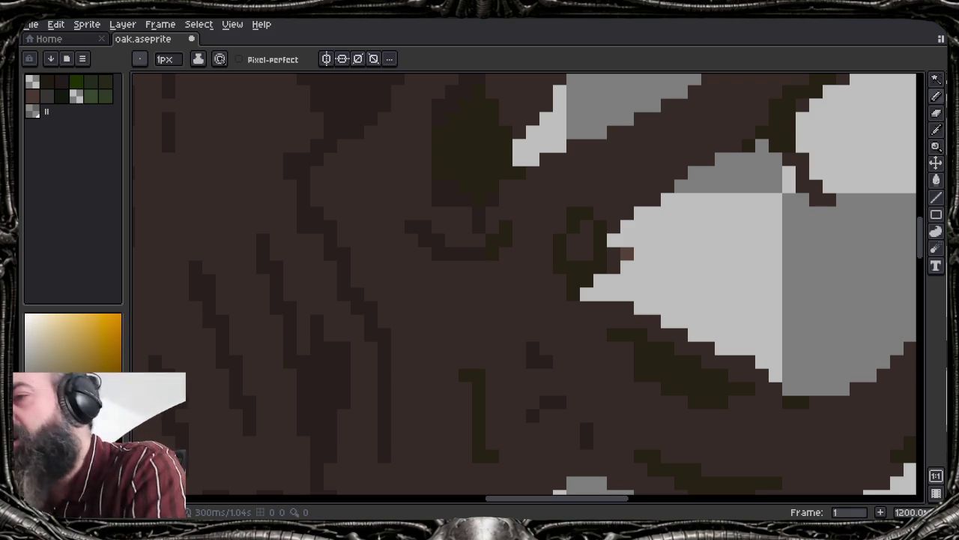
{"action": "key", "text": "g"}
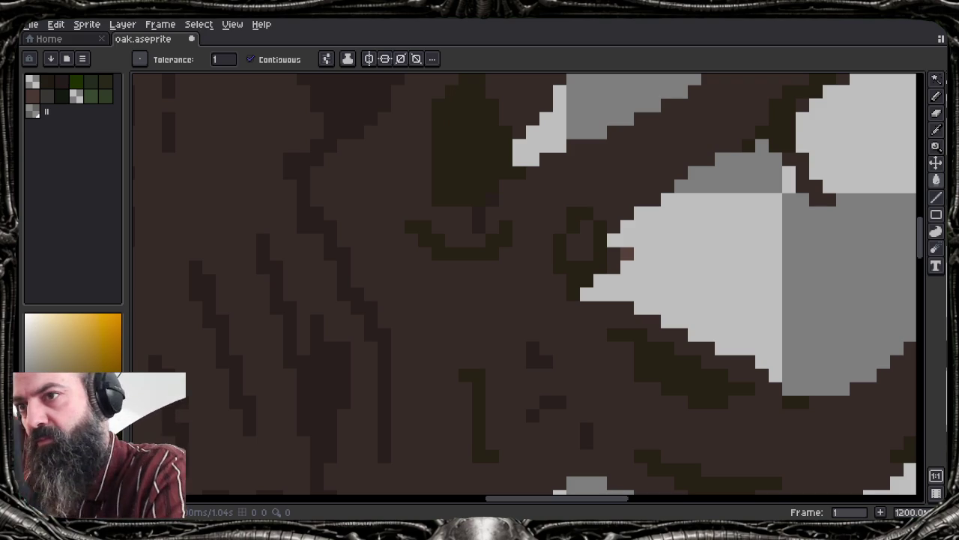
{"action": "scroll", "coordinate": [626, 254], "scroll_direction": "down", "scroll_amount": 4}
{"action": "scroll", "coordinate": [680, 242], "scroll_direction": "up", "scroll_amount": 4}
{"action": "scroll", "coordinate": [680, 241], "scroll_direction": "up", "scroll_amount": 3}
{"action": "scroll", "coordinate": [680, 241], "scroll_direction": "down", "scroll_amount": 5}
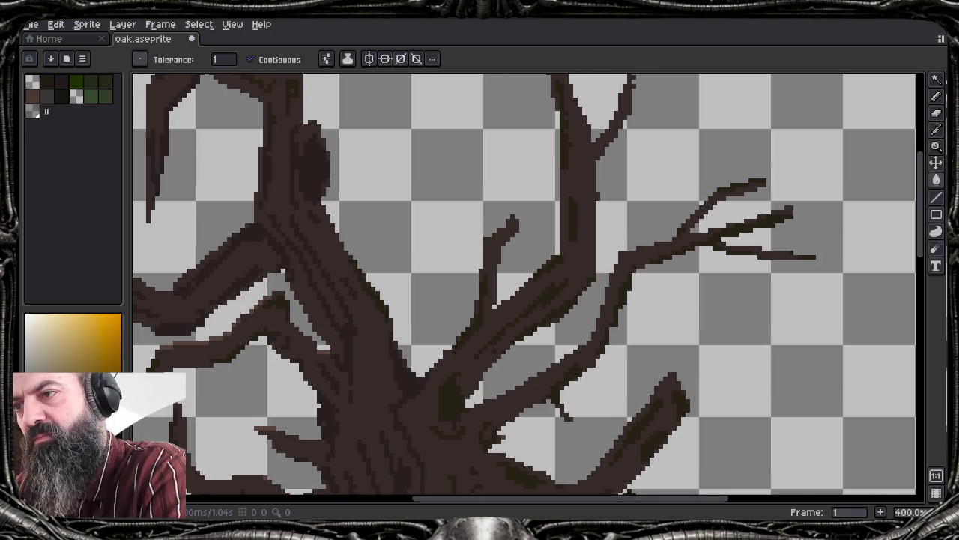
{"action": "scroll", "coordinate": [664, 255], "scroll_direction": "up", "scroll_amount": 6}
{"action": "scroll", "coordinate": [663, 255], "scroll_direction": "down", "scroll_amount": 5}
{"action": "scroll", "coordinate": [664, 255], "scroll_direction": "down", "scroll_amount": 2}
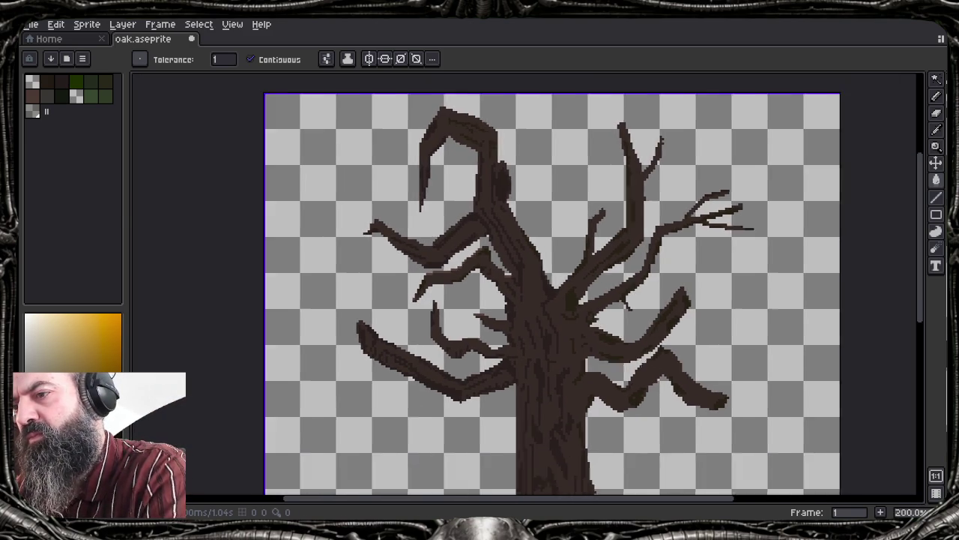
{"action": "left_click_drag", "start_coordinate": [554, 374], "coordinate": [480, 176]}
{"action": "key", "text": "Tab"}
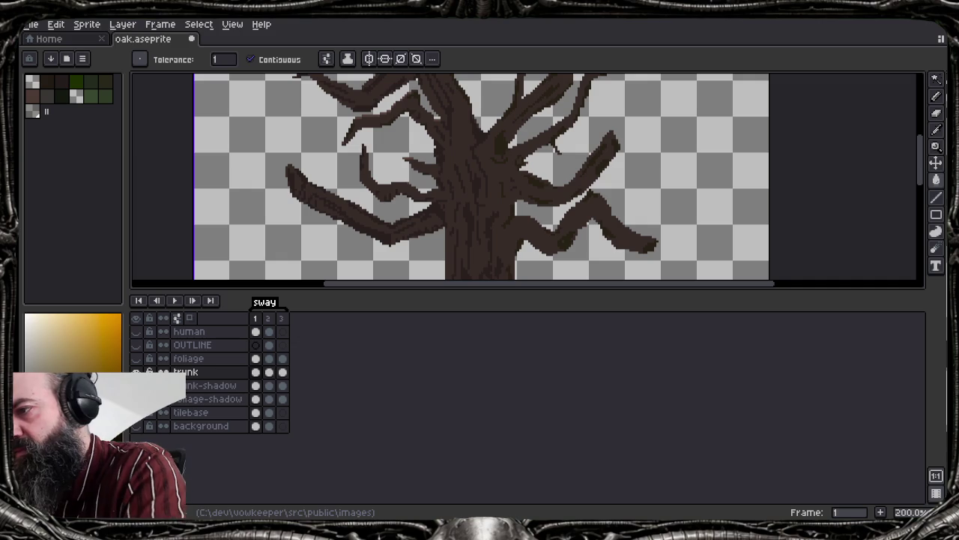
Show the foliage layer and open the F7 live Preview of the whole sprite
{"action": "left_click", "coordinate": [136, 358]}
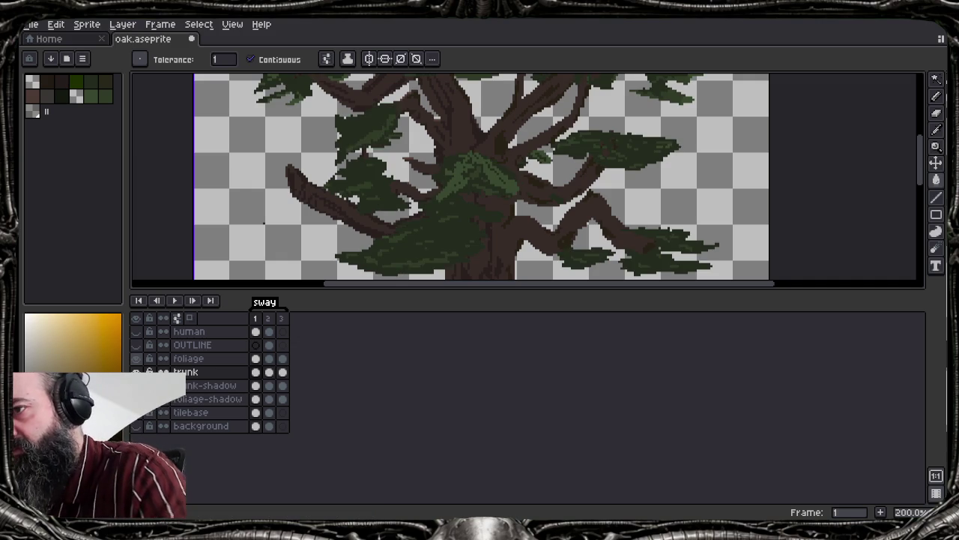
{"action": "key", "text": "F7"}
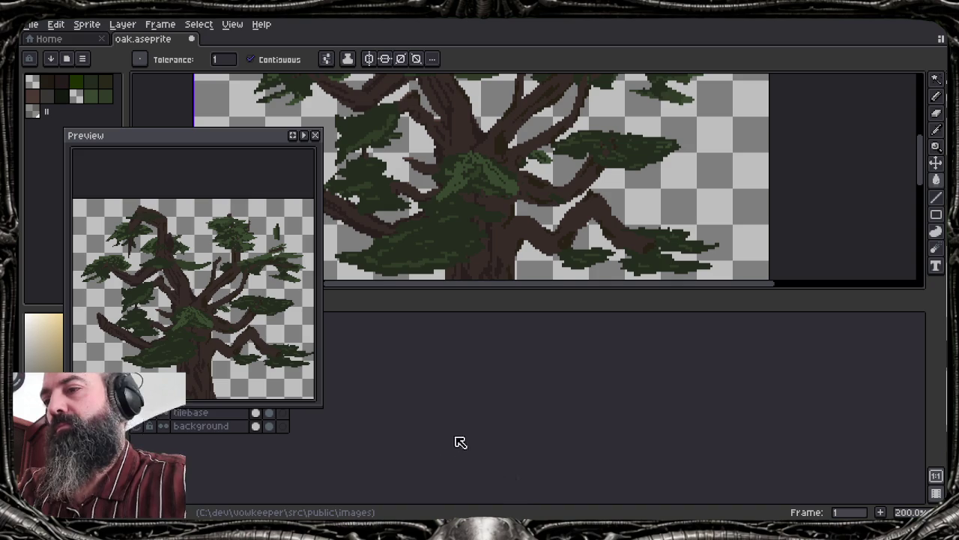
{"action": "key", "text": "Tab"}
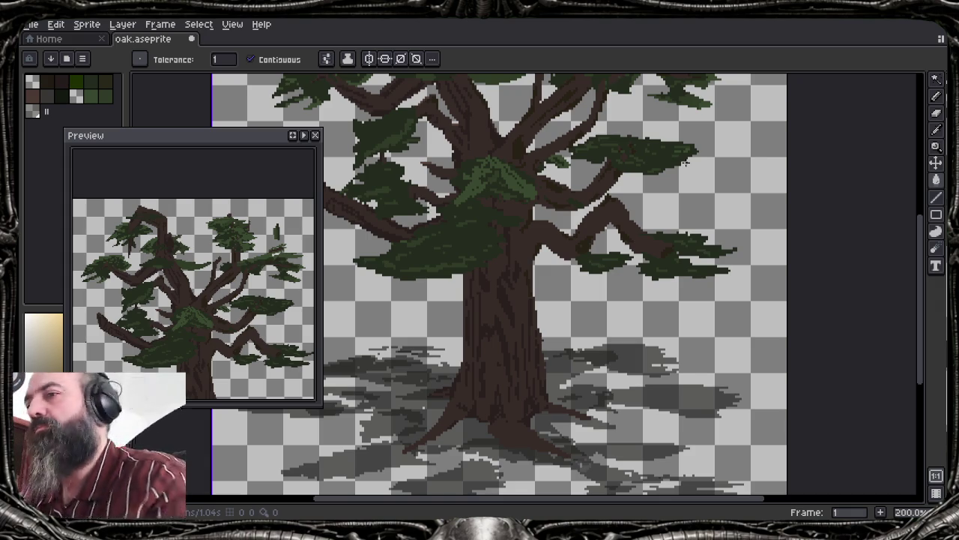
Close the sprite Preview and make the foliage layer the active layer
{"action": "scroll", "coordinate": [684, 162], "scroll_direction": "up", "scroll_amount": 3}
{"action": "scroll", "coordinate": [684, 162], "scroll_direction": "up", "scroll_amount": 2}
{"action": "scroll", "coordinate": [524, 285], "scroll_direction": "down", "scroll_amount": 1}
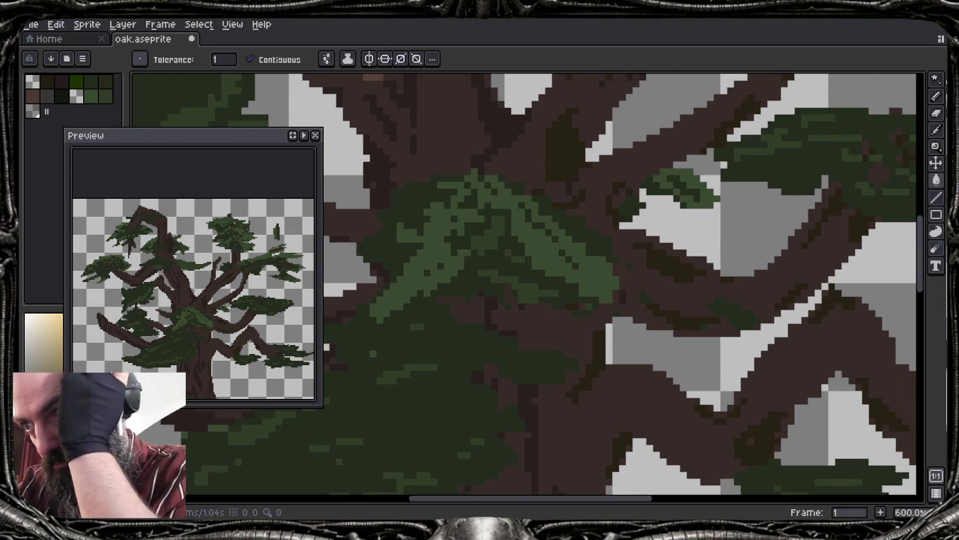
{"action": "key", "text": "m"}
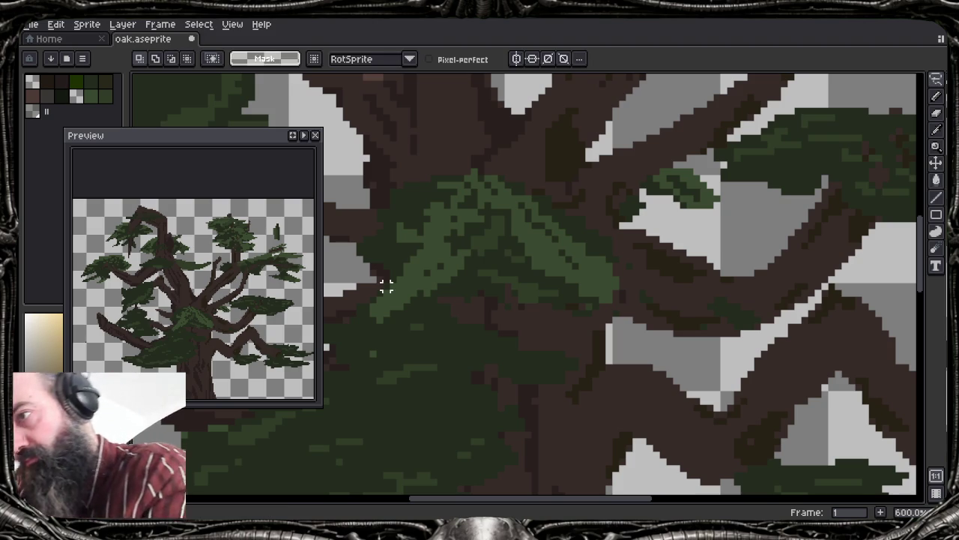
{"action": "key", "text": "Tab"}
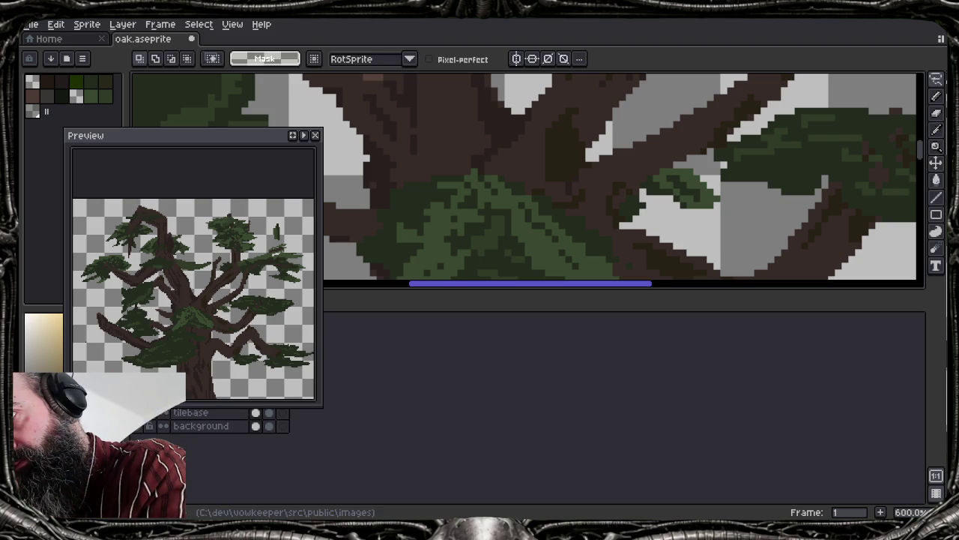
{"action": "left_click", "coordinate": [315, 134]}
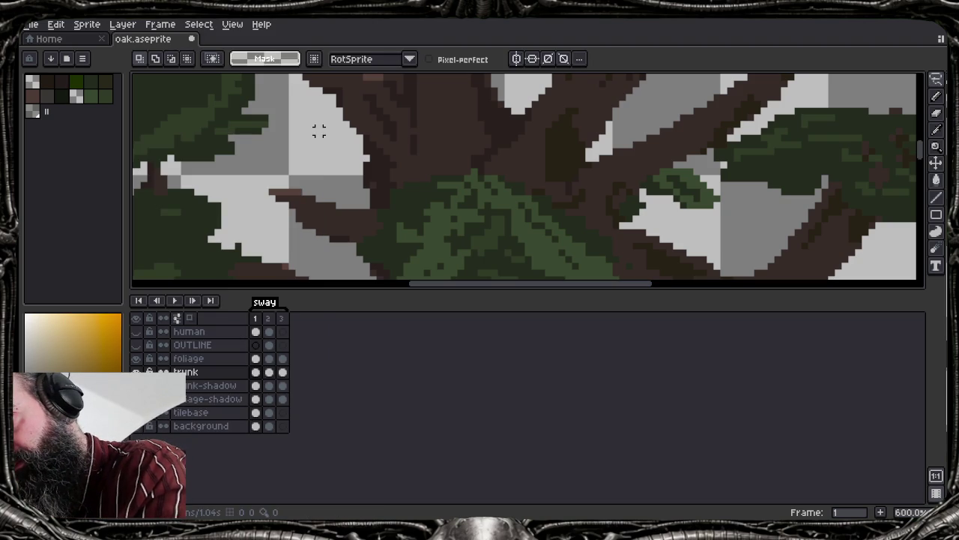
{"action": "left_click", "coordinate": [218, 360]}
{"action": "key", "text": "Tab"}
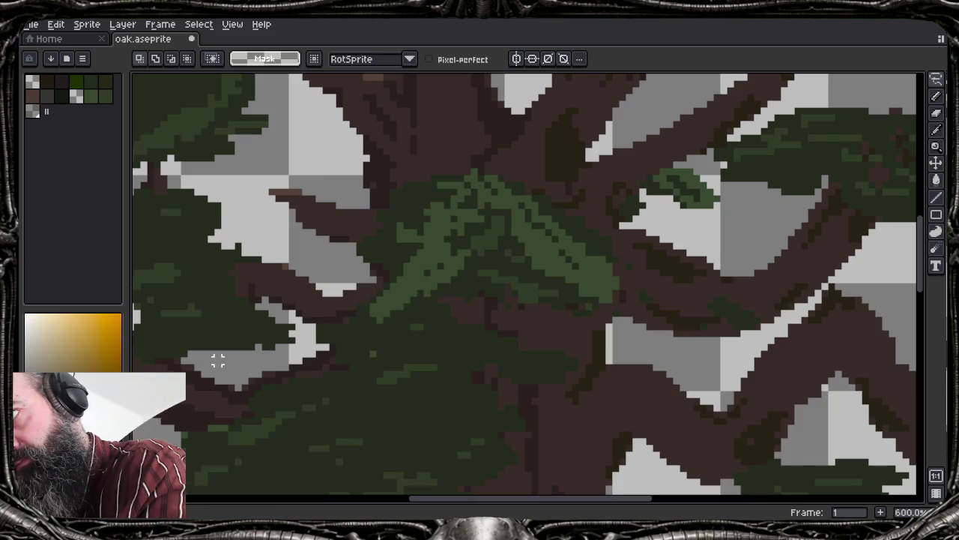
Lasso the leaf clump beside the trunk and move it up and left
{"action": "mouse_move", "coordinate": [440, 178]}
{"action": "left_mouse_down"}
{"action": "mouse_move", "coordinate": [412, 177]}
{"action": "mouse_move", "coordinate": [375, 220]}
{"action": "mouse_move", "coordinate": [353, 262]}
{"action": "mouse_move", "coordinate": [379, 285]}
{"action": "left_mouse_up"}
{"action": "key", "text": "ctrl+d"}
{"action": "mouse_move", "coordinate": [484, 159]}
{"action": "left_mouse_down"}
{"action": "mouse_move", "coordinate": [392, 180]}
{"action": "mouse_move", "coordinate": [353, 239]}
{"action": "left_mouse_up"}
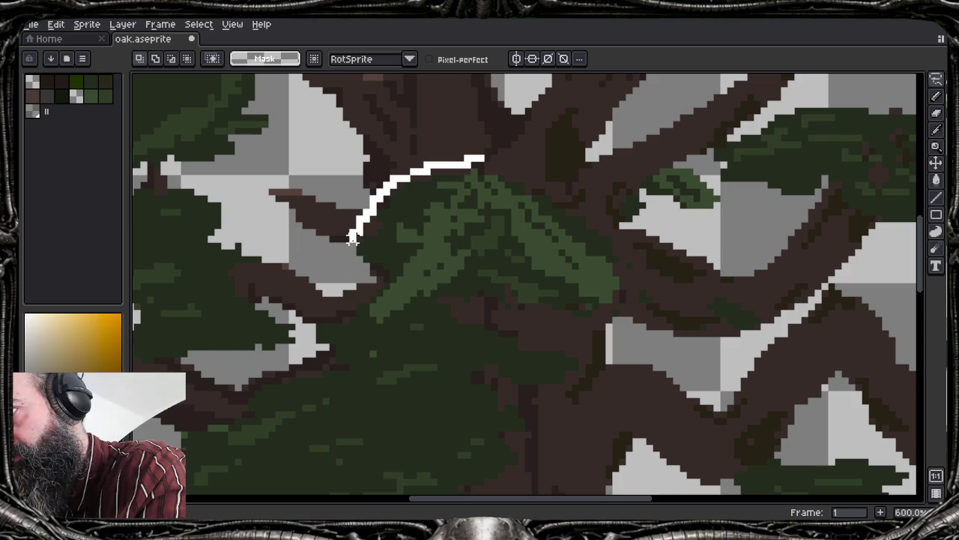
{"action": "left_click_drag", "start_coordinate": [359, 279], "coordinate": [380, 286]}
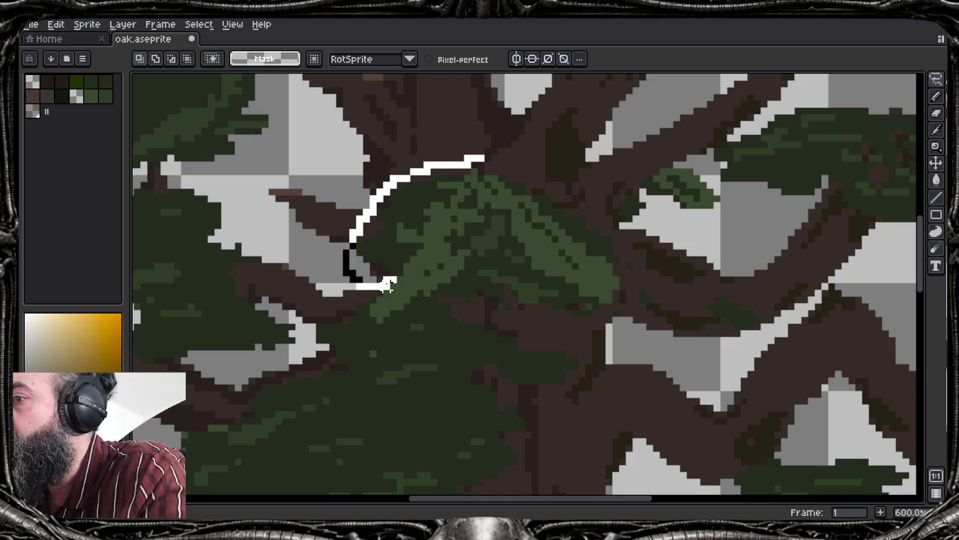
{"action": "mouse_move", "coordinate": [387, 284]}
{"action": "left_mouse_down"}
{"action": "mouse_move", "coordinate": [374, 299]}
{"action": "mouse_move", "coordinate": [380, 320]}
{"action": "mouse_move", "coordinate": [460, 307]}
{"action": "mouse_move", "coordinate": [511, 327]}
{"action": "left_mouse_up"}
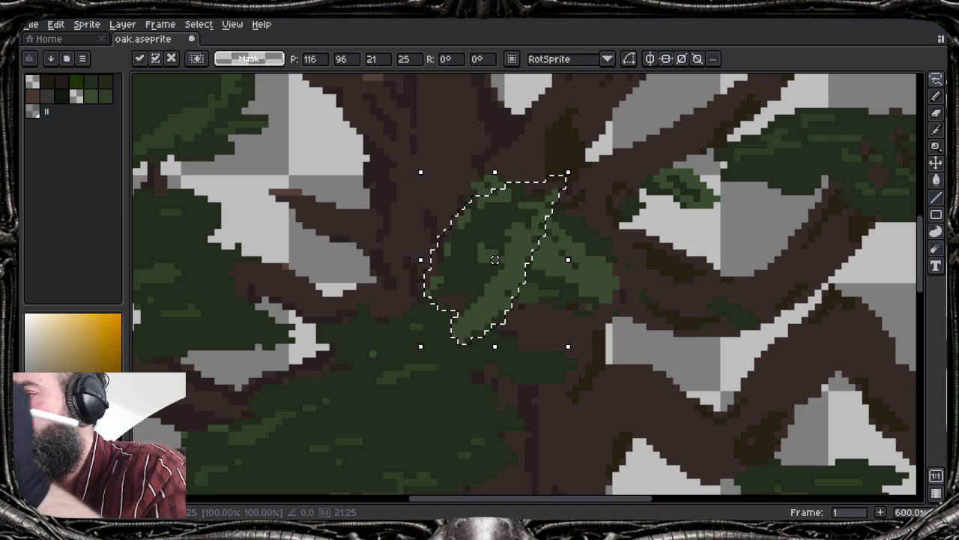
{"action": "mouse_move", "coordinate": [494, 260]}
{"action": "left_mouse_down"}
{"action": "mouse_move", "coordinate": [290, 176]}
{"action": "mouse_move", "coordinate": [356, 188]}
{"action": "mouse_move", "coordinate": [347, 165]}
{"action": "left_mouse_up"}
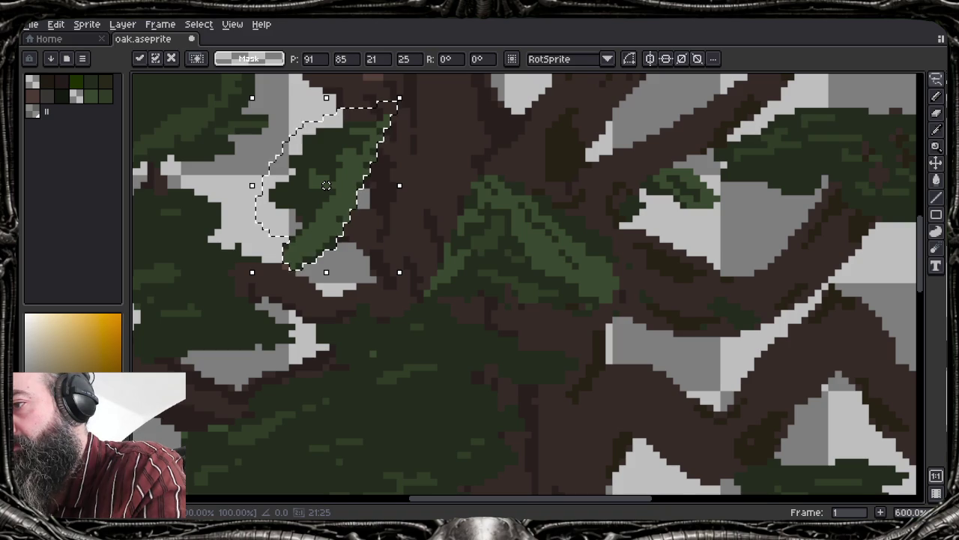
{"action": "left_click", "coordinate": [414, 287]}
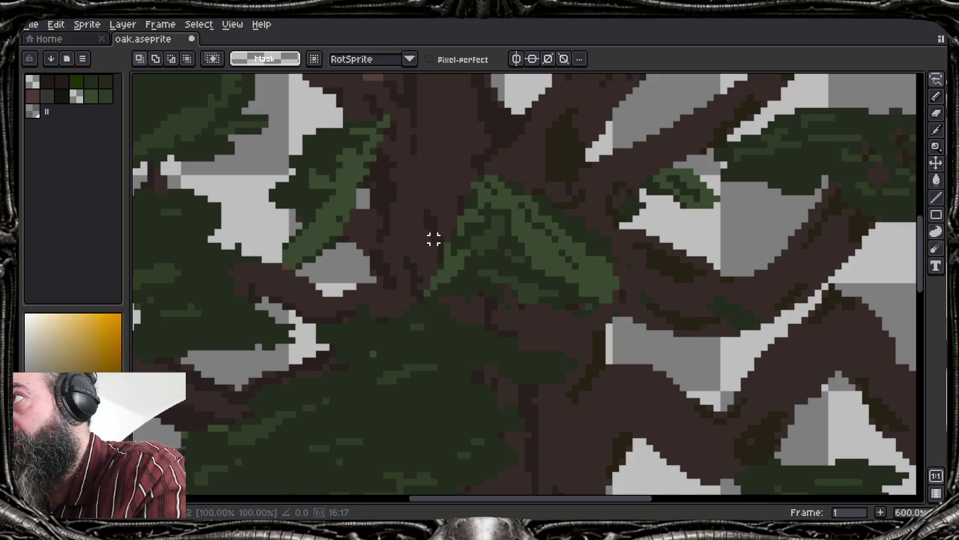
Undo the move and selections to return the leaf clump to its original place
{"action": "key", "text": "ctrl+t"}
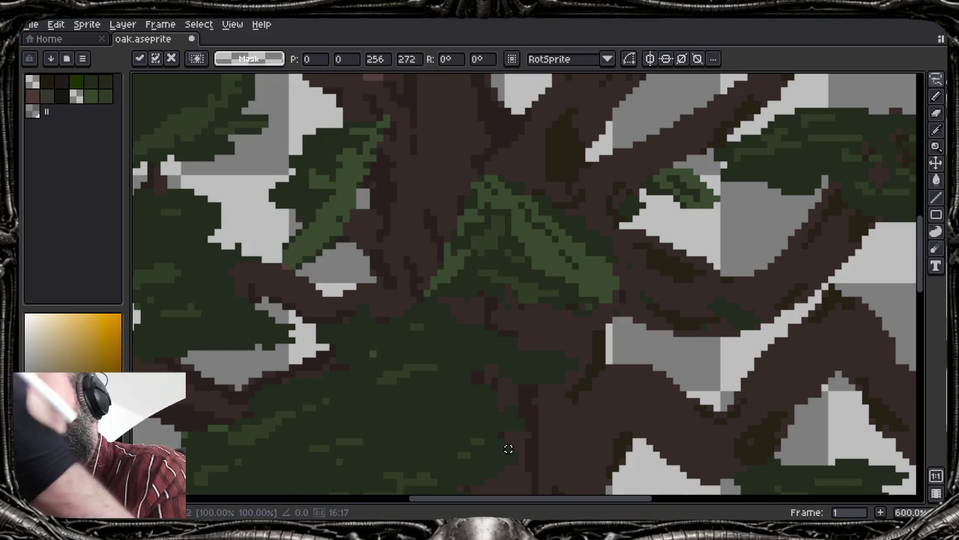
{"action": "key", "text": "Escape"}
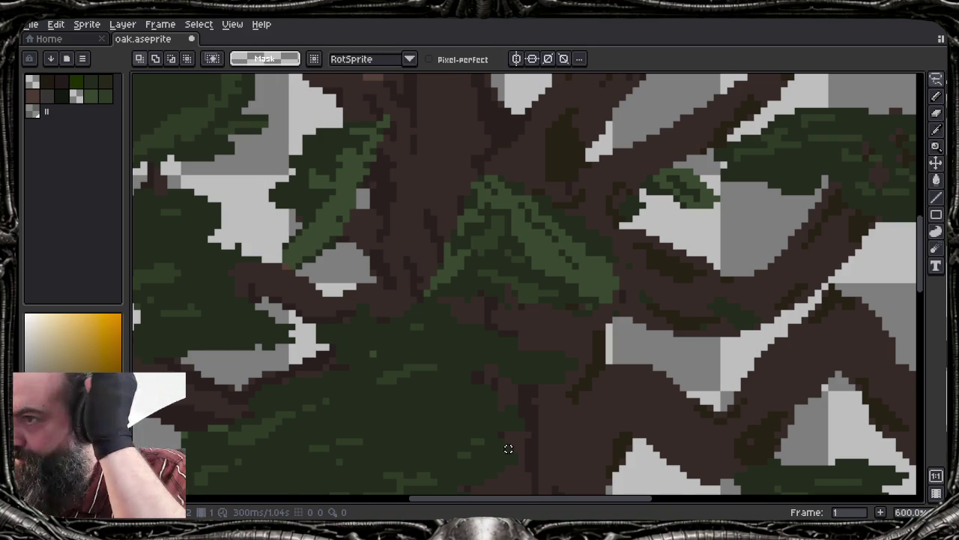
{"action": "key", "text": "ctrl+z"}
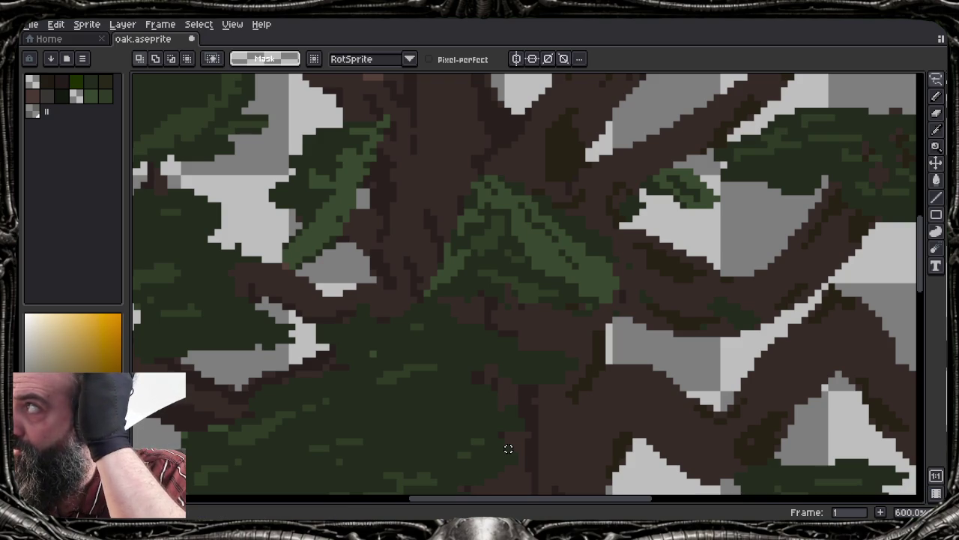
{"action": "key", "text": "ctrl+z"}
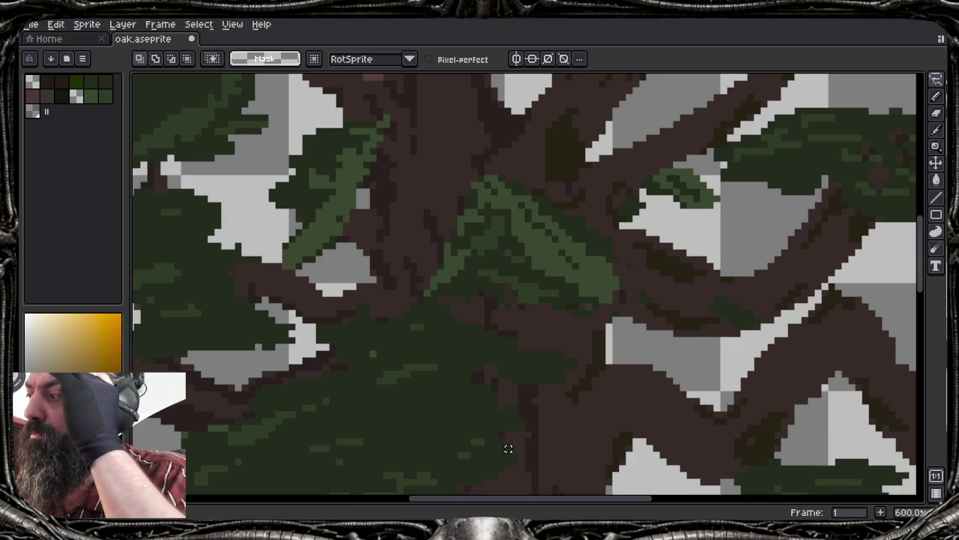
{"action": "key", "text": "ctrl+z"}
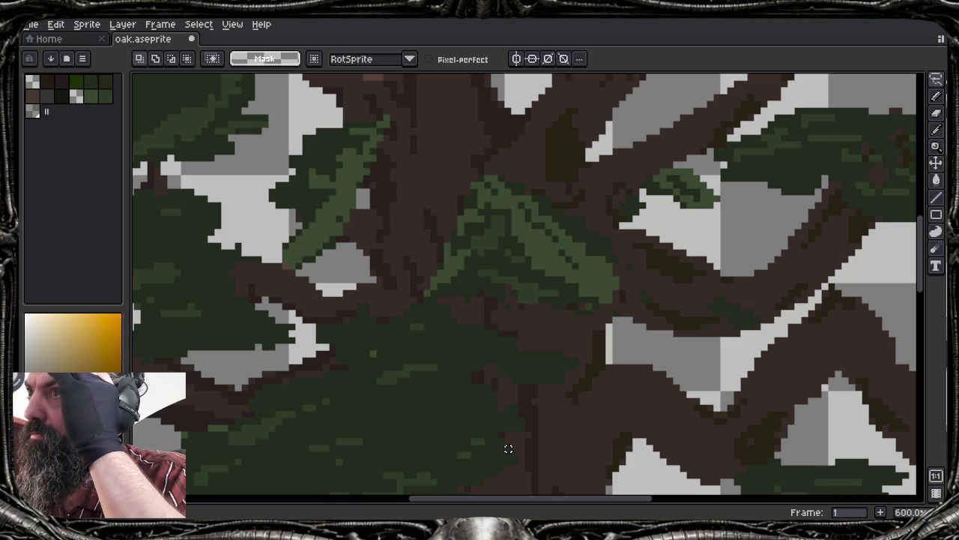
{"action": "key", "text": "ctrl+z"}
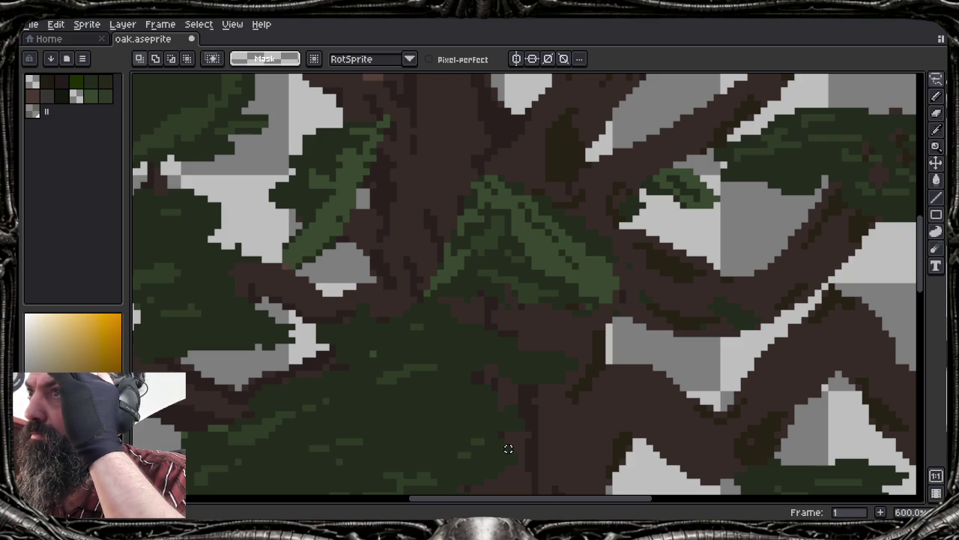
{"action": "key", "text": "ctrl+z"}
{"action": "key", "text": "ctrl+z"}
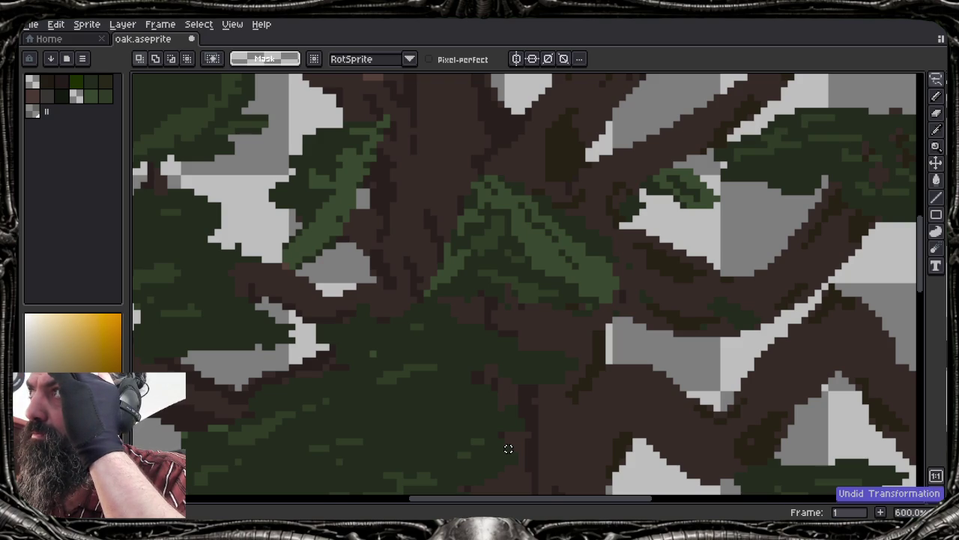
{"action": "key", "text": "ctrl+z"}
{"action": "key", "text": "ctrl+z"}
{"action": "key", "text": "ctrl+z"}
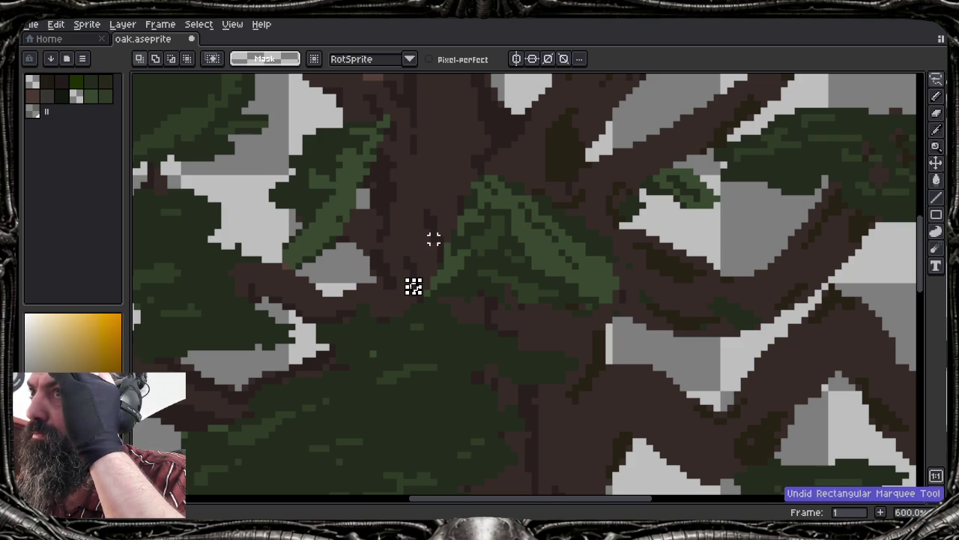
{"action": "key", "text": "ctrl+z"}
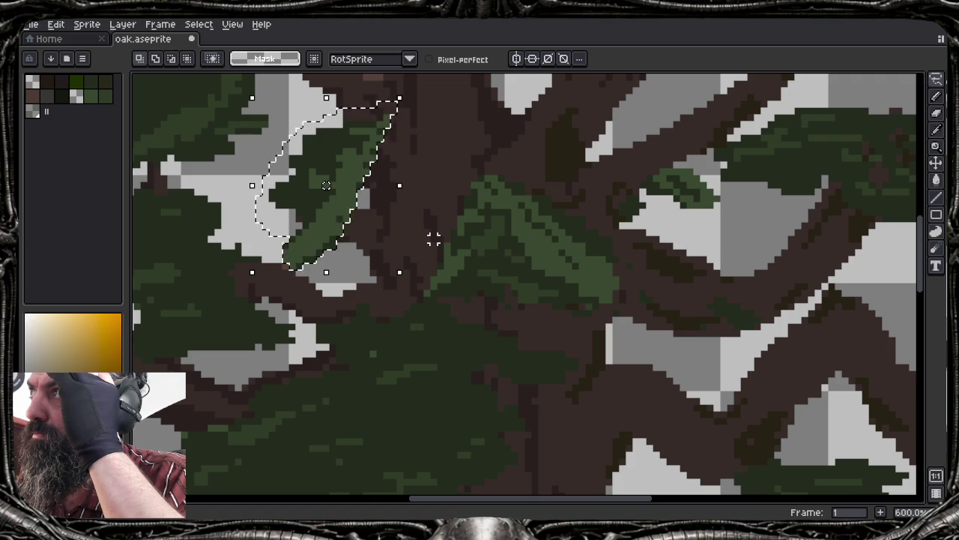
{"action": "key", "text": "ctrl+z"}
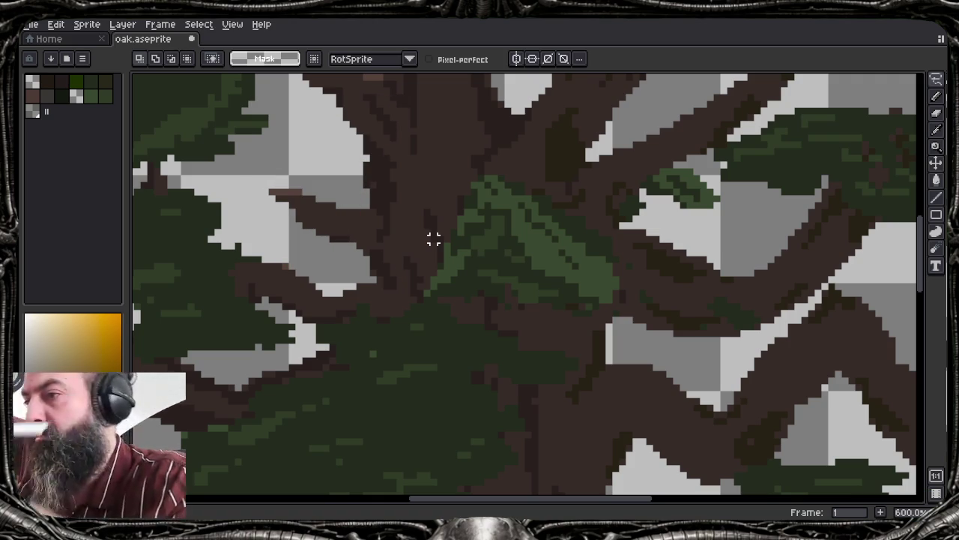
Lasso the leaf clump beside the trunk and delete its green pixels
{"action": "mouse_move", "coordinate": [471, 178]}
{"action": "left_mouse_down"}
{"action": "mouse_move", "coordinate": [562, 314]}
{"action": "mouse_move", "coordinate": [496, 159]}
{"action": "left_mouse_up"}
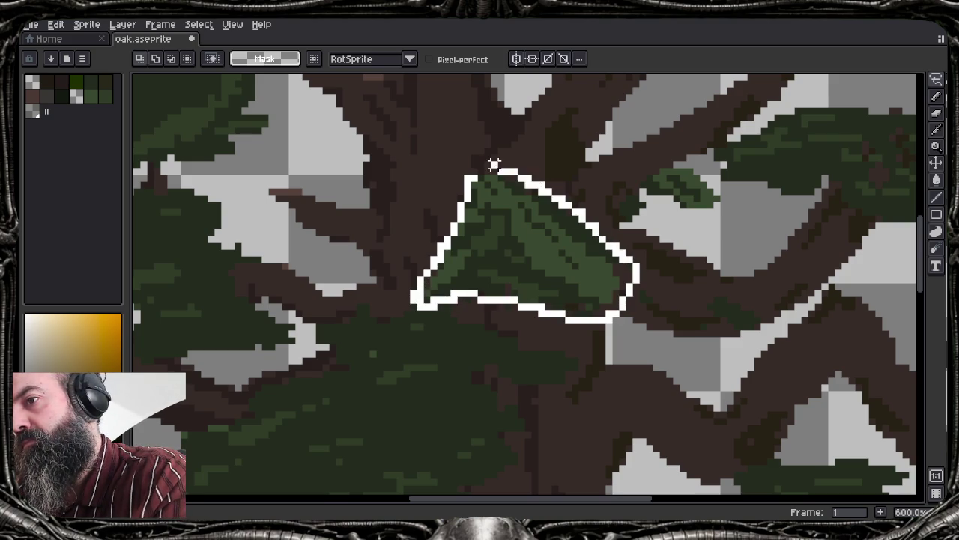
{"action": "key", "text": "Delete"}
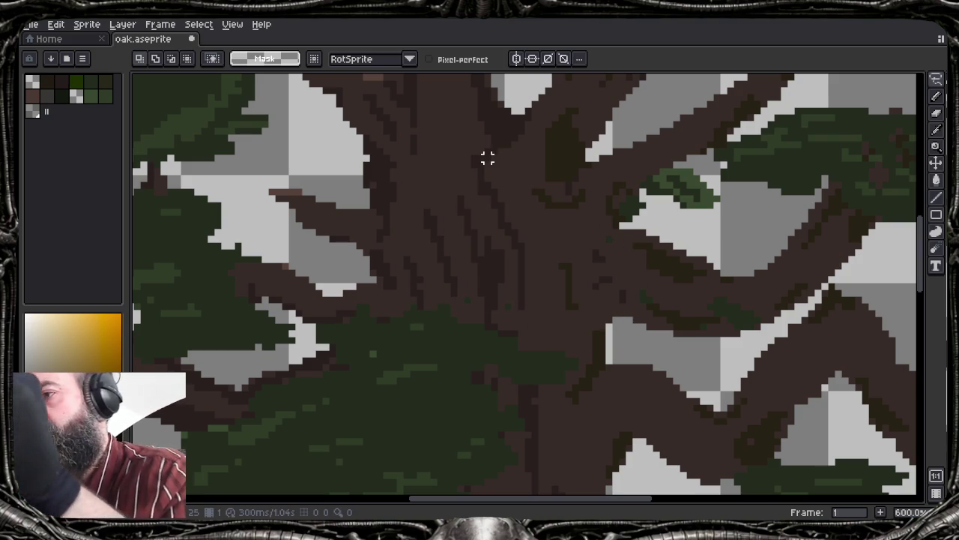
{"action": "scroll", "coordinate": [495, 193], "scroll_direction": "down", "scroll_amount": 3}
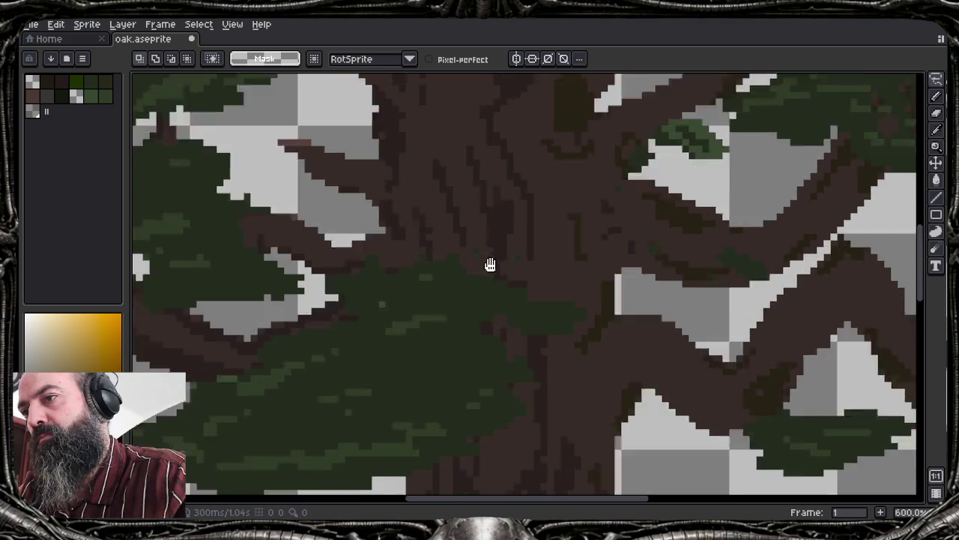
{"action": "scroll", "coordinate": [523, 190], "scroll_direction": "down", "scroll_amount": 1}
{"action": "scroll", "coordinate": [524, 190], "scroll_direction": "down", "scroll_amount": 3}
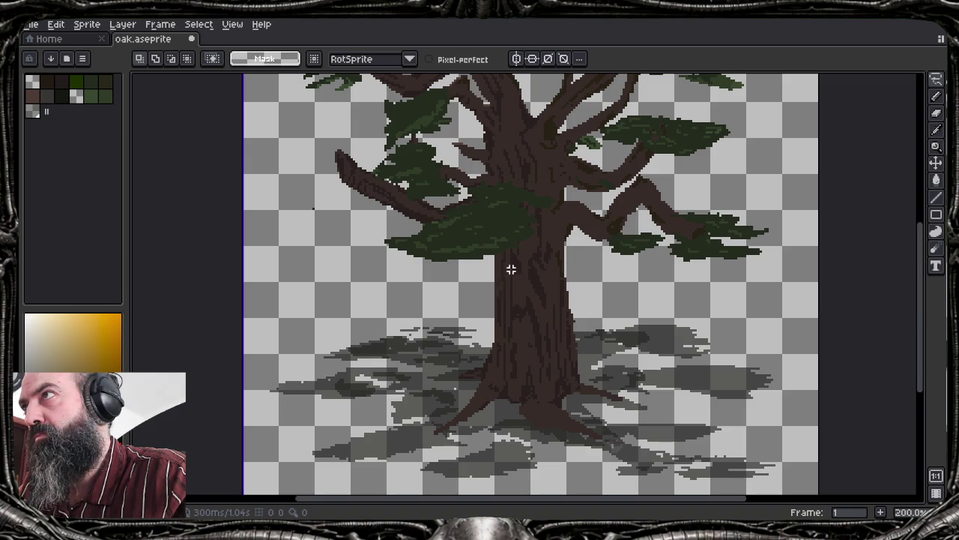
{"action": "scroll", "coordinate": [502, 261], "scroll_direction": "up", "scroll_amount": 2}
{"action": "scroll", "coordinate": [503, 262], "scroll_direction": "up", "scroll_amount": 2}
{"action": "scroll", "coordinate": [503, 261], "scroll_direction": "down", "scroll_amount": 1}
{"action": "scroll", "coordinate": [501, 261], "scroll_direction": "down", "scroll_amount": 3}
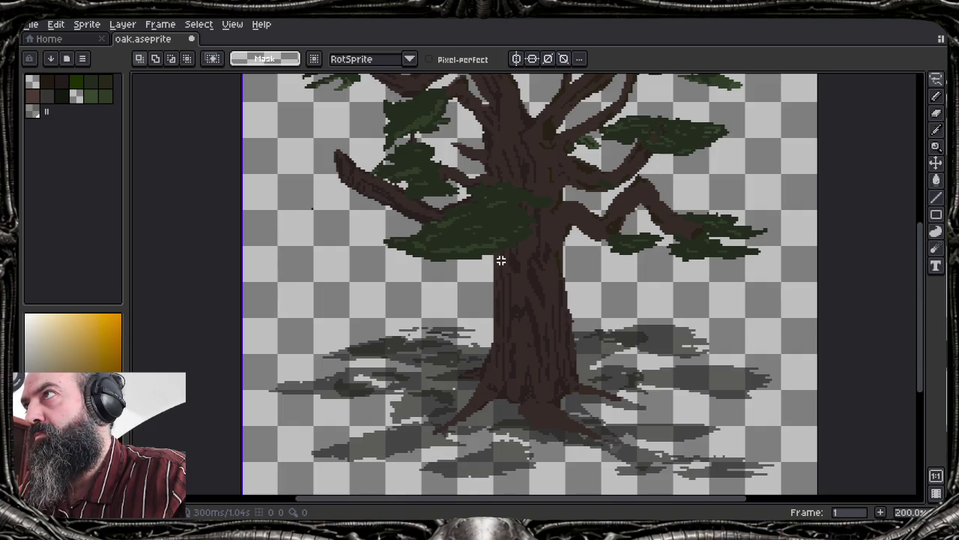
{"action": "mouse_move", "coordinate": [487, 221]}
{"action": "left_mouse_down"}
{"action": "mouse_move", "coordinate": [493, 255]}
{"action": "mouse_move", "coordinate": [460, 345]}
{"action": "mouse_move", "coordinate": [467, 300]}
{"action": "left_mouse_up"}
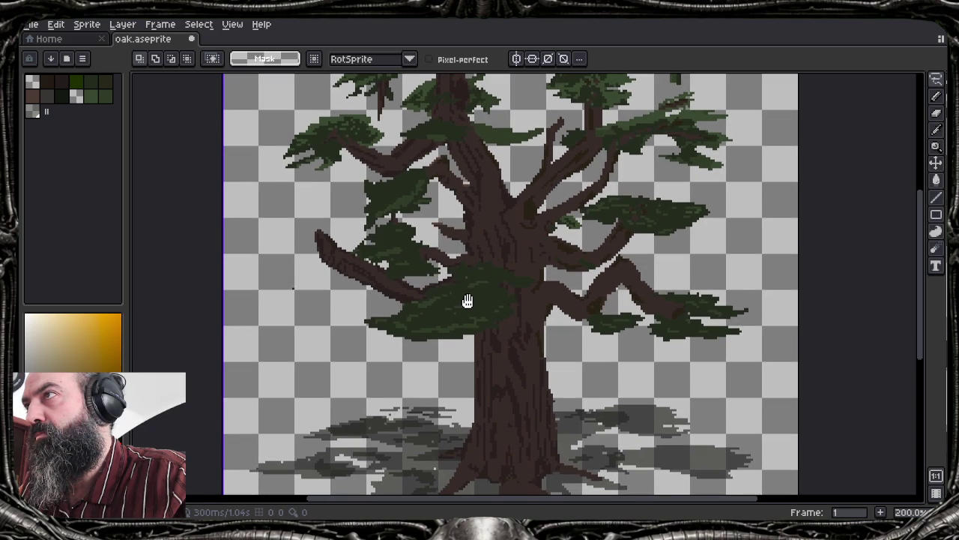
Undo the clear and the transformation, restoring the lighter clump over the trunk fork
{"action": "key", "text": "ctrl+z"}
{"action": "key", "text": "ctrl+z"}
{"action": "key", "text": "ctrl+z"}
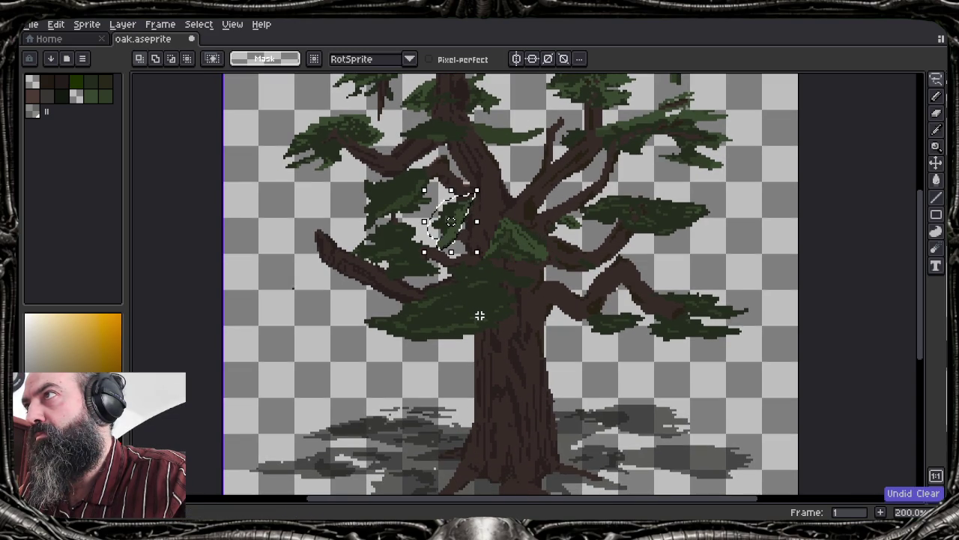
{"action": "key", "text": "ctrl+z"}
{"action": "scroll", "coordinate": [480, 316], "scroll_direction": "down", "scroll_amount": 2}
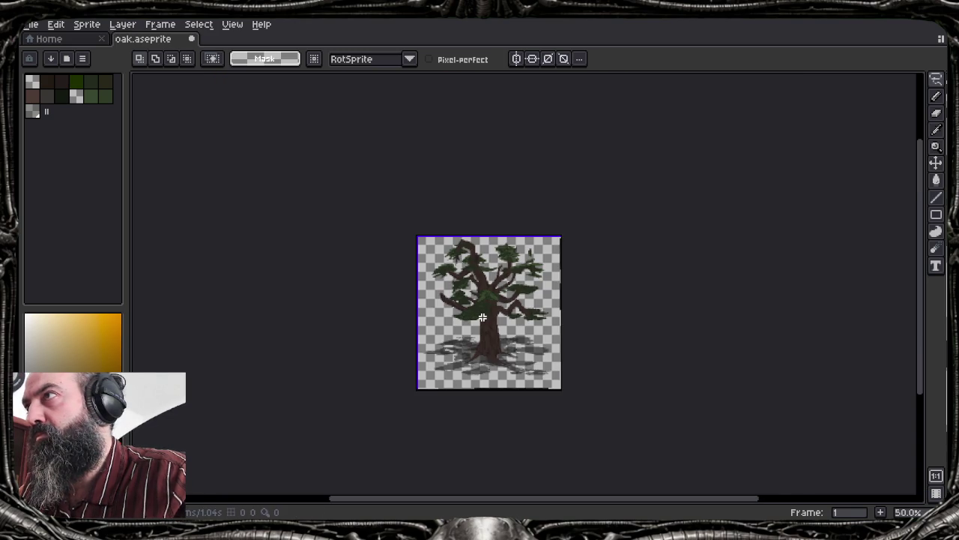
{"action": "scroll", "coordinate": [482, 318], "scroll_direction": "up", "scroll_amount": 3}
{"action": "scroll", "coordinate": [482, 318], "scroll_direction": "down", "scroll_amount": 2}
{"action": "scroll", "coordinate": [482, 317], "scroll_direction": "up", "scroll_amount": 1}
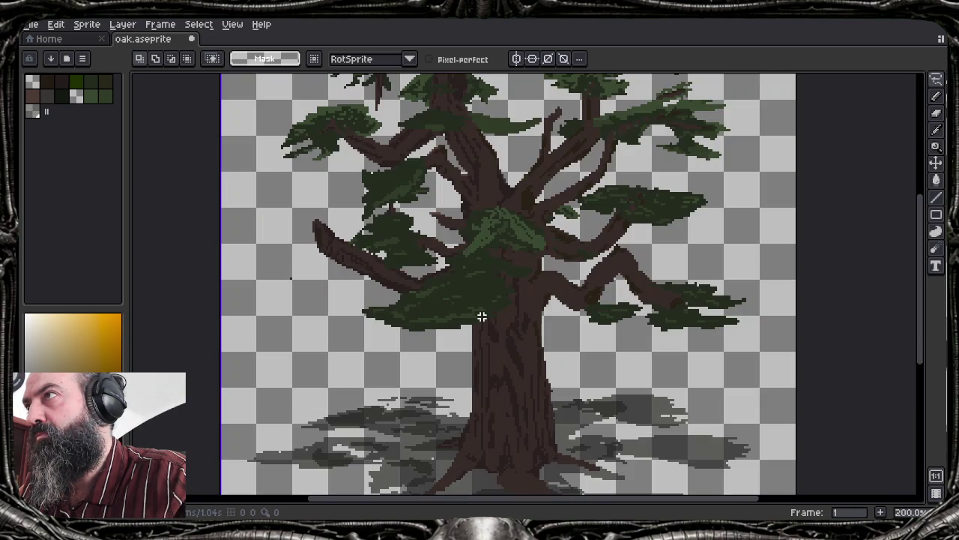
{"action": "scroll", "coordinate": [482, 315], "scroll_direction": "down", "scroll_amount": 1}
{"action": "scroll", "coordinate": [503, 288], "scroll_direction": "up", "scroll_amount": 1}
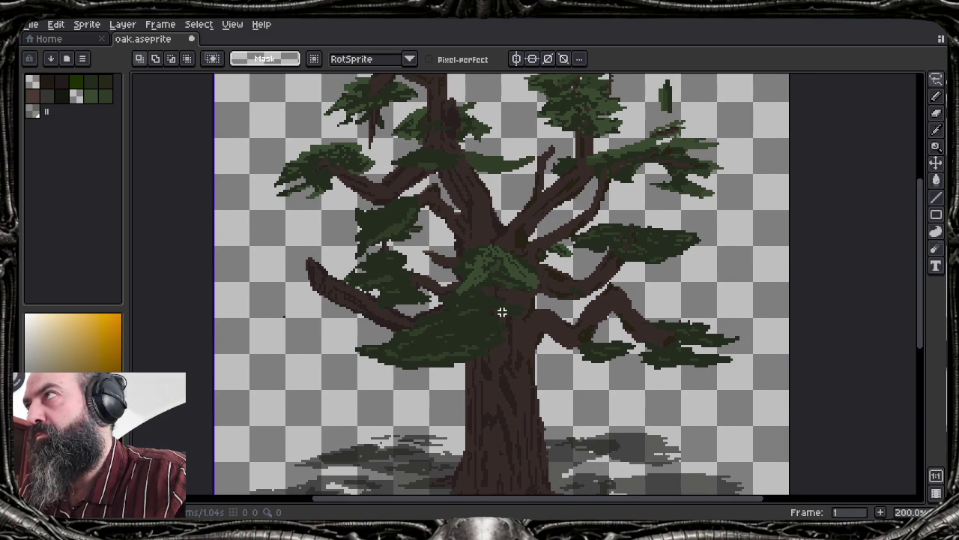
Look through the Edit menu, then zoom around the restored leaf clump
{"action": "left_click", "coordinate": [59, 25]}
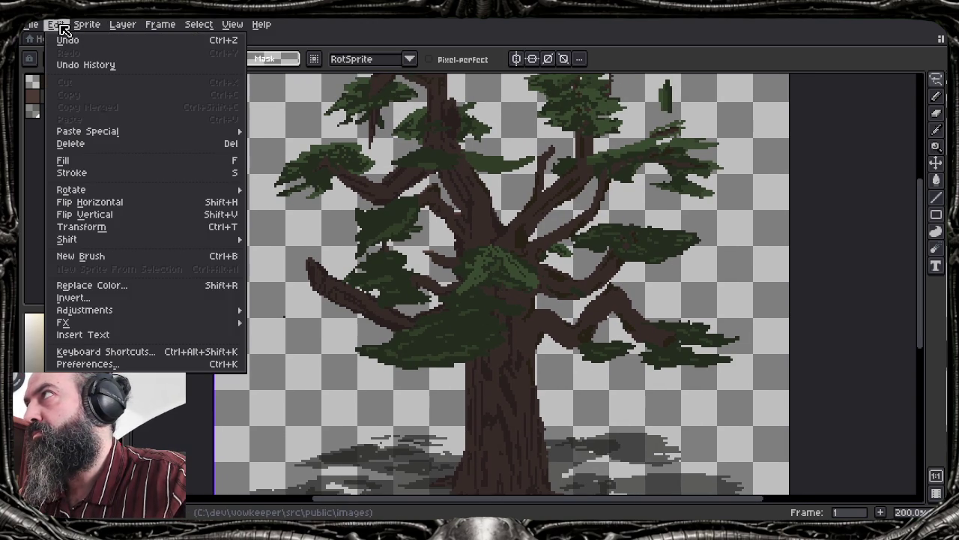
{"action": "left_click", "coordinate": [60, 26]}
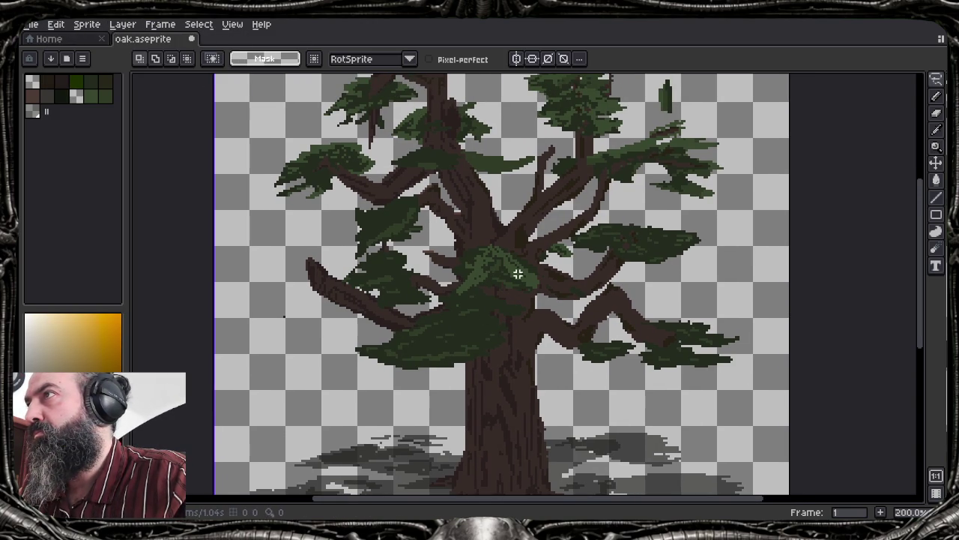
{"action": "scroll", "coordinate": [490, 290], "scroll_direction": "up", "scroll_amount": 1}
{"action": "scroll", "coordinate": [490, 290], "scroll_direction": "up", "scroll_amount": 1}
{"action": "scroll", "coordinate": [490, 289], "scroll_direction": "up", "scroll_amount": 2}
{"action": "scroll", "coordinate": [489, 289], "scroll_direction": "down", "scroll_amount": 4}
{"action": "scroll", "coordinate": [490, 289], "scroll_direction": "down", "scroll_amount": 2}
{"action": "scroll", "coordinate": [490, 289], "scroll_direction": "up", "scroll_amount": 2}
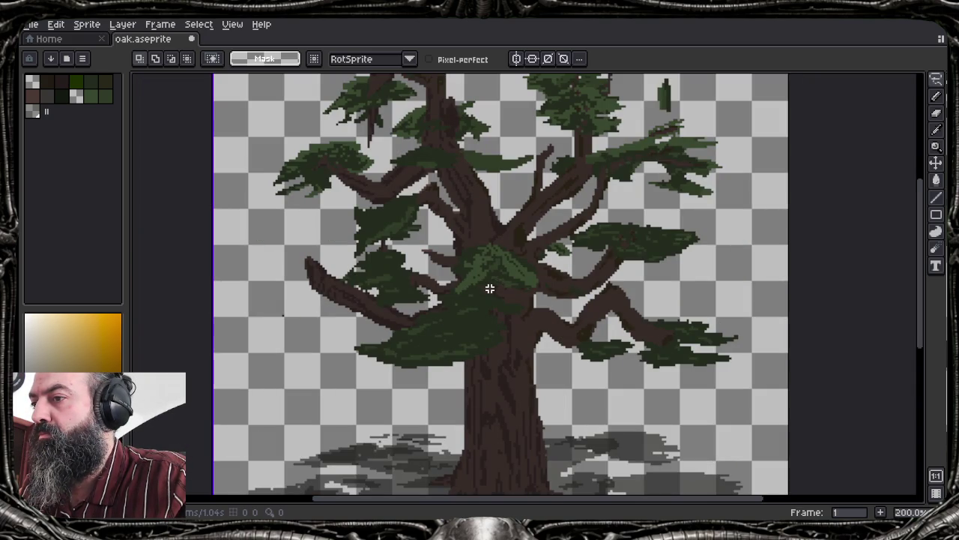
{"action": "scroll", "coordinate": [490, 288], "scroll_direction": "up", "scroll_amount": 1}
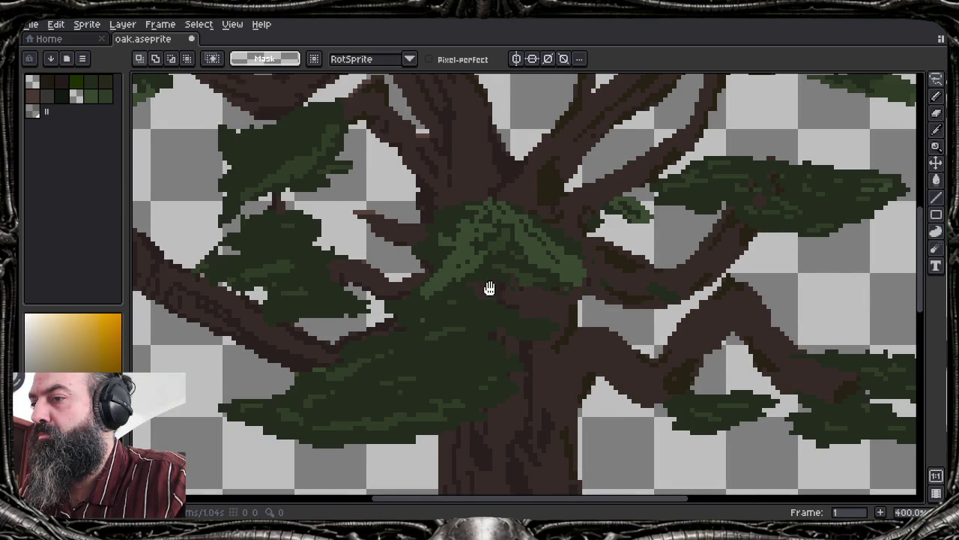
Lasso the lighter clump, place it on the long left branch tip rotated about 31.6°
{"action": "scroll", "coordinate": [489, 288], "scroll_direction": "up", "scroll_amount": 1}
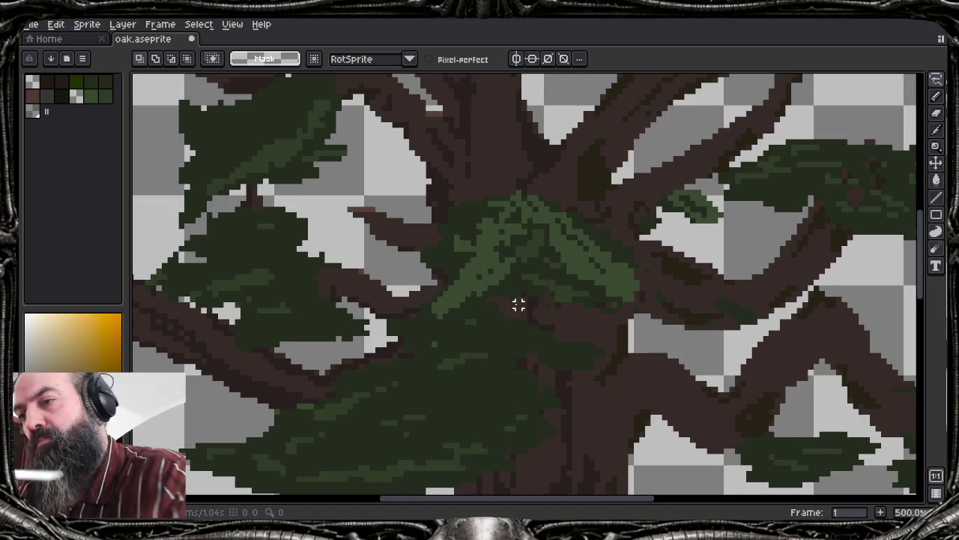
{"action": "mouse_move", "coordinate": [519, 188]}
{"action": "left_mouse_down"}
{"action": "mouse_move", "coordinate": [414, 255]}
{"action": "mouse_move", "coordinate": [446, 318]}
{"action": "mouse_move", "coordinate": [495, 302]}
{"action": "mouse_move", "coordinate": [540, 320]}
{"action": "mouse_move", "coordinate": [528, 187]}
{"action": "left_mouse_up"}
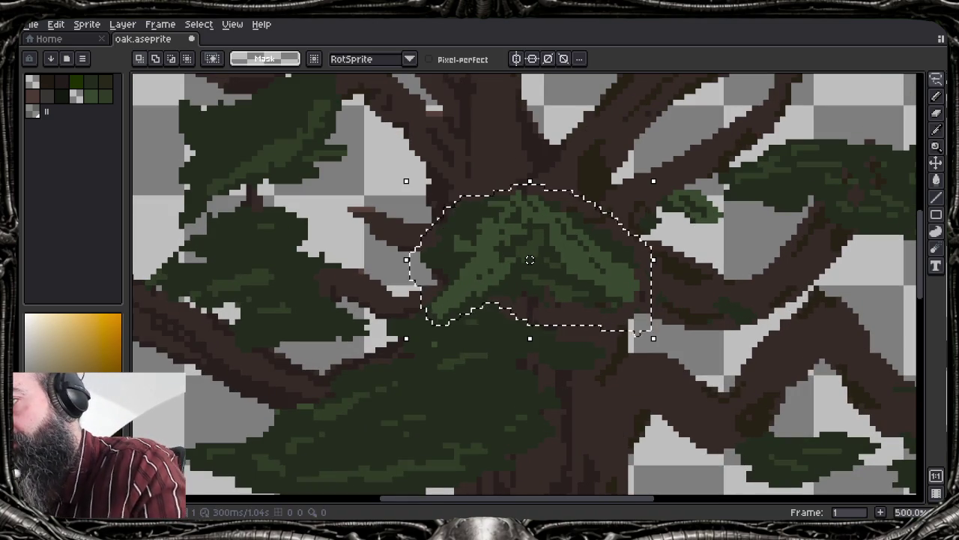
{"action": "left_click_drag", "start_coordinate": [284, 186], "coordinate": [565, 167]}
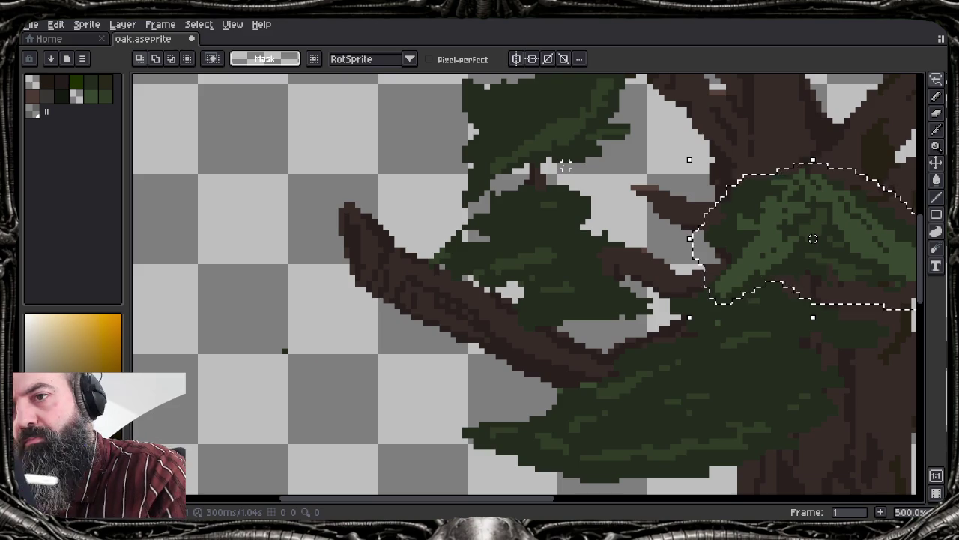
{"action": "left_click_drag", "start_coordinate": [814, 238], "coordinate": [324, 345]}
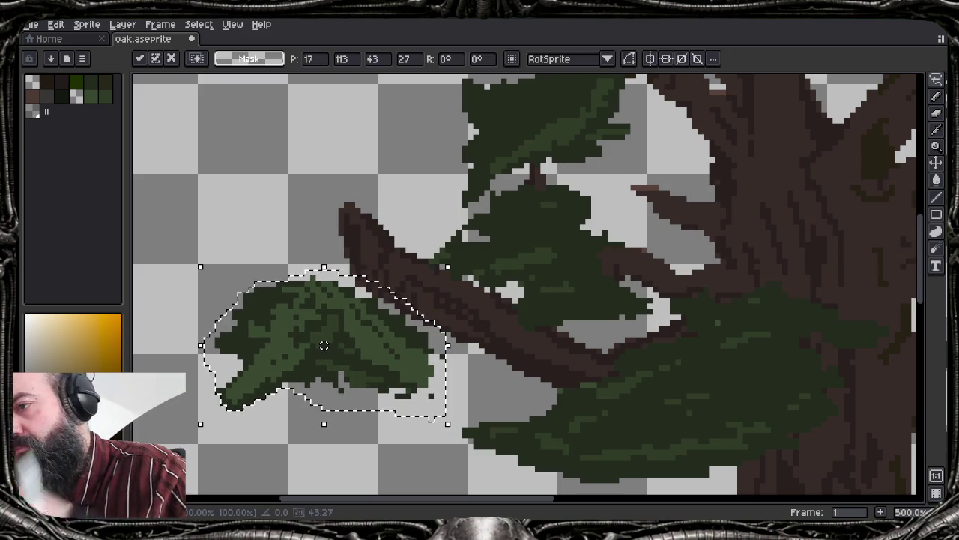
{"action": "mouse_move", "coordinate": [456, 253]}
{"action": "left_mouse_down"}
{"action": "mouse_move", "coordinate": [495, 321]}
{"action": "mouse_move", "coordinate": [486, 343]}
{"action": "left_mouse_up"}
{"action": "left_click_drag", "start_coordinate": [365, 390], "coordinate": [422, 301]}
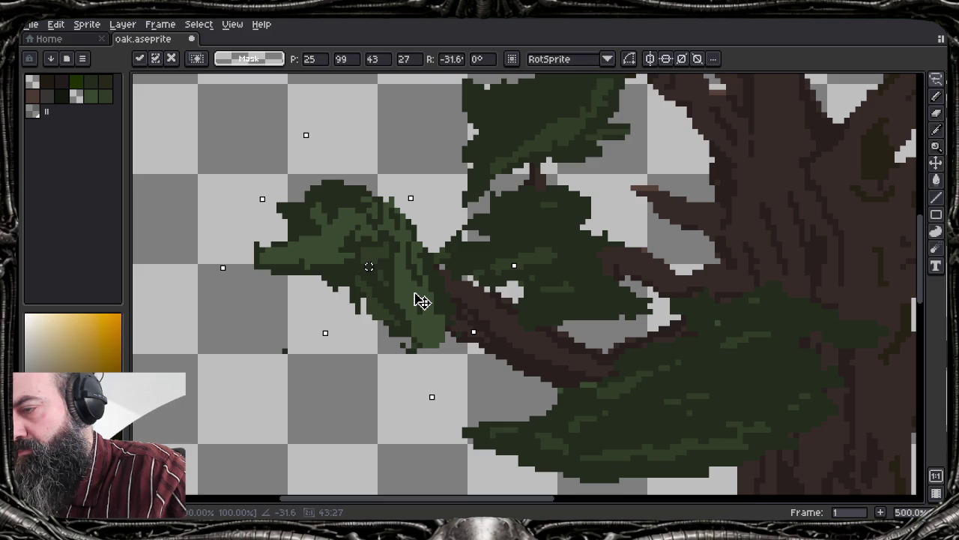
{"action": "left_click", "coordinate": [408, 418]}
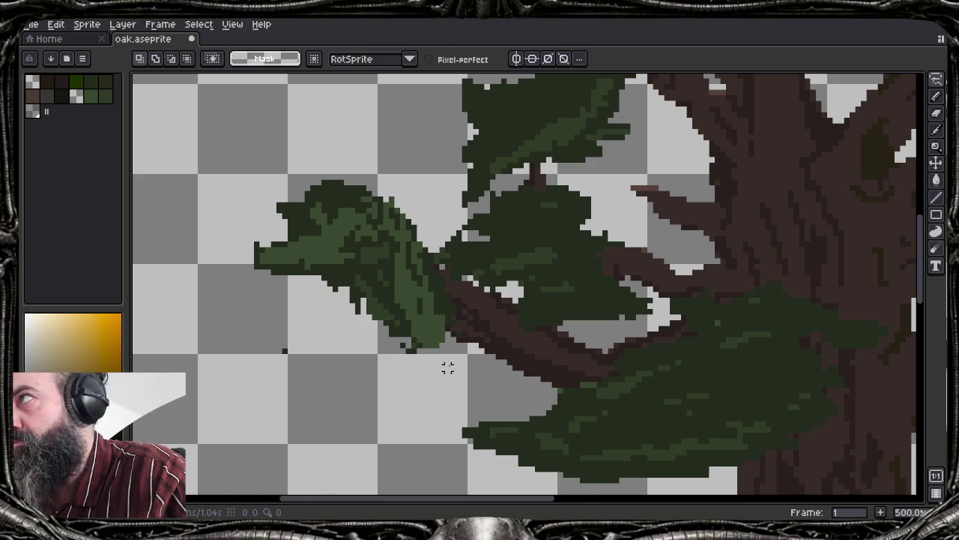
{"action": "scroll", "coordinate": [447, 367], "scroll_direction": "down", "scroll_amount": 3}
{"action": "scroll", "coordinate": [452, 364], "scroll_direction": "up", "scroll_amount": 1}
{"action": "scroll", "coordinate": [314, 313], "scroll_direction": "down", "scroll_amount": 1}
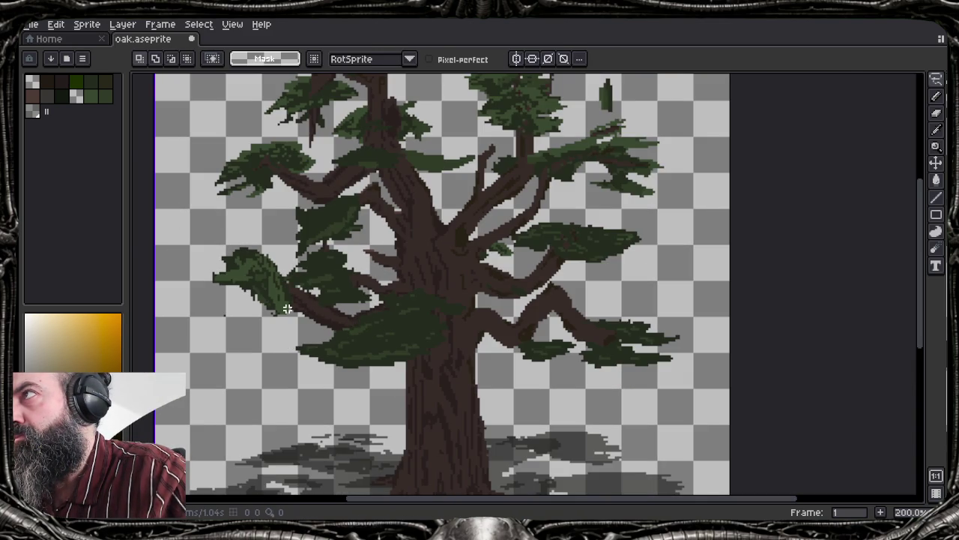
Undo the stray dark stroke and erase most of the floating leaf speck with a 2px brush
{"action": "left_click_drag", "start_coordinate": [325, 318], "coordinate": [338, 357]}
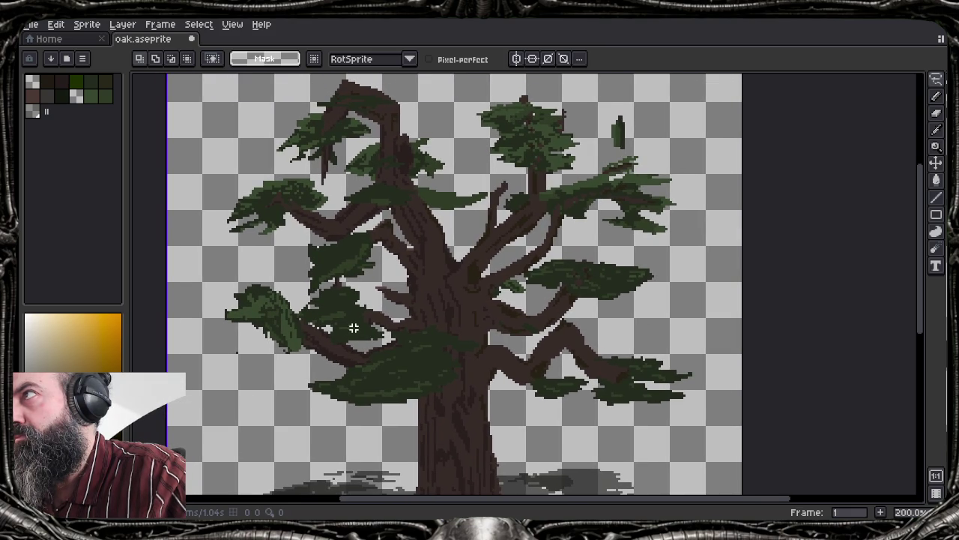
{"action": "key", "text": "b"}
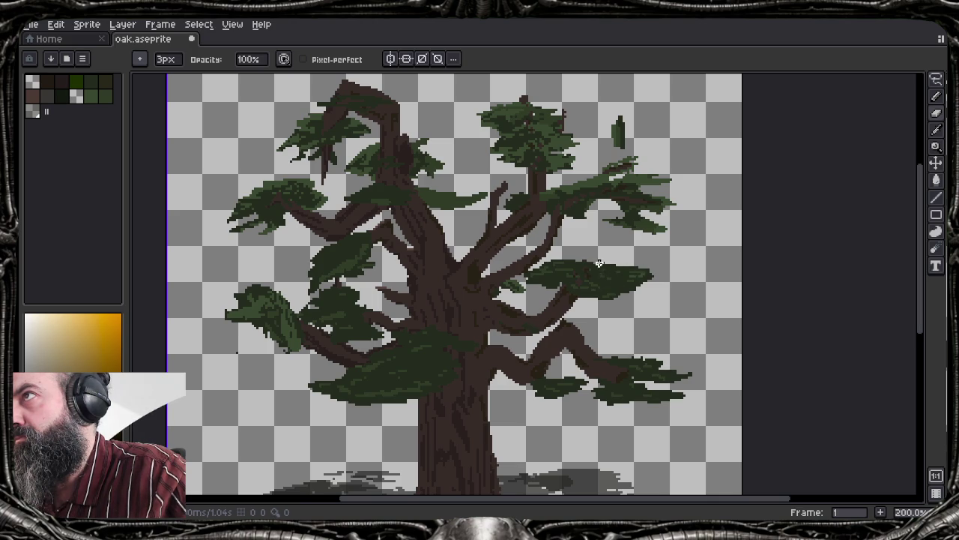
{"action": "key", "text": "ctrl+z"}
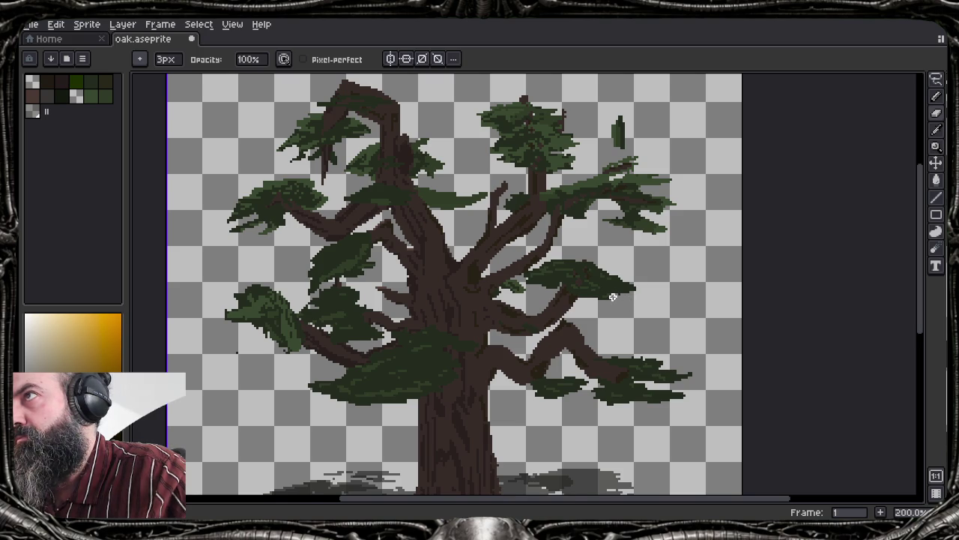
{"action": "key", "text": "minus"}
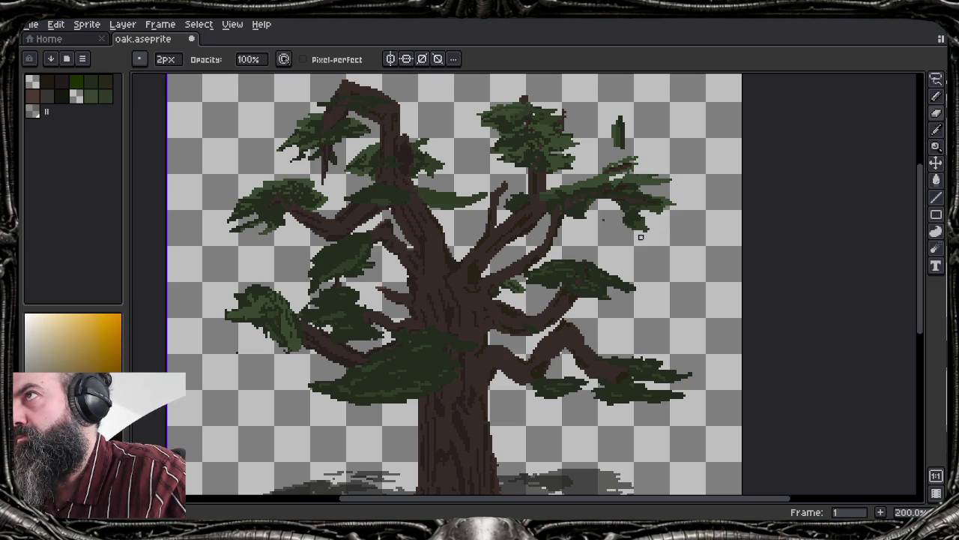
{"action": "left_click_drag", "start_coordinate": [619, 119], "coordinate": [615, 126]}
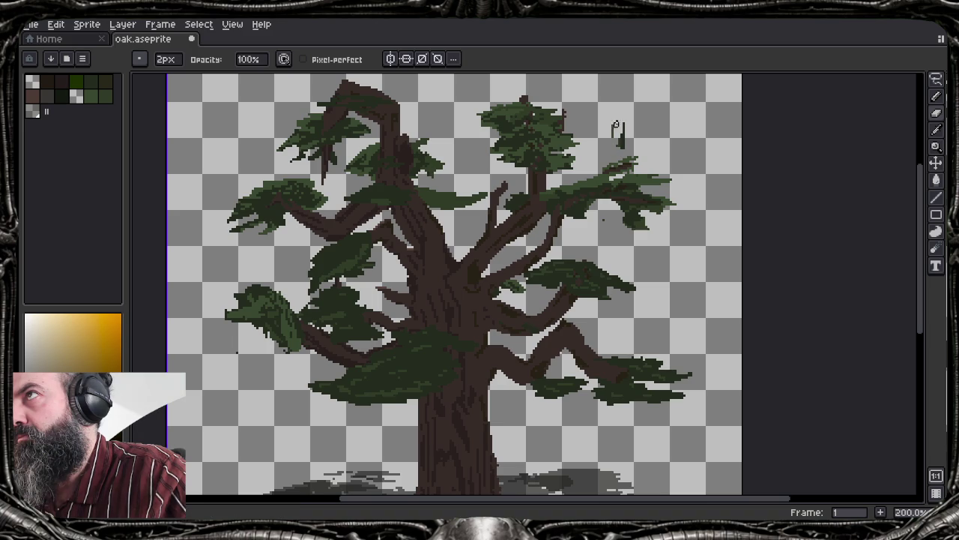
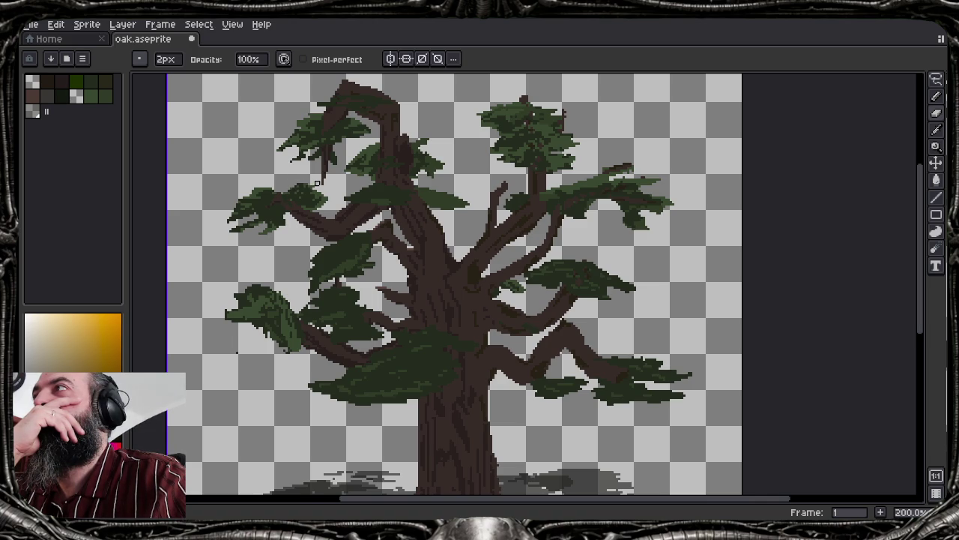
Trial-erase the lower-left foliage edge, undo it, and set the brush to 1 px
{"action": "scroll", "coordinate": [310, 181], "scroll_direction": "down", "scroll_amount": 2}
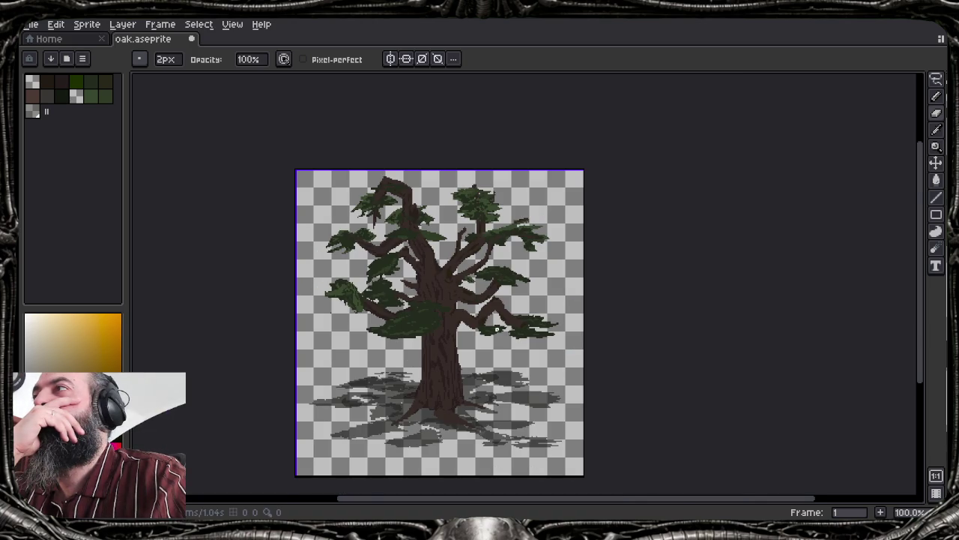
{"action": "scroll", "coordinate": [482, 343], "scroll_direction": "up", "scroll_amount": 2}
{"action": "scroll", "coordinate": [465, 338], "scroll_direction": "down", "scroll_amount": 2}
{"action": "scroll", "coordinate": [398, 345], "scroll_direction": "up", "scroll_amount": 2}
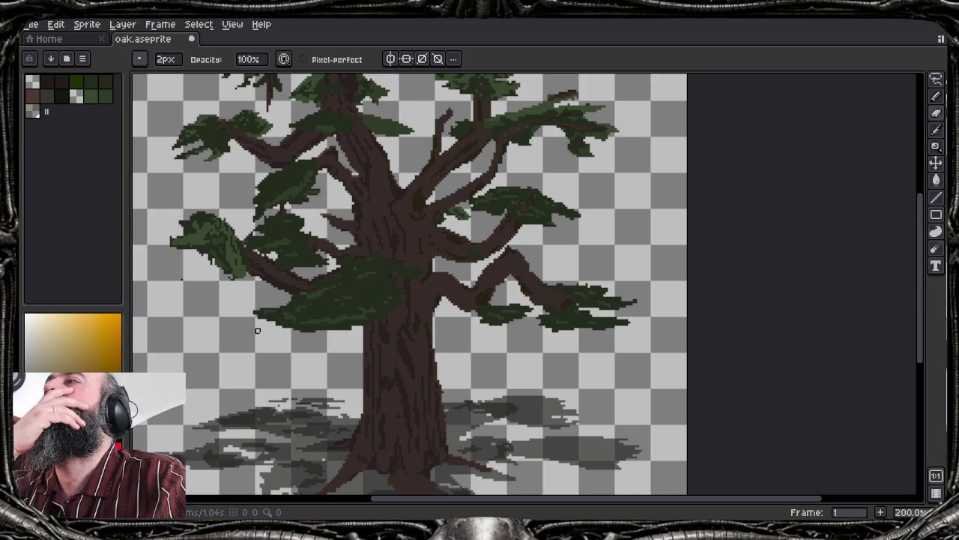
{"action": "left_click_drag", "start_coordinate": [258, 319], "coordinate": [275, 304]}
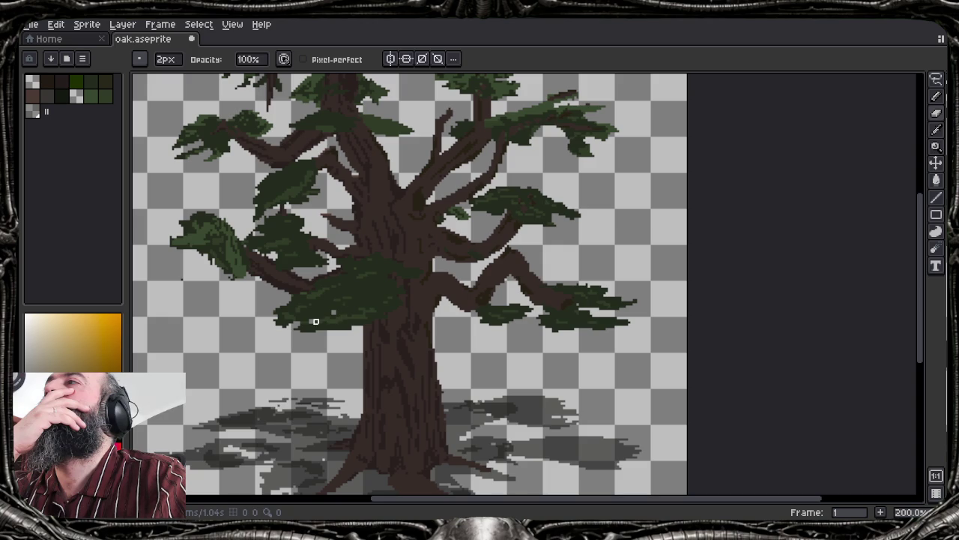
{"action": "key", "text": "ctrl+z"}
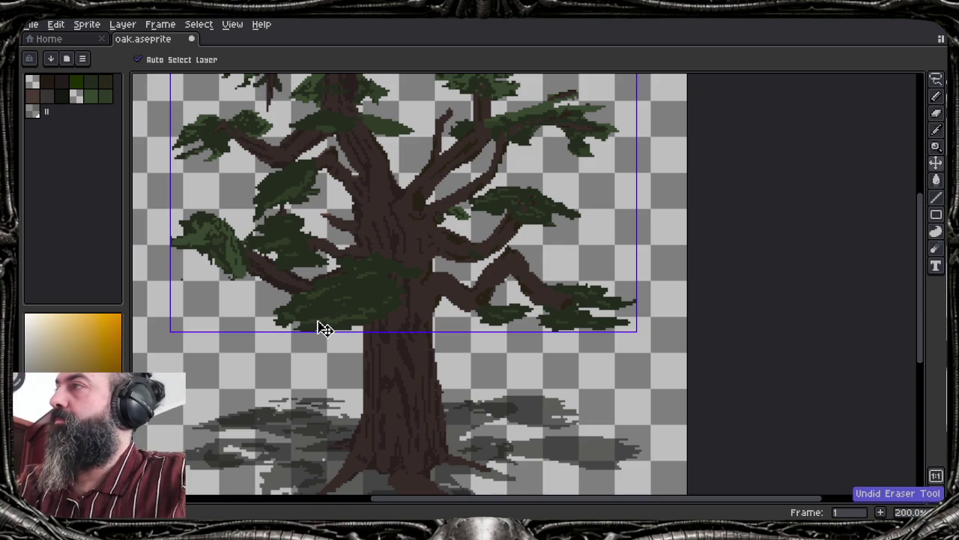
{"action": "key", "text": "ctrl+z"}
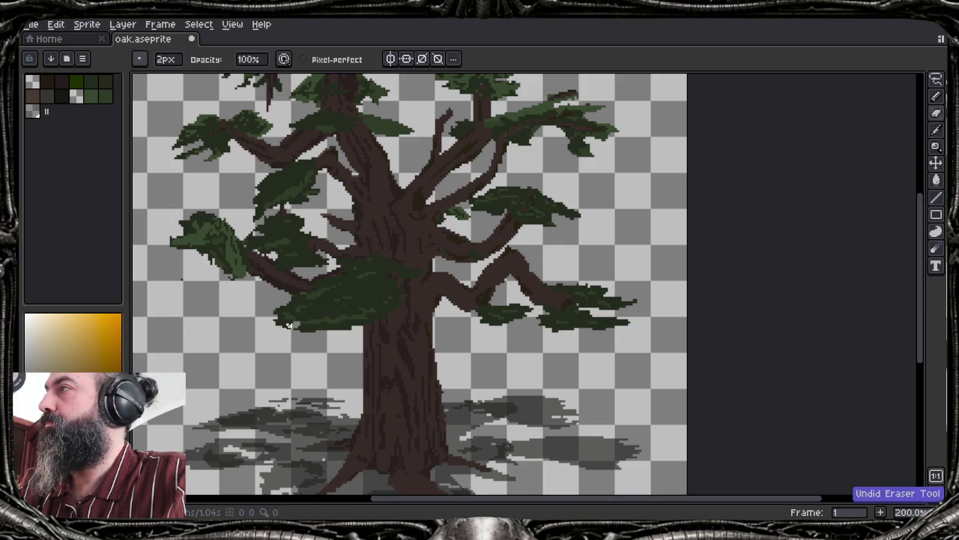
{"action": "key", "text": "ctrl"}
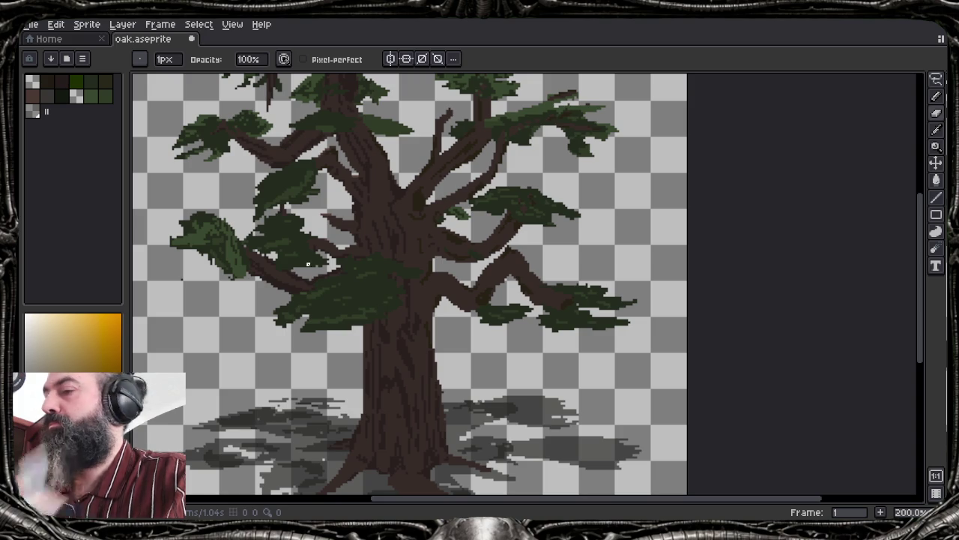
{"action": "scroll", "coordinate": [391, 278], "scroll_direction": "up", "scroll_amount": 2}
Cut 1px vertical notches into the foliage's lower edge by the trunk and erase a stray speck
{"action": "scroll", "coordinate": [391, 278], "scroll_direction": "up", "scroll_amount": 1}
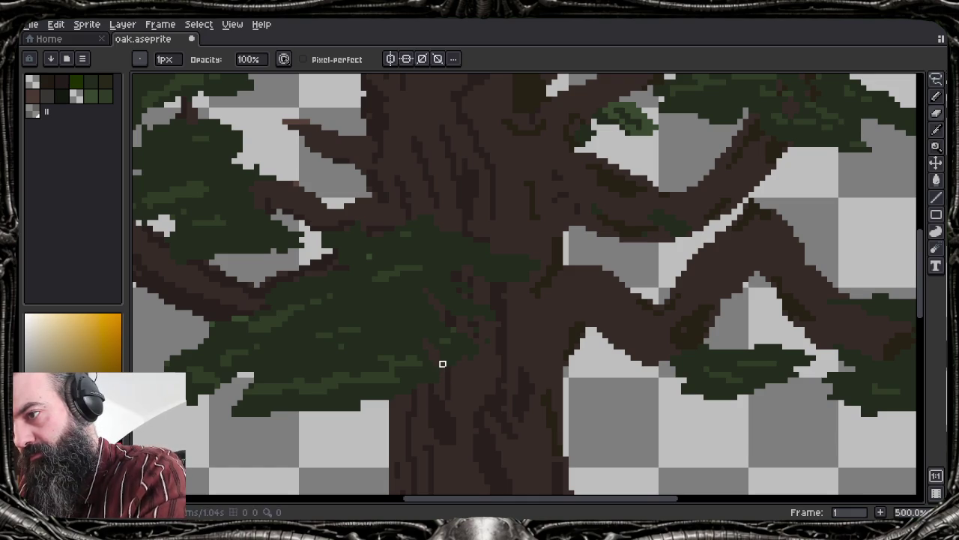
{"action": "left_click_drag", "start_coordinate": [386, 344], "coordinate": [382, 399]}
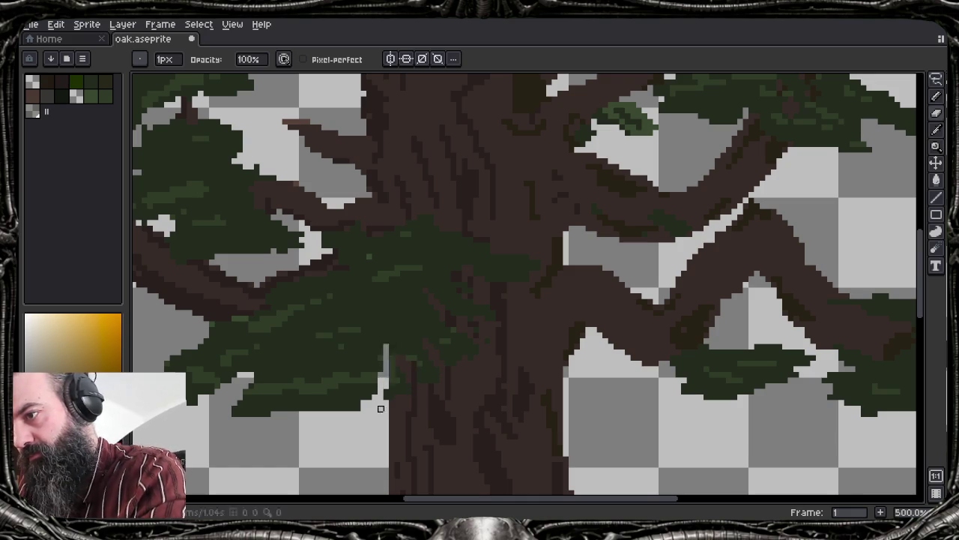
{"action": "left_click_drag", "start_coordinate": [364, 355], "coordinate": [364, 400]}
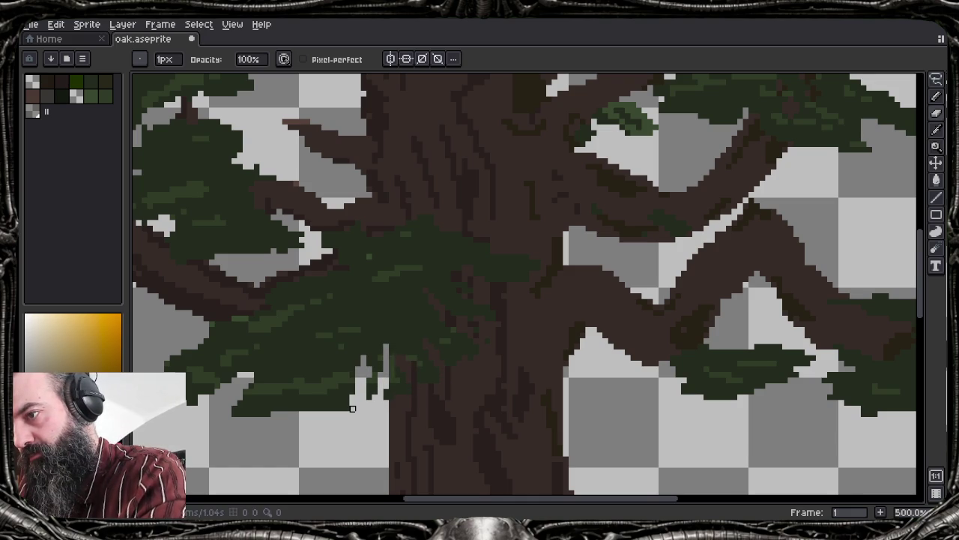
{"action": "mouse_move", "coordinate": [342, 367]}
{"action": "left_mouse_down"}
{"action": "mouse_move", "coordinate": [332, 384]}
{"action": "mouse_move", "coordinate": [331, 373]}
{"action": "mouse_move", "coordinate": [336, 411]}
{"action": "left_mouse_up"}
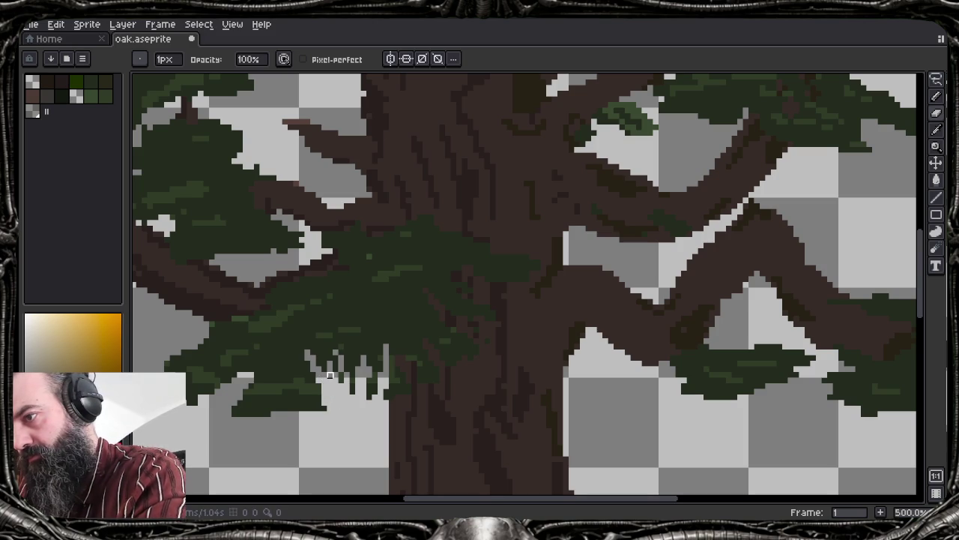
{"action": "left_click_drag", "start_coordinate": [329, 375], "coordinate": [320, 408]}
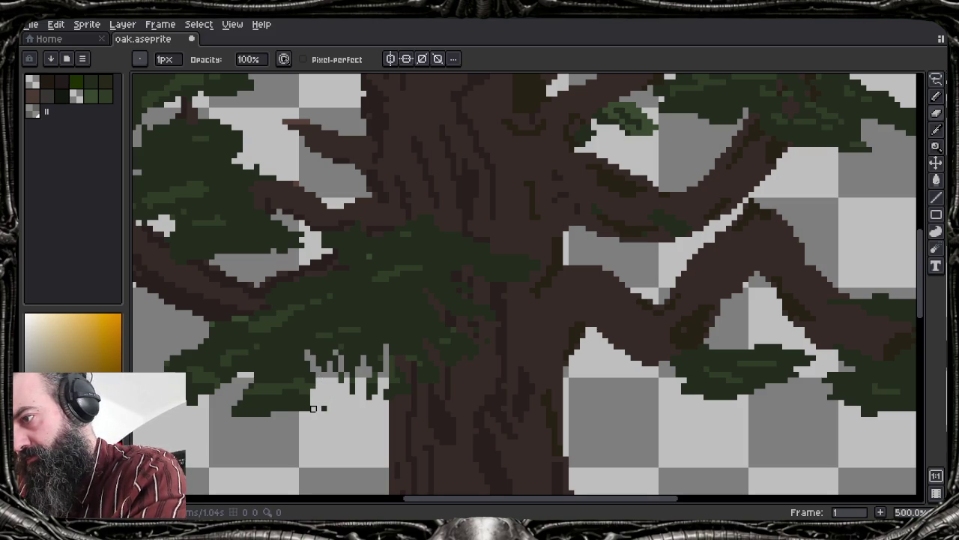
{"action": "mouse_move", "coordinate": [244, 420]}
{"action": "left_mouse_down"}
{"action": "mouse_move", "coordinate": [250, 390]}
{"action": "mouse_move", "coordinate": [264, 420]}
{"action": "mouse_move", "coordinate": [255, 381]}
{"action": "mouse_move", "coordinate": [232, 413]}
{"action": "mouse_move", "coordinate": [264, 412]}
{"action": "left_mouse_up"}
{"action": "left_click", "coordinate": [323, 408]}
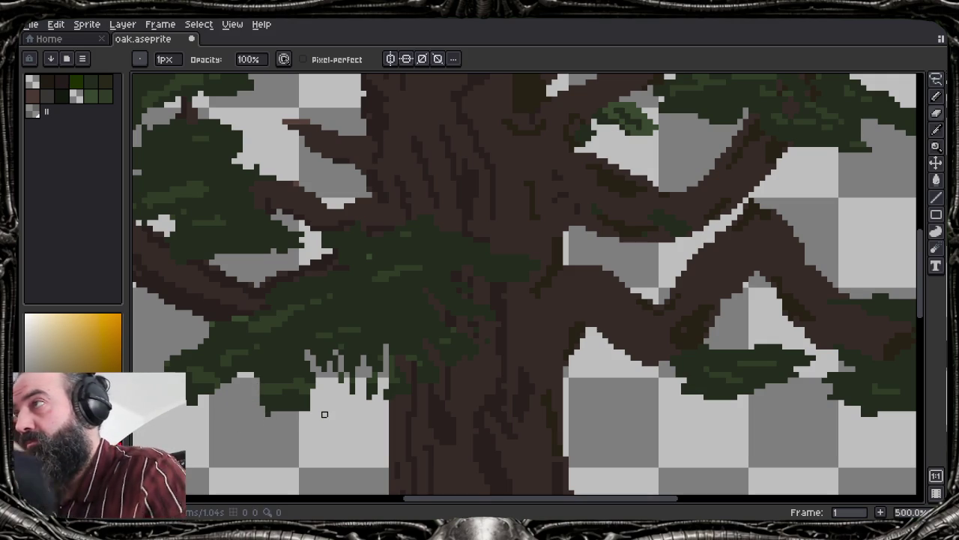
{"action": "scroll", "coordinate": [396, 338], "scroll_direction": "down", "scroll_amount": 3}
{"action": "scroll", "coordinate": [409, 341], "scroll_direction": "down", "scroll_amount": 1}
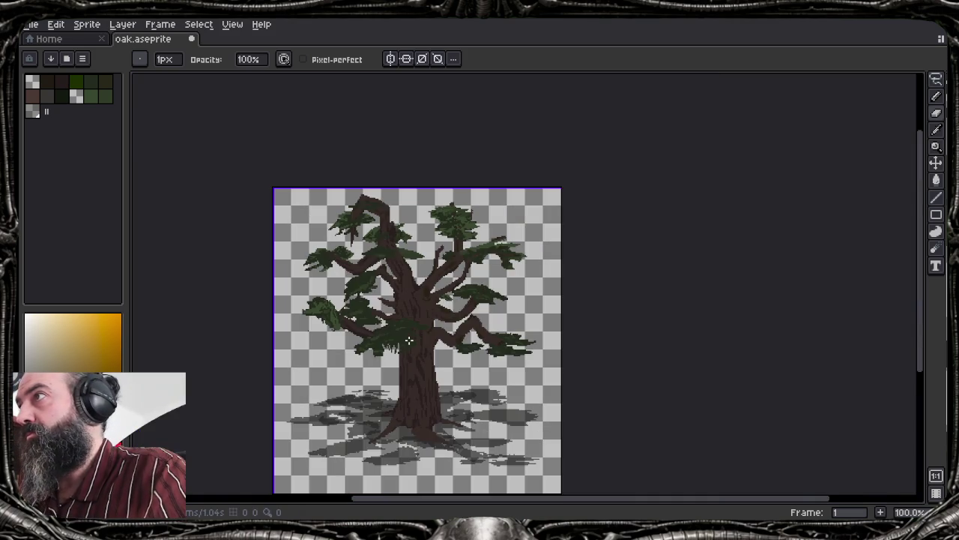
Pan across the branches and eyedrop the dark foliage green as the drawing colour
{"action": "scroll", "coordinate": [427, 342], "scroll_direction": "up", "scroll_amount": 3}
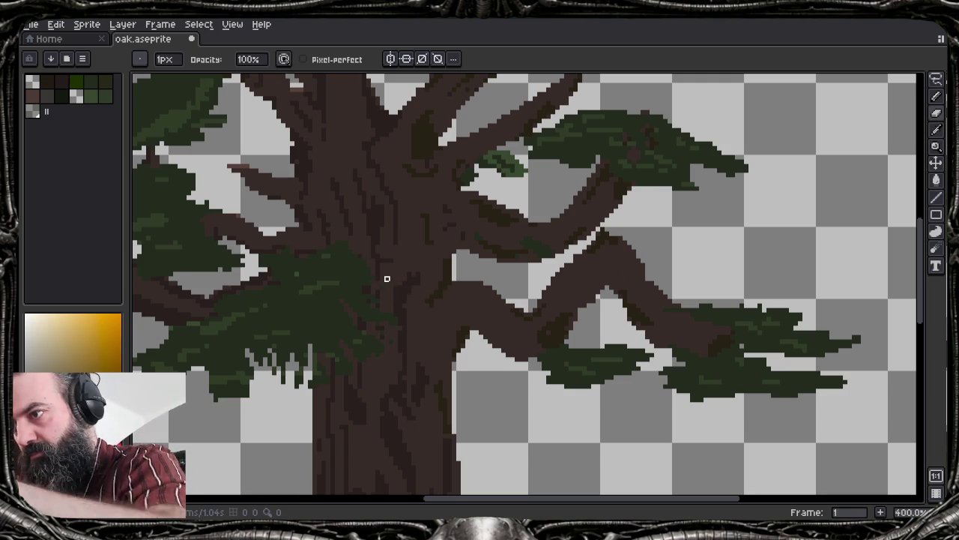
{"action": "mouse_move", "coordinate": [437, 285]}
{"action": "left_mouse_down"}
{"action": "mouse_move", "coordinate": [469, 328]}
{"action": "mouse_move", "coordinate": [662, 342]}
{"action": "mouse_move", "coordinate": [650, 341]}
{"action": "left_mouse_up"}
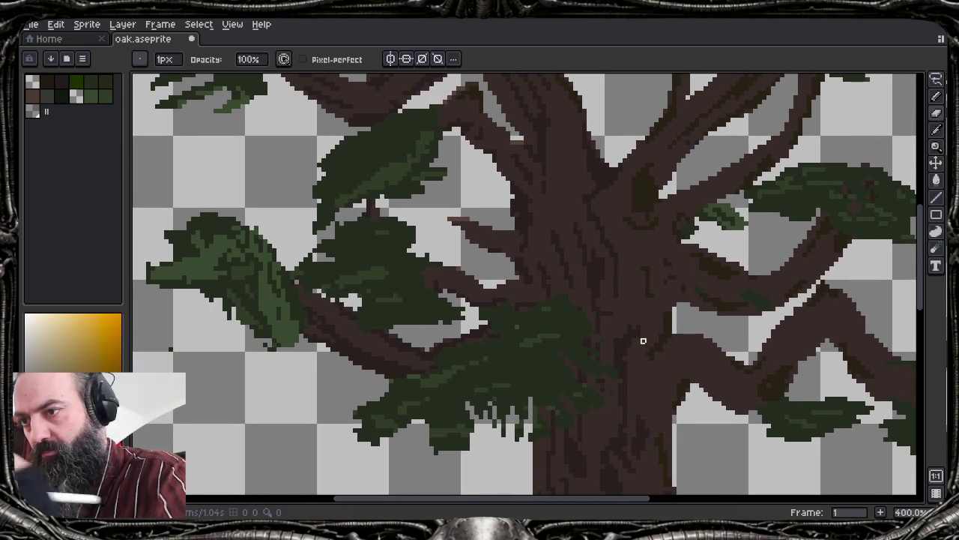
{"action": "left_click", "coordinate": [572, 327], "text": "alt"}
{"action": "key", "text": "e"}
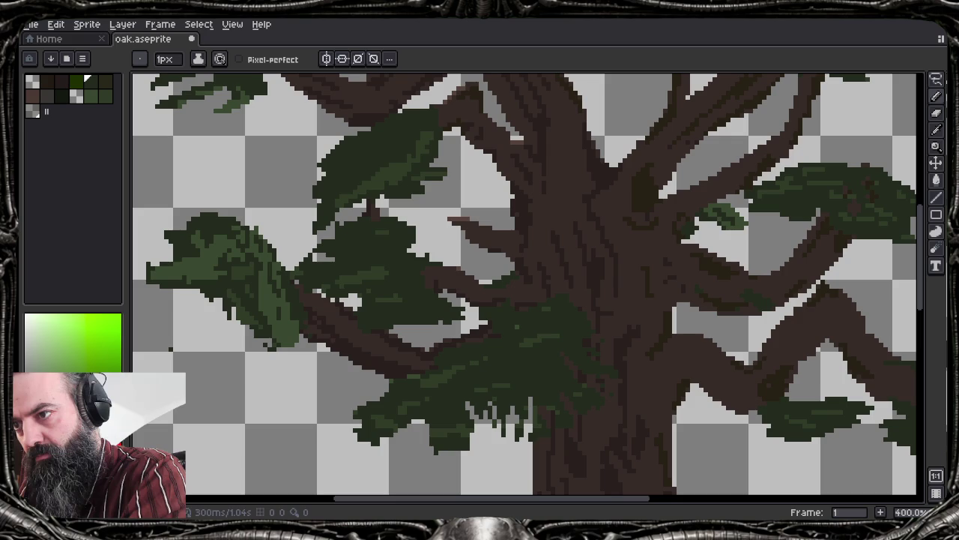
{"action": "key", "text": "b"}
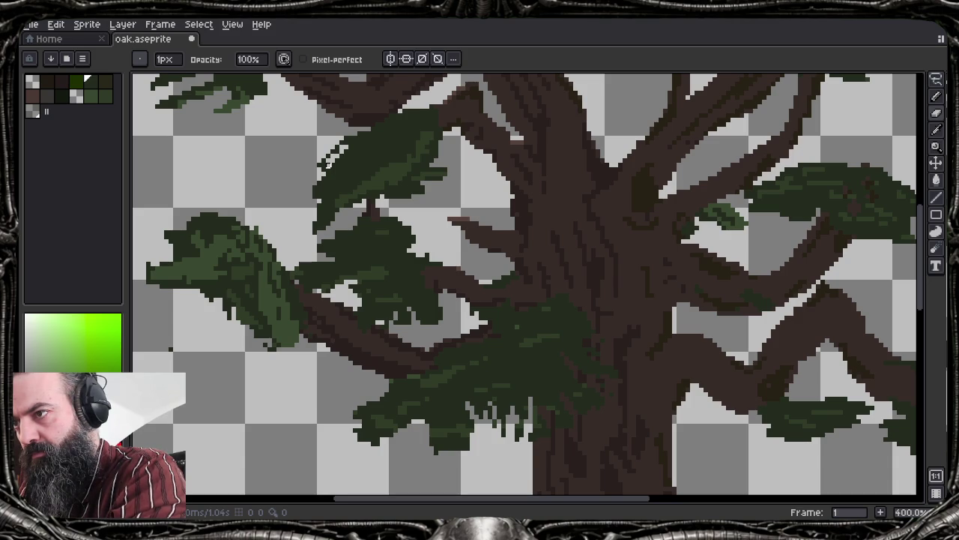
Erase a few pixels along the upper-left leaf clump's edge, undoing strokes to retry
{"action": "key", "text": "ctrl+z"}
{"action": "left_click_drag", "start_coordinate": [329, 165], "coordinate": [369, 143]}
{"action": "key", "text": "ctrl+z"}
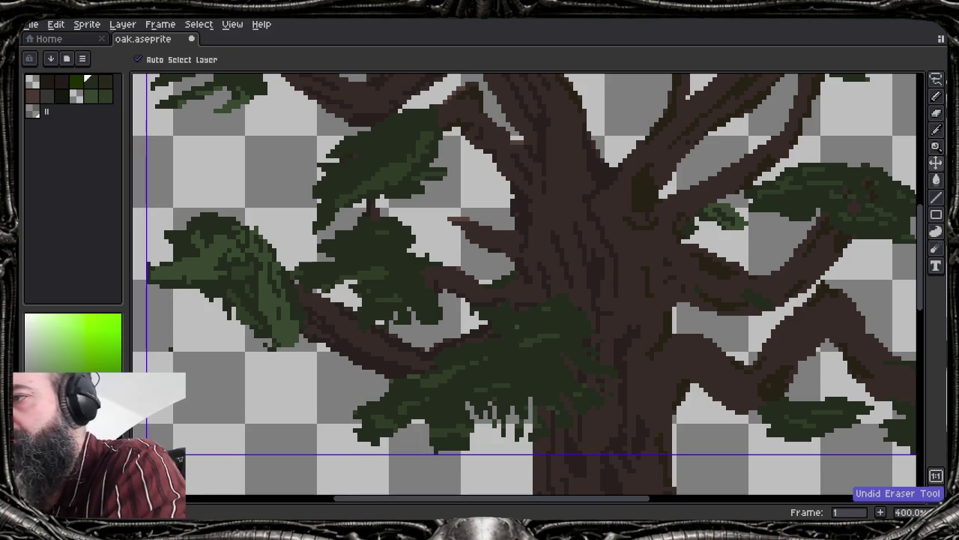
{"action": "left_click_drag", "start_coordinate": [345, 148], "coordinate": [403, 115]}
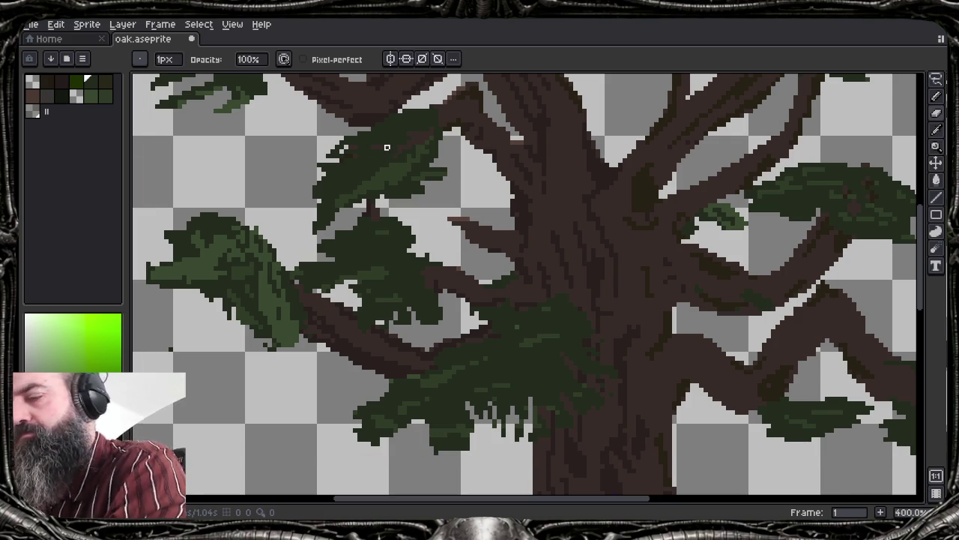
{"action": "mouse_move", "coordinate": [351, 205]}
{"action": "left_mouse_down"}
{"action": "mouse_move", "coordinate": [369, 179]}
{"action": "mouse_move", "coordinate": [396, 170]}
{"action": "mouse_move", "coordinate": [364, 201]}
{"action": "left_mouse_up"}
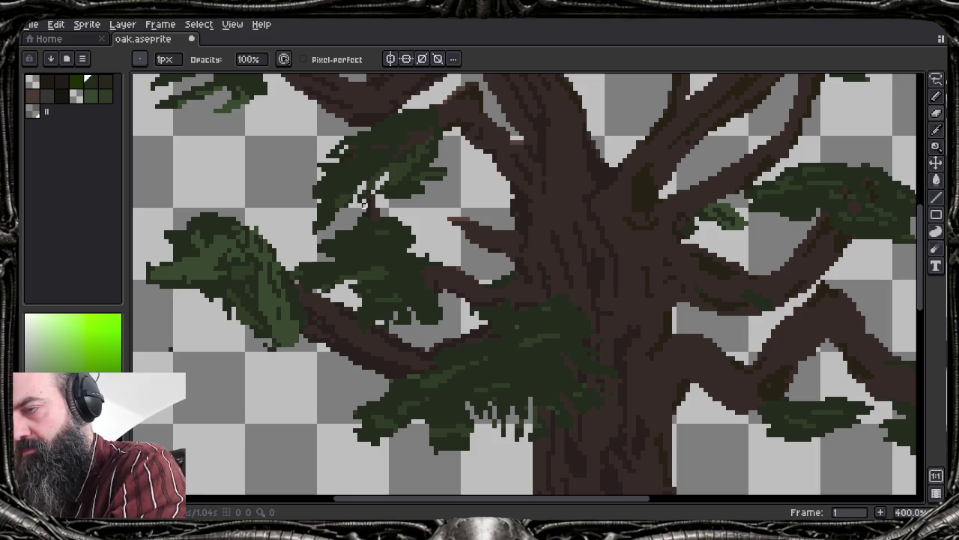
{"action": "scroll", "coordinate": [281, 214], "scroll_direction": "down", "scroll_amount": 2}
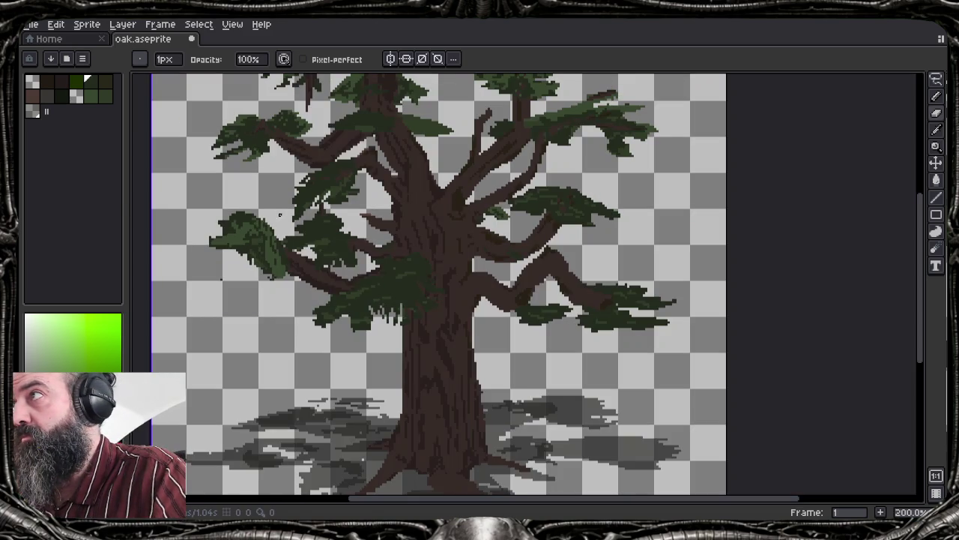
{"action": "scroll", "coordinate": [270, 250], "scroll_direction": "up", "scroll_amount": 2}
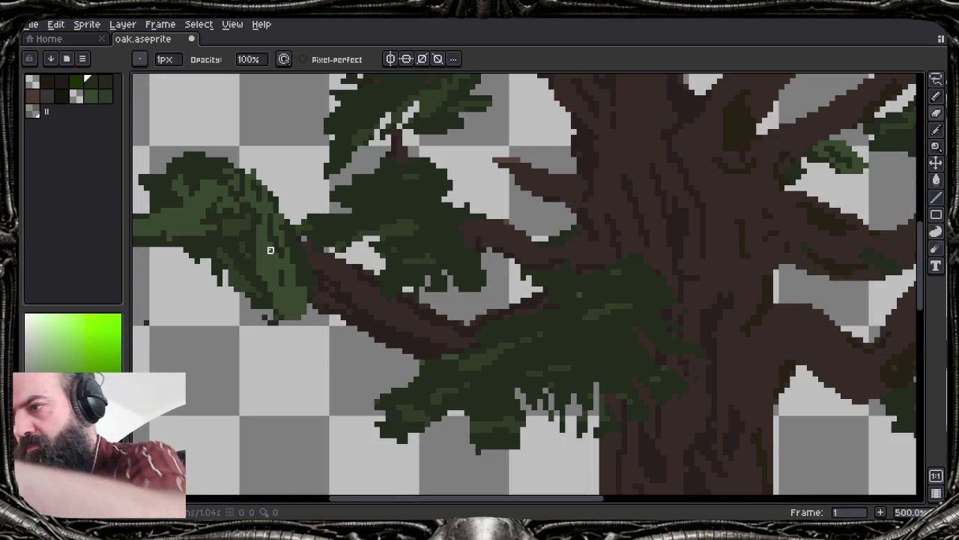
{"action": "left_click_drag", "start_coordinate": [248, 214], "coordinate": [247, 231]}
{"action": "left_click_drag", "start_coordinate": [225, 193], "coordinate": [237, 216]}
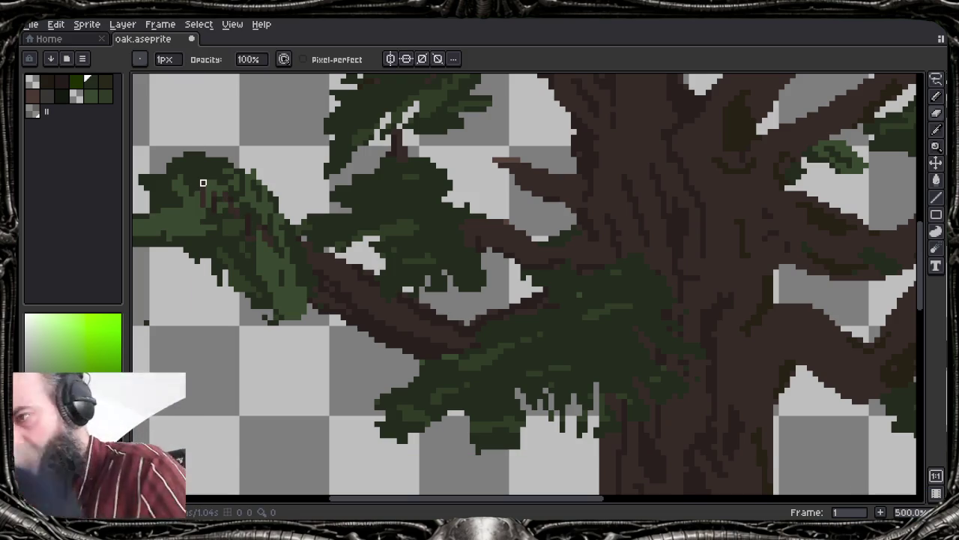
{"action": "scroll", "coordinate": [191, 218], "scroll_direction": "left", "scroll_amount": 3}
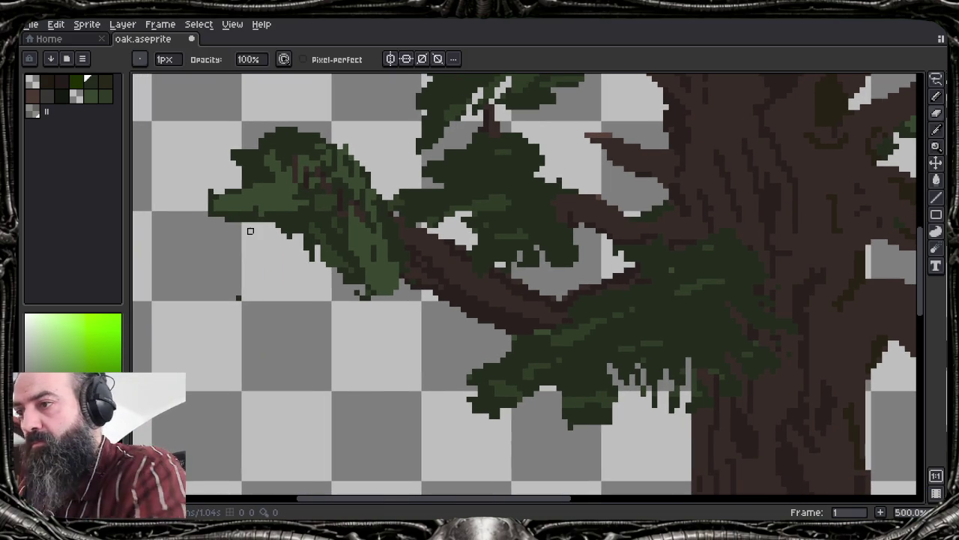
{"action": "key", "text": "ctrl+z"}
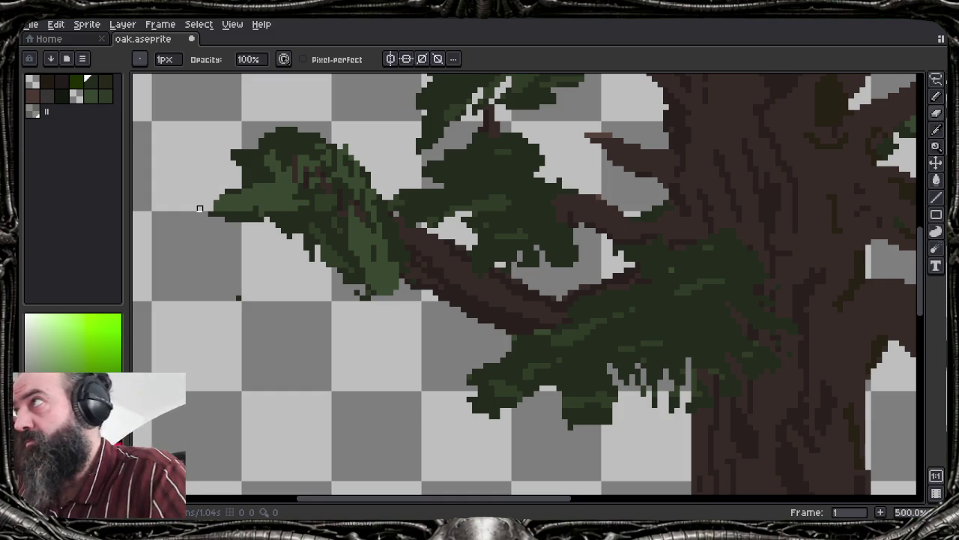
{"action": "key", "text": "ctrl+z"}
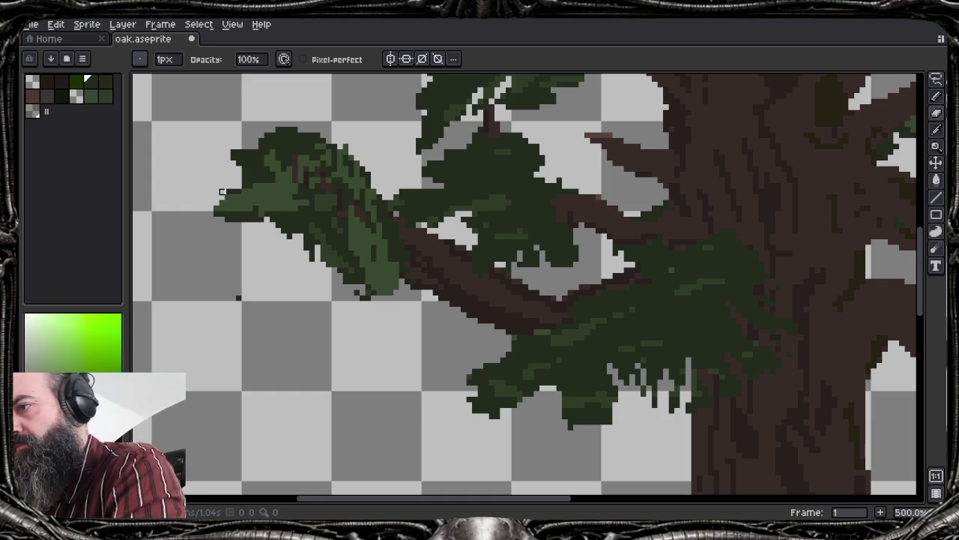
{"action": "scroll", "coordinate": [223, 192], "scroll_direction": "down", "scroll_amount": 2}
{"action": "scroll", "coordinate": [320, 228], "scroll_direction": "down", "scroll_amount": 2}
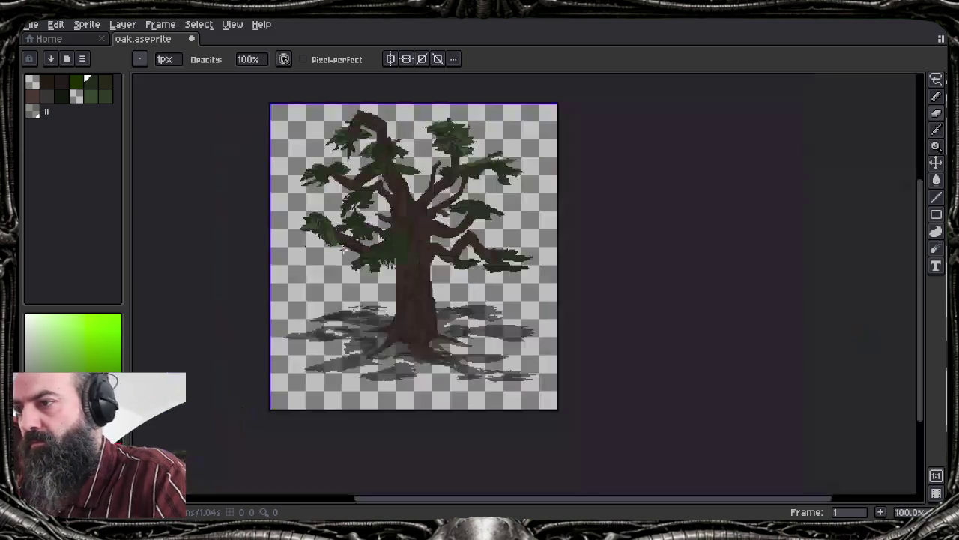
{"action": "scroll", "coordinate": [371, 254], "scroll_direction": "up", "scroll_amount": 1}
{"action": "left_click_drag", "start_coordinate": [383, 260], "coordinate": [371, 332]}
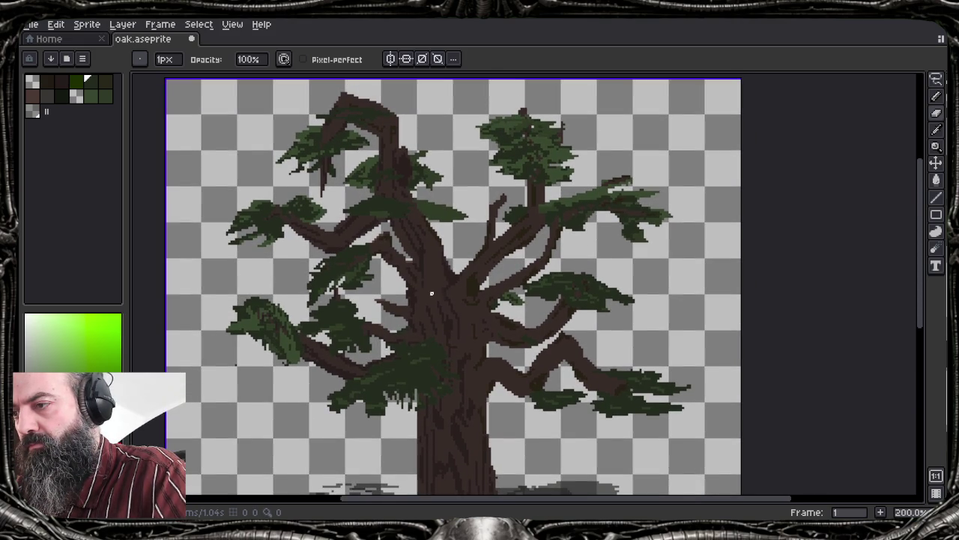
{"action": "scroll", "coordinate": [275, 318], "scroll_direction": "up", "scroll_amount": 1}
{"action": "scroll", "coordinate": [273, 317], "scroll_direction": "up", "scroll_amount": 4}
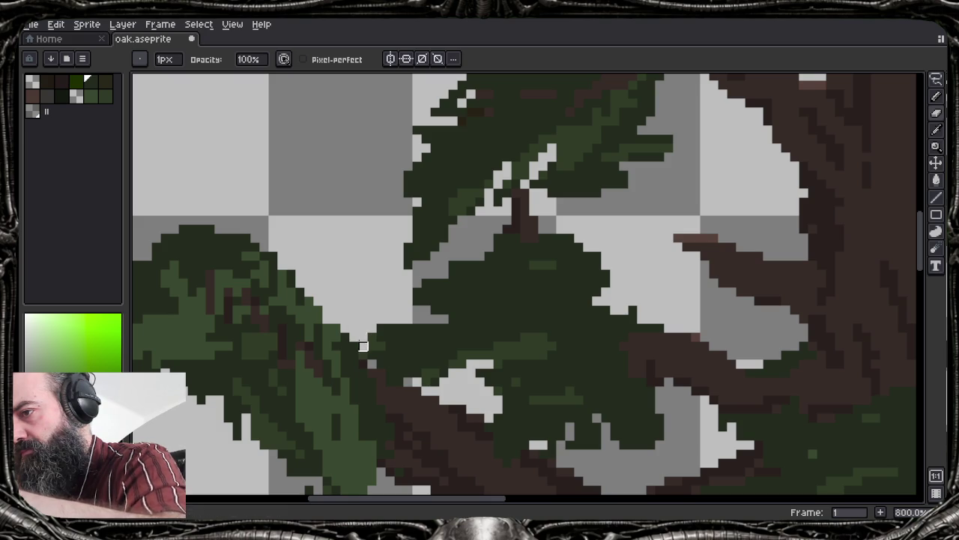
{"action": "scroll", "coordinate": [363, 346], "scroll_direction": "down", "scroll_amount": 3}
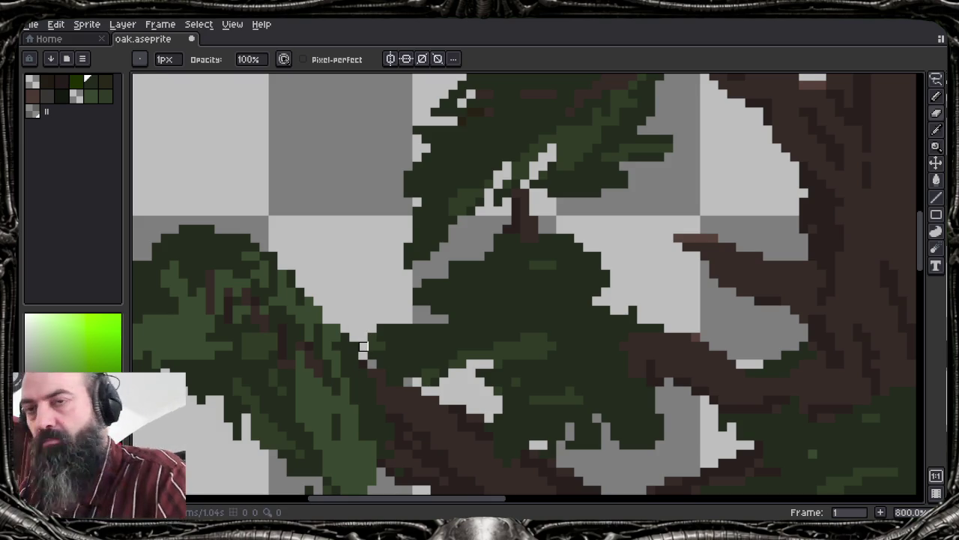
{"action": "scroll", "coordinate": [445, 276], "scroll_direction": "up", "scroll_amount": 1}
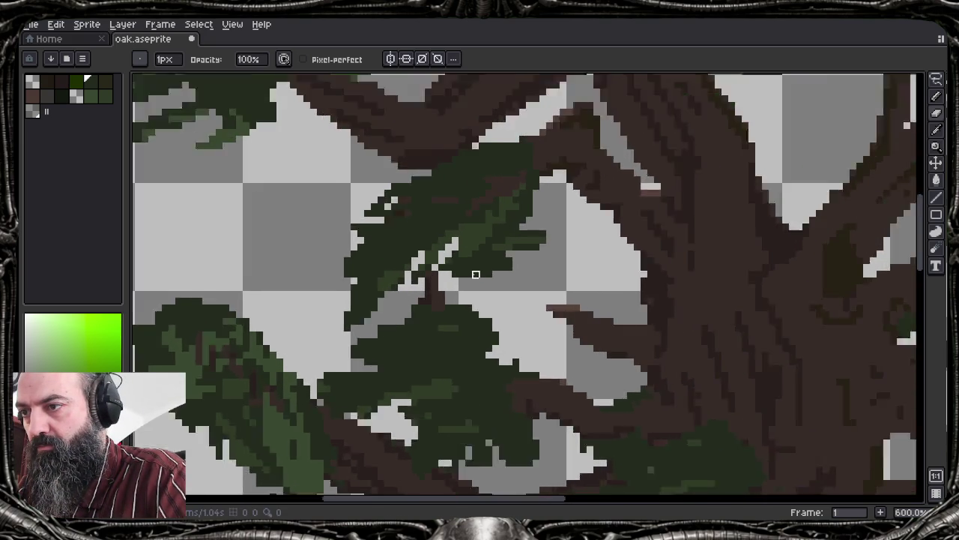
{"action": "scroll", "coordinate": [431, 274], "scroll_direction": "up", "scroll_amount": 2}
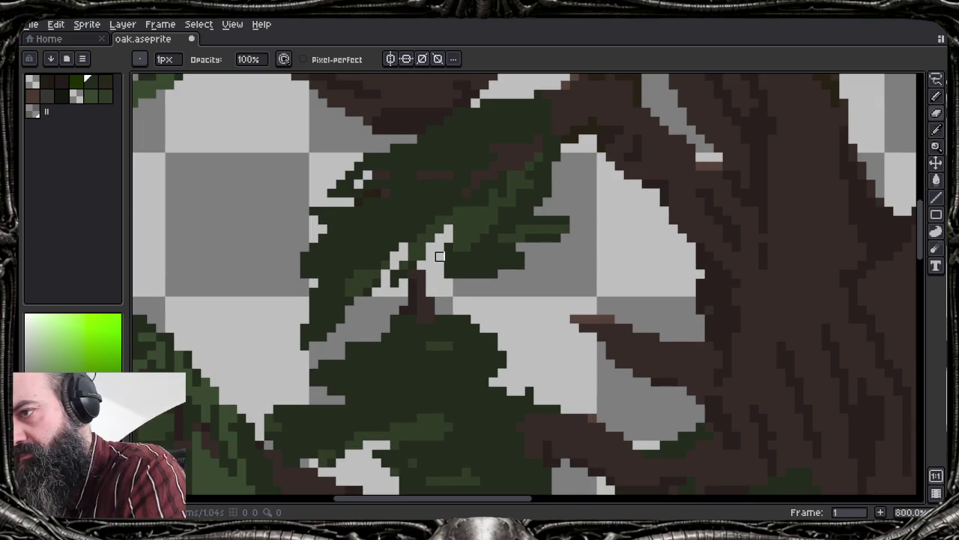
{"action": "scroll", "coordinate": [465, 265], "scroll_direction": "down", "scroll_amount": 5}
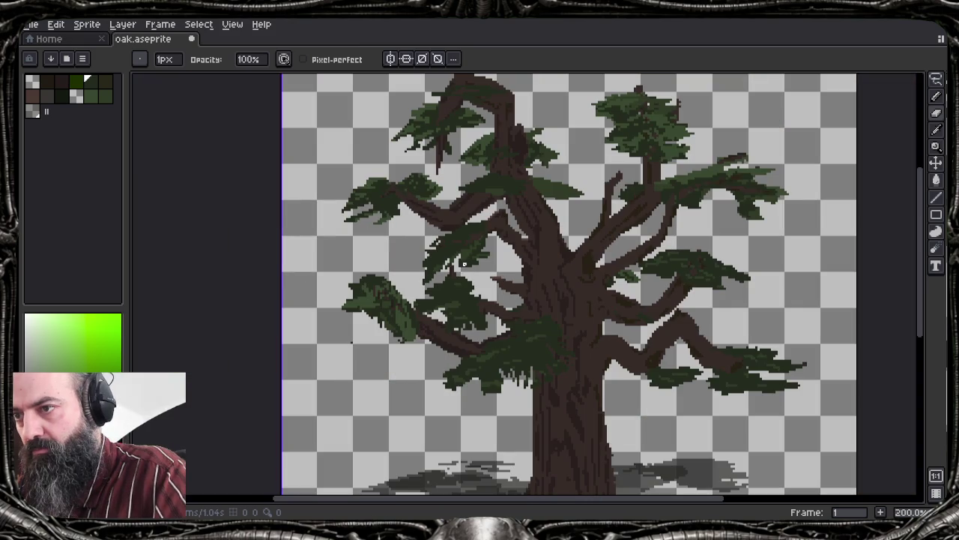
Erase pixels along the right foliage clump's upper-left and upper edge
{"action": "scroll", "coordinate": [690, 260], "scroll_direction": "up", "scroll_amount": 3}
{"action": "scroll", "coordinate": [645, 258], "scroll_direction": "up", "scroll_amount": 1}
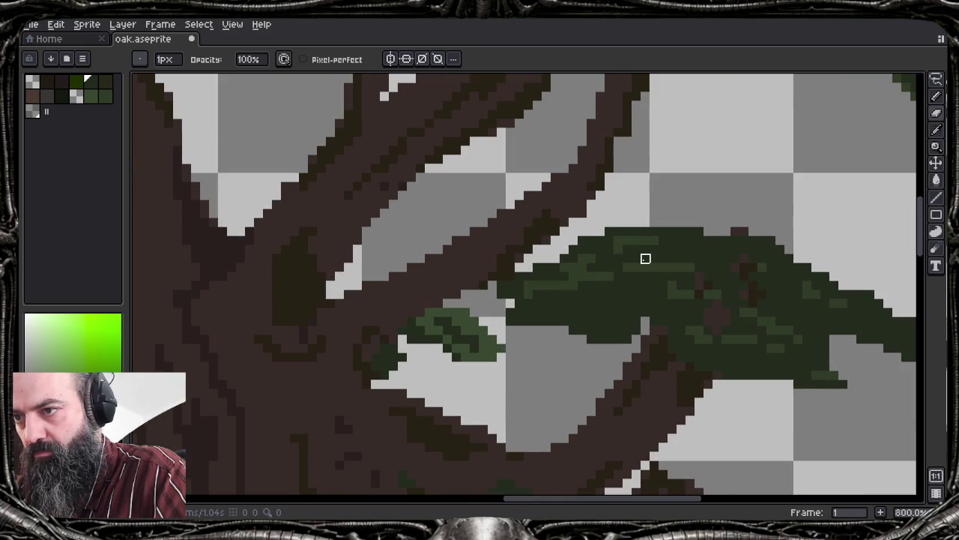
{"action": "left_click_drag", "start_coordinate": [517, 277], "coordinate": [627, 222]}
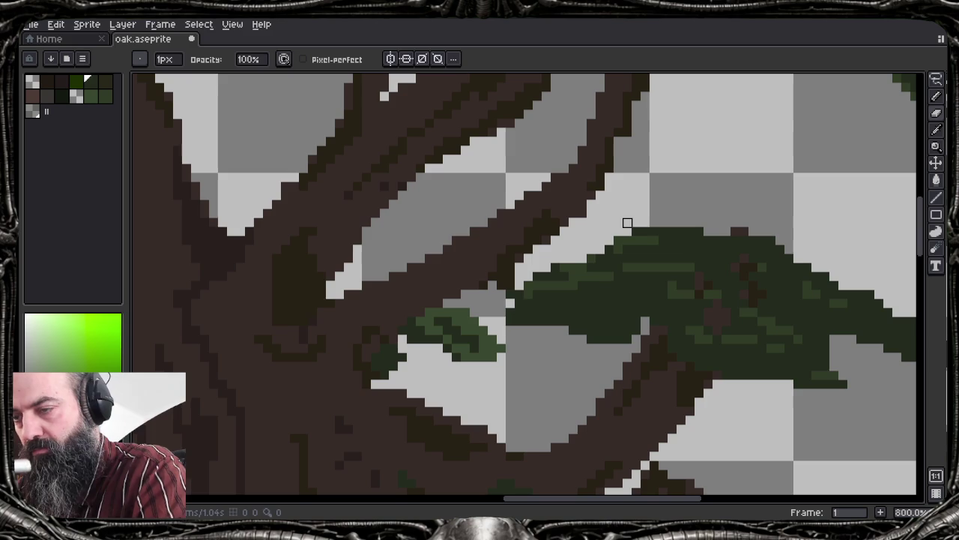
{"action": "mouse_move", "coordinate": [627, 223]}
{"action": "left_mouse_down"}
{"action": "mouse_move", "coordinate": [591, 265]}
{"action": "mouse_move", "coordinate": [609, 277]}
{"action": "left_mouse_up"}
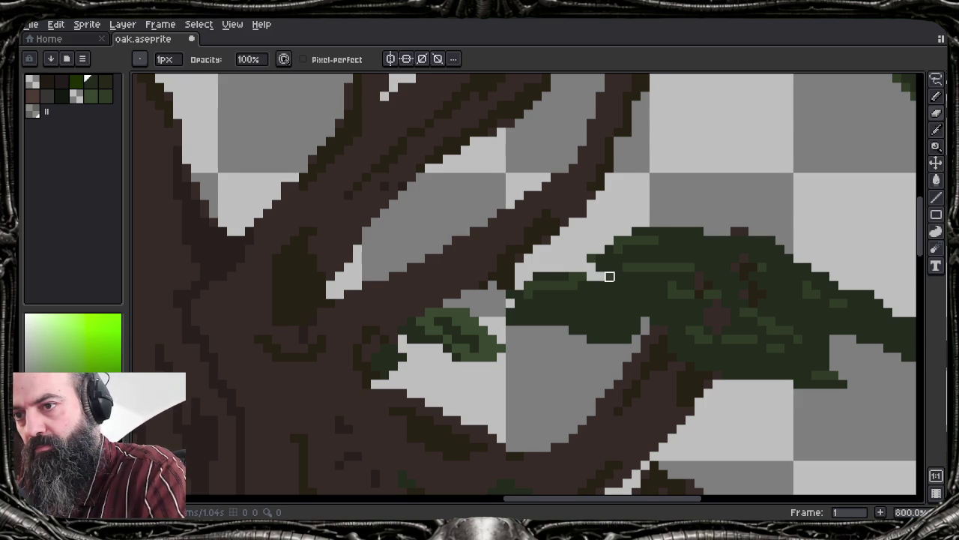
Trim the clump's right tip and erase a small notch along its underside
{"action": "scroll", "coordinate": [747, 428], "scroll_direction": "right", "scroll_amount": 5}
{"action": "mouse_move", "coordinate": [695, 285]}
{"action": "left_mouse_down"}
{"action": "mouse_move", "coordinate": [630, 310]}
{"action": "mouse_move", "coordinate": [638, 293]}
{"action": "left_mouse_up"}
{"action": "left_click_drag", "start_coordinate": [681, 270], "coordinate": [649, 258]}
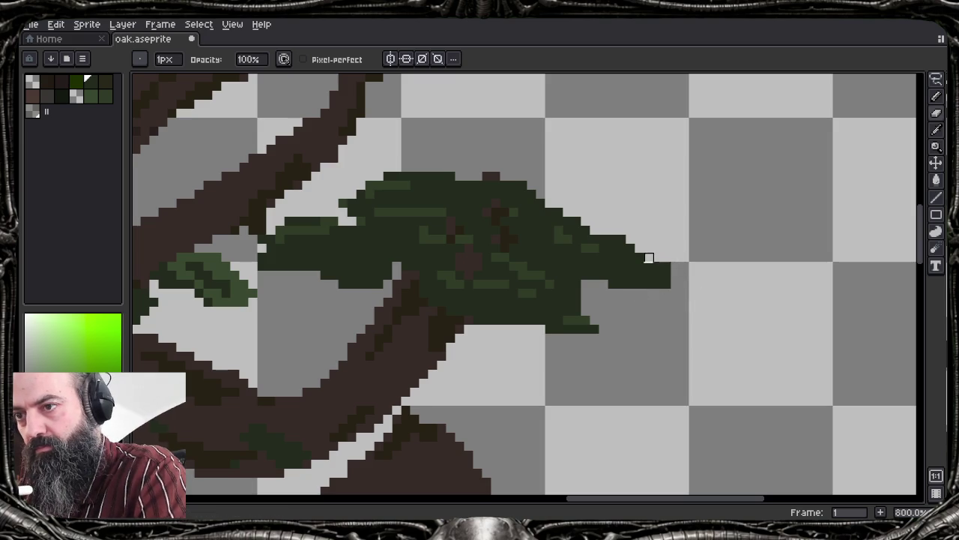
{"action": "left_click_drag", "start_coordinate": [576, 301], "coordinate": [542, 284]}
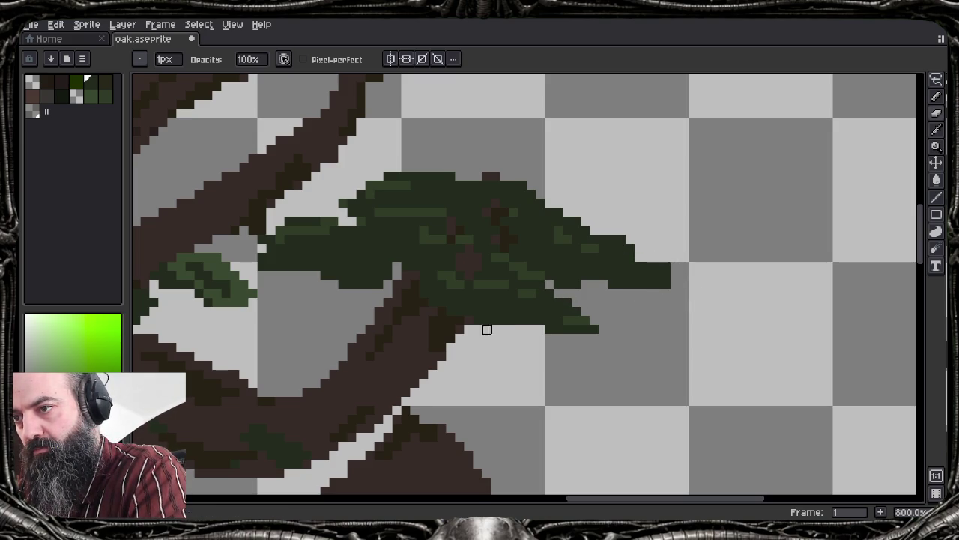
{"action": "left_click_drag", "start_coordinate": [486, 328], "coordinate": [496, 293]}
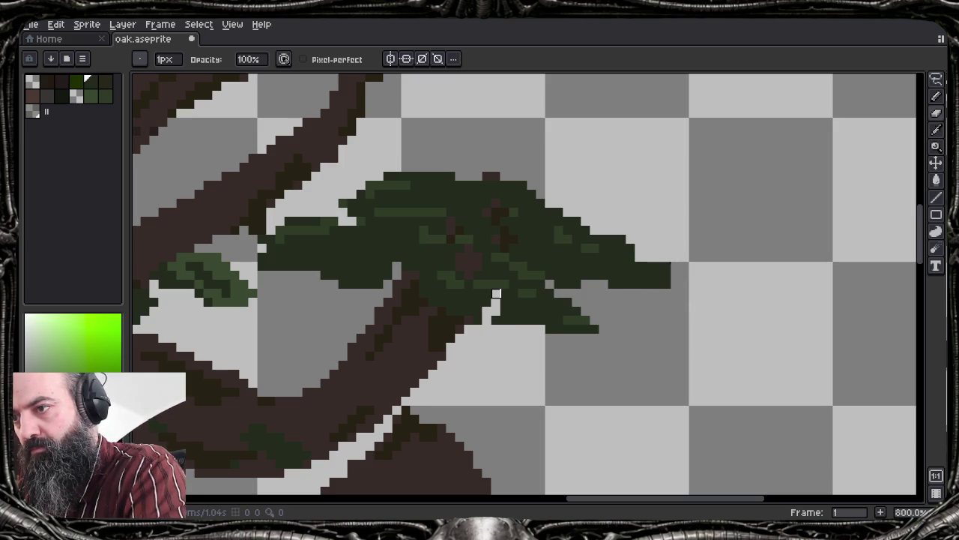
{"action": "scroll", "coordinate": [459, 269], "scroll_direction": "down", "scroll_amount": 1}
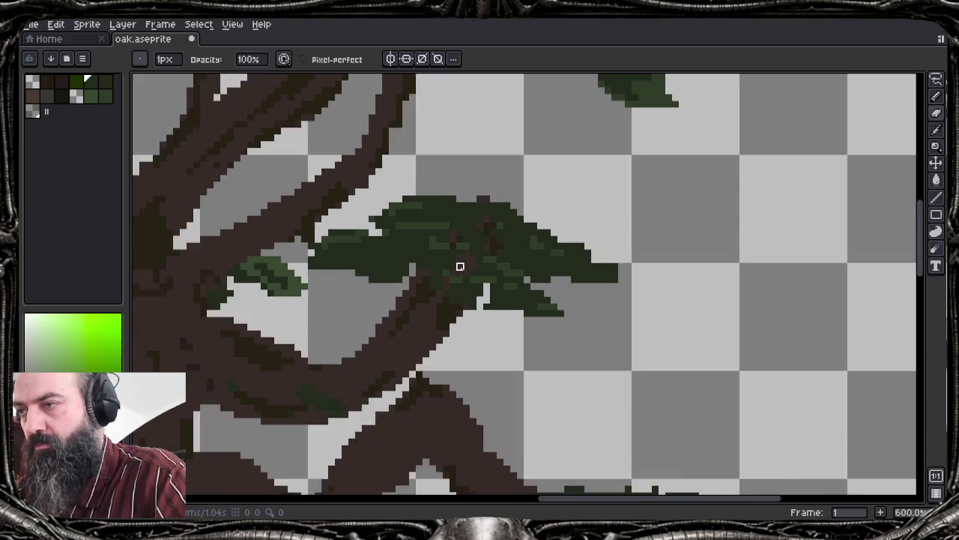
{"action": "scroll", "coordinate": [460, 266], "scroll_direction": "down", "scroll_amount": 4}
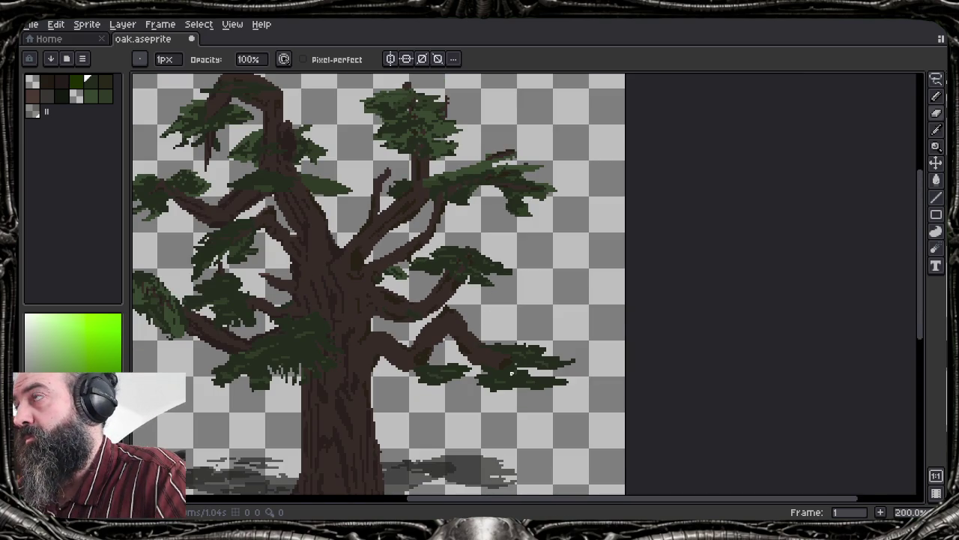
{"action": "scroll", "coordinate": [512, 371], "scroll_direction": "up", "scroll_amount": 3}
{"action": "scroll", "coordinate": [505, 377], "scroll_direction": "up", "scroll_amount": 1}
Lasso the lower-right foliage clump and move it about 9 px up-left
{"action": "key", "text": "m"}
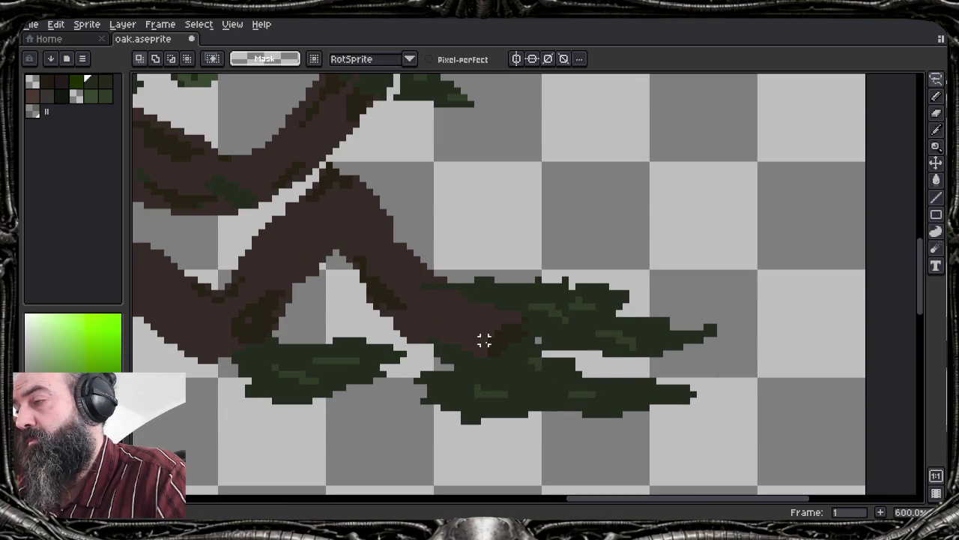
{"action": "mouse_move", "coordinate": [461, 259]}
{"action": "left_mouse_down"}
{"action": "mouse_move", "coordinate": [459, 306]}
{"action": "mouse_move", "coordinate": [418, 333]}
{"action": "mouse_move", "coordinate": [402, 398]}
{"action": "mouse_move", "coordinate": [479, 457]}
{"action": "mouse_move", "coordinate": [700, 447]}
{"action": "mouse_move", "coordinate": [427, 240]}
{"action": "left_mouse_up"}
{"action": "mouse_move", "coordinate": [594, 322]}
{"action": "left_mouse_down"}
{"action": "mouse_move", "coordinate": [558, 303]}
{"action": "mouse_move", "coordinate": [558, 311]}
{"action": "left_mouse_up"}
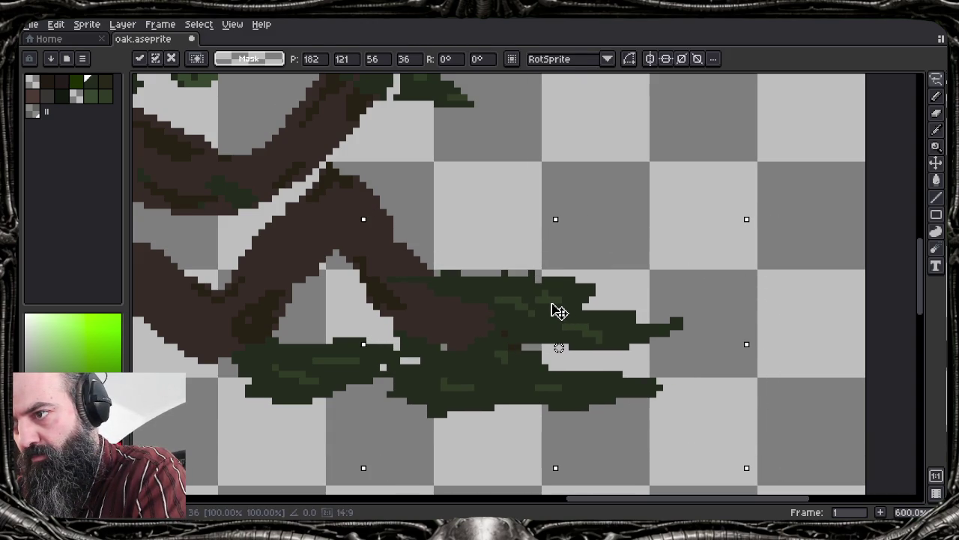
{"action": "key", "text": "ctrl+d"}
{"action": "key", "text": "b"}
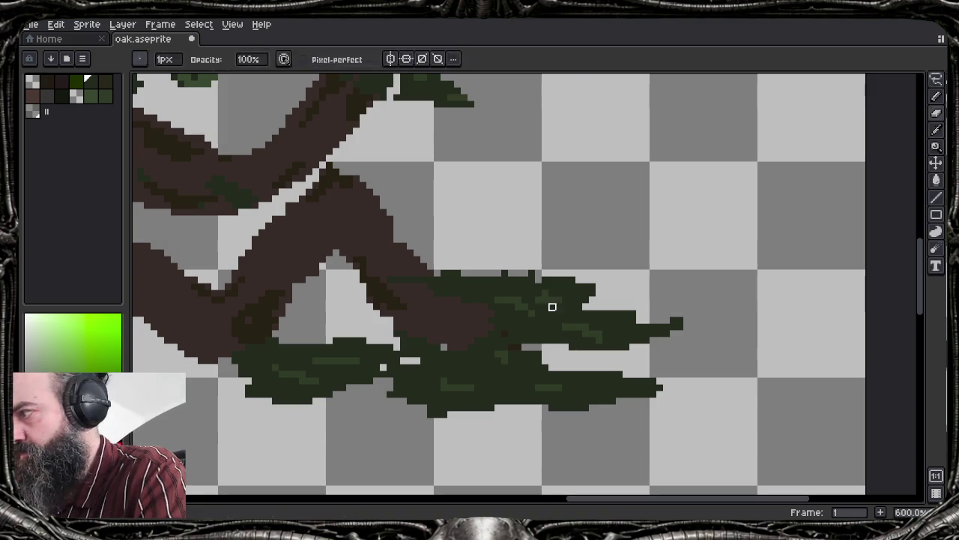
Carve thin and diagonal gaps into the foliage and shorten its leaf tips
{"action": "mouse_move", "coordinate": [382, 368]}
{"action": "left_mouse_down"}
{"action": "mouse_move", "coordinate": [401, 359]}
{"action": "mouse_move", "coordinate": [349, 341]}
{"action": "mouse_move", "coordinate": [363, 347]}
{"action": "left_mouse_up"}
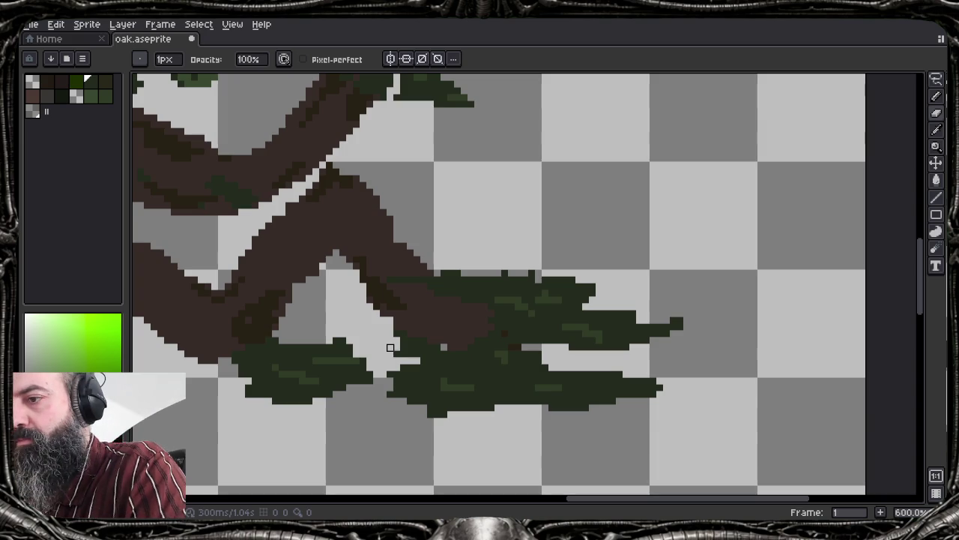
{"action": "left_click_drag", "start_coordinate": [431, 421], "coordinate": [438, 382]}
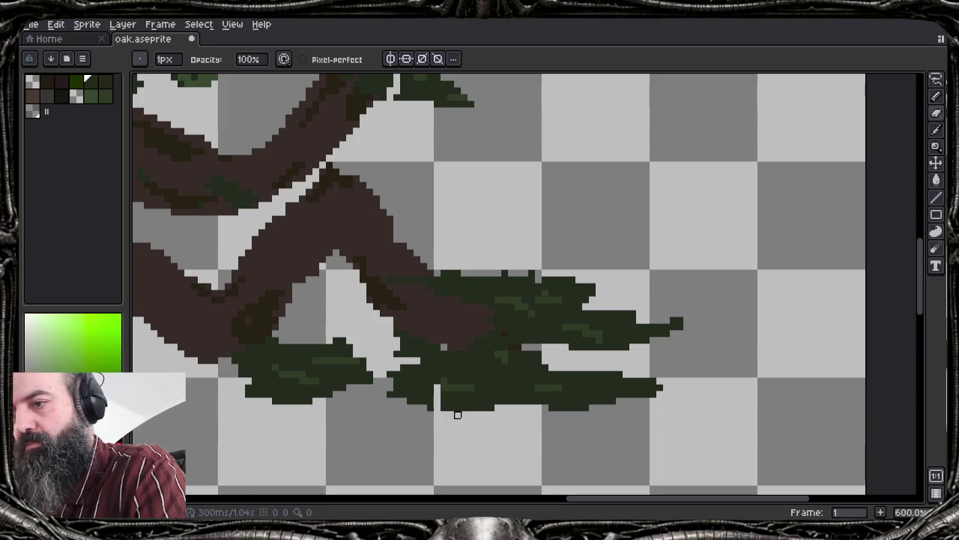
{"action": "left_click_drag", "start_coordinate": [482, 378], "coordinate": [504, 402]}
{"action": "mouse_move", "coordinate": [649, 396]}
{"action": "left_mouse_down"}
{"action": "mouse_move", "coordinate": [625, 397]}
{"action": "mouse_move", "coordinate": [644, 387]}
{"action": "mouse_move", "coordinate": [620, 367]}
{"action": "mouse_move", "coordinate": [618, 386]}
{"action": "left_mouse_up"}
{"action": "mouse_move", "coordinate": [679, 326]}
{"action": "left_mouse_down"}
{"action": "mouse_move", "coordinate": [643, 337]}
{"action": "mouse_move", "coordinate": [675, 322]}
{"action": "mouse_move", "coordinate": [668, 326]}
{"action": "left_mouse_up"}
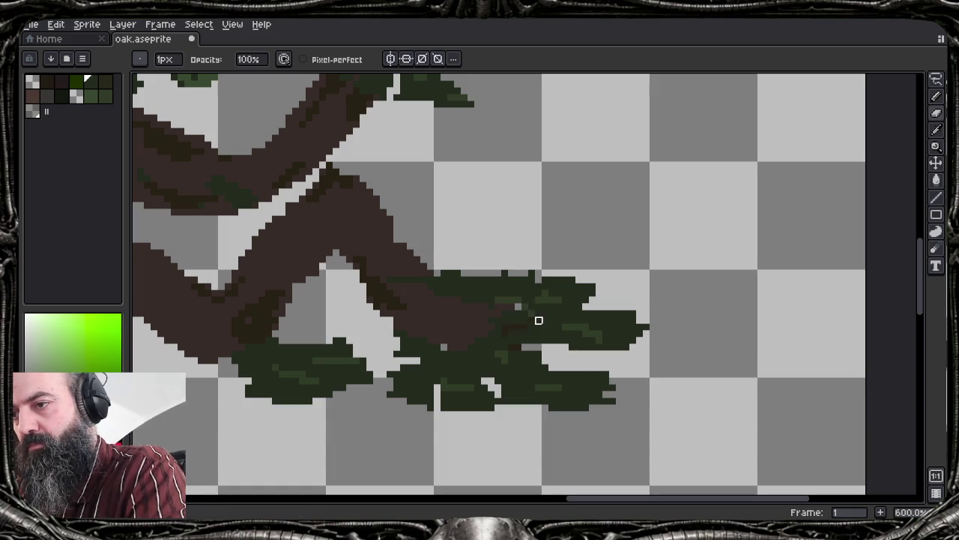
Erase the remaining right tip of the leaf
{"action": "key", "text": "alt"}
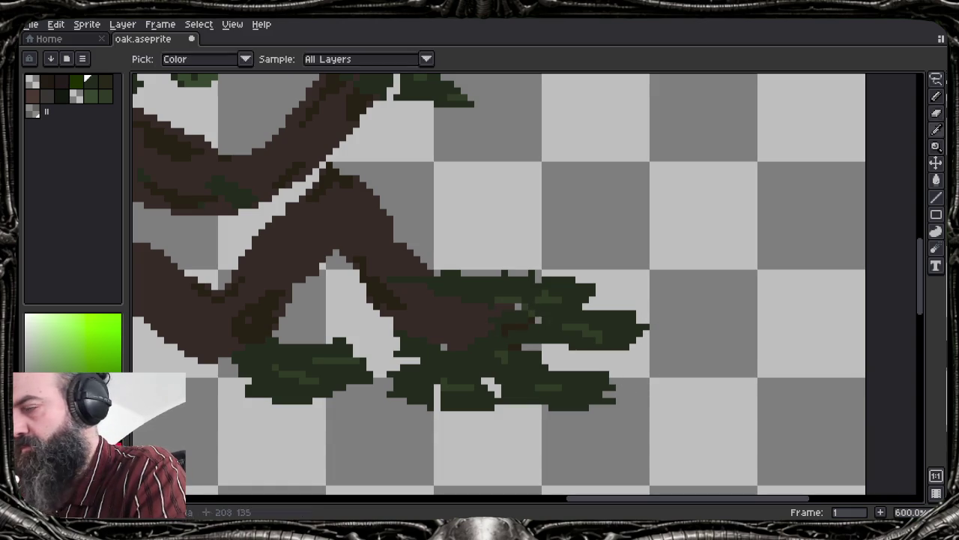
{"action": "key", "text": "e"}
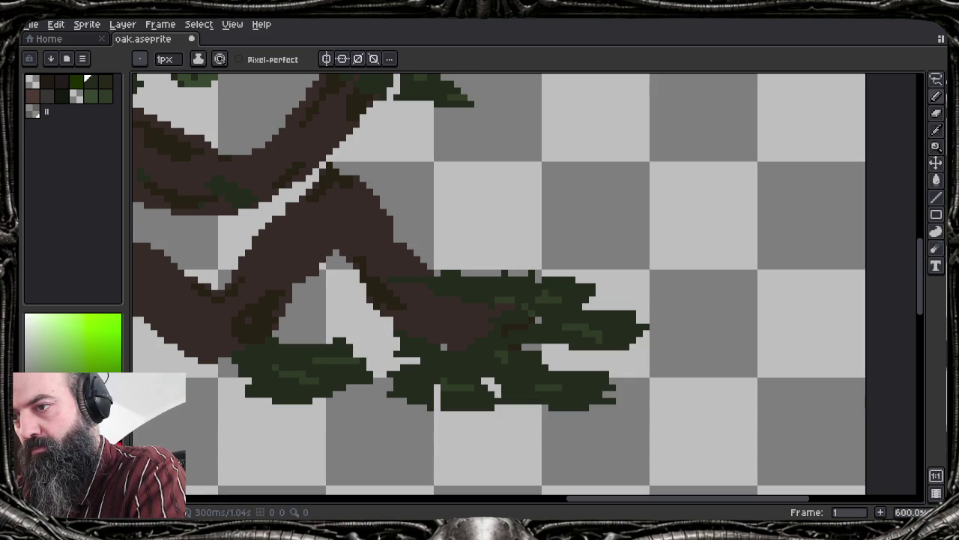
{"action": "key", "text": "e"}
{"action": "mouse_move", "coordinate": [643, 326]}
{"action": "left_mouse_down"}
{"action": "mouse_move", "coordinate": [626, 321]}
{"action": "mouse_move", "coordinate": [642, 332]}
{"action": "left_mouse_up"}
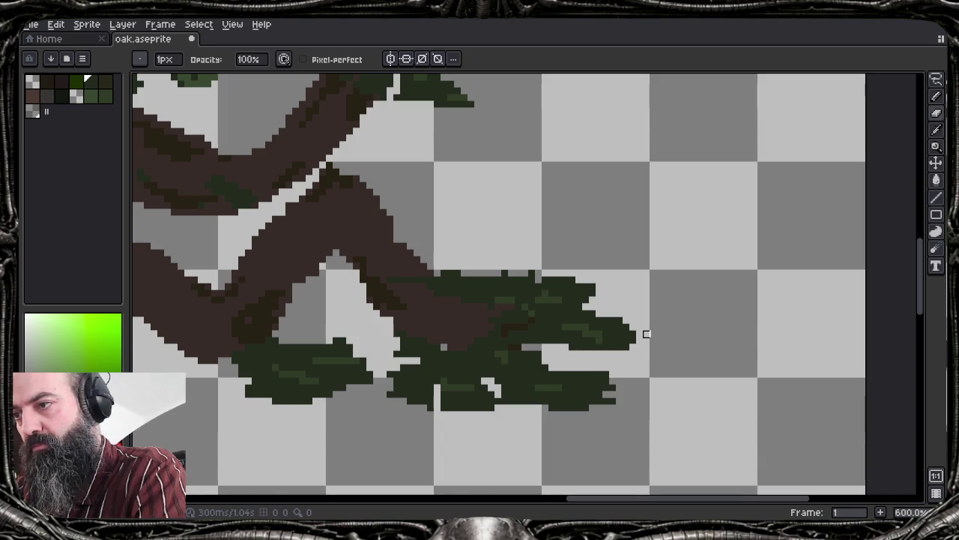
{"action": "scroll", "coordinate": [578, 265], "scroll_direction": "down", "scroll_amount": 3}
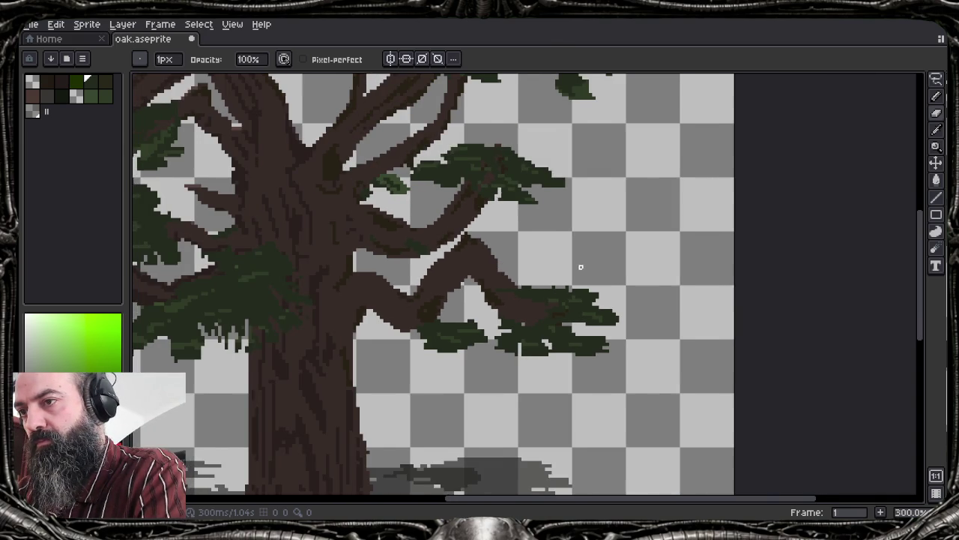
Shorten the green leaf tip and erase stray dark pixels at its edge
{"action": "scroll", "coordinate": [578, 266], "scroll_direction": "down", "scroll_amount": 1}
{"action": "scroll", "coordinate": [578, 265], "scroll_direction": "left", "scroll_amount": 3}
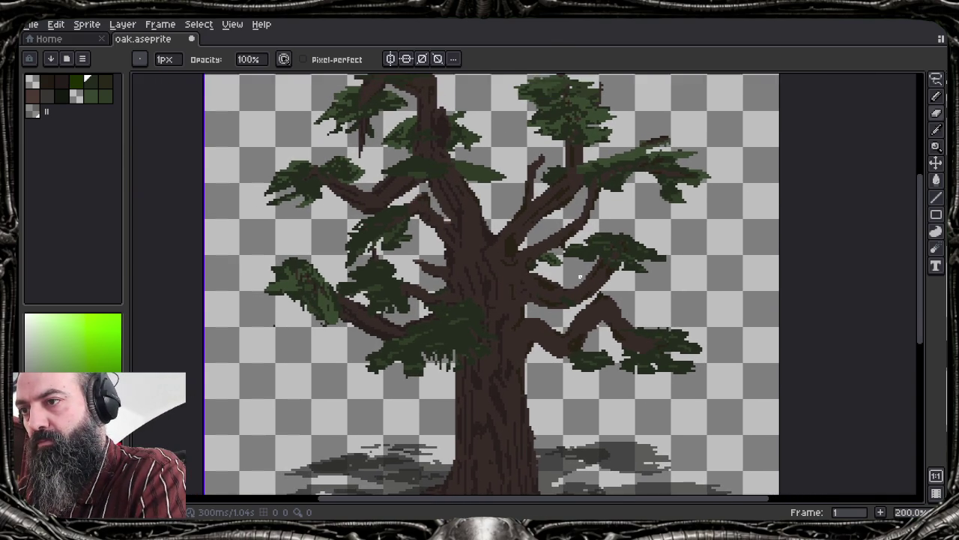
{"action": "scroll", "coordinate": [461, 181], "scroll_direction": "up", "scroll_amount": 4}
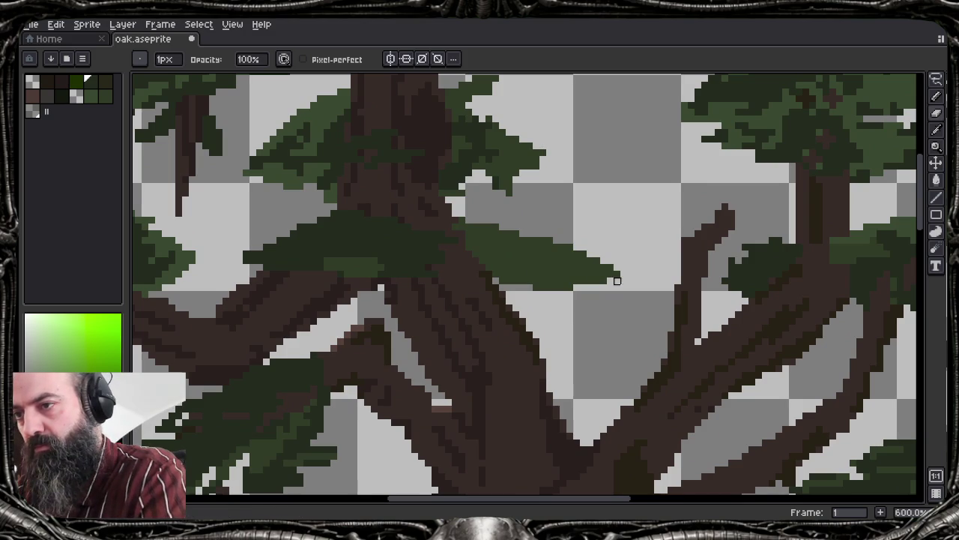
{"action": "left_click", "coordinate": [613, 276]}
{"action": "left_click", "coordinate": [618, 274]}
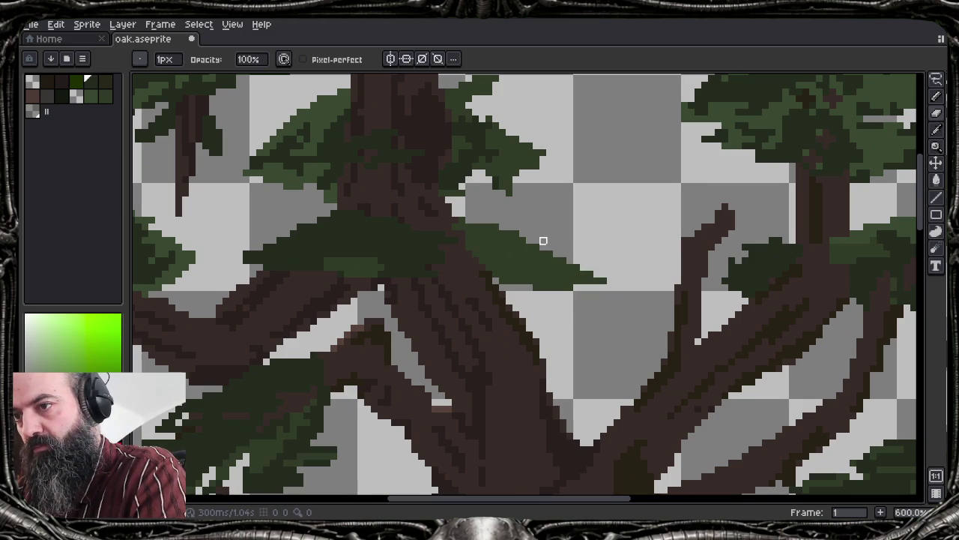
{"action": "left_click_drag", "start_coordinate": [604, 281], "coordinate": [557, 255]}
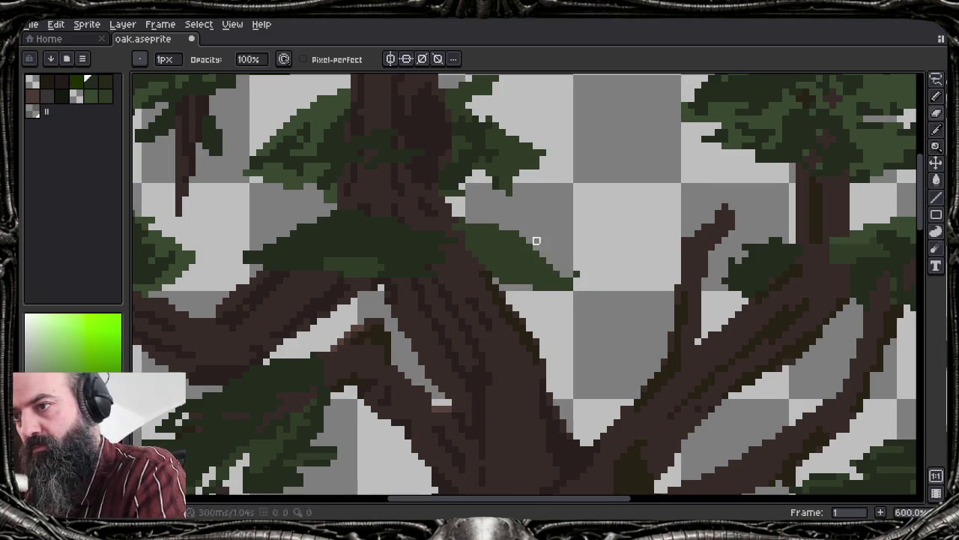
{"action": "left_click", "coordinate": [575, 274]}
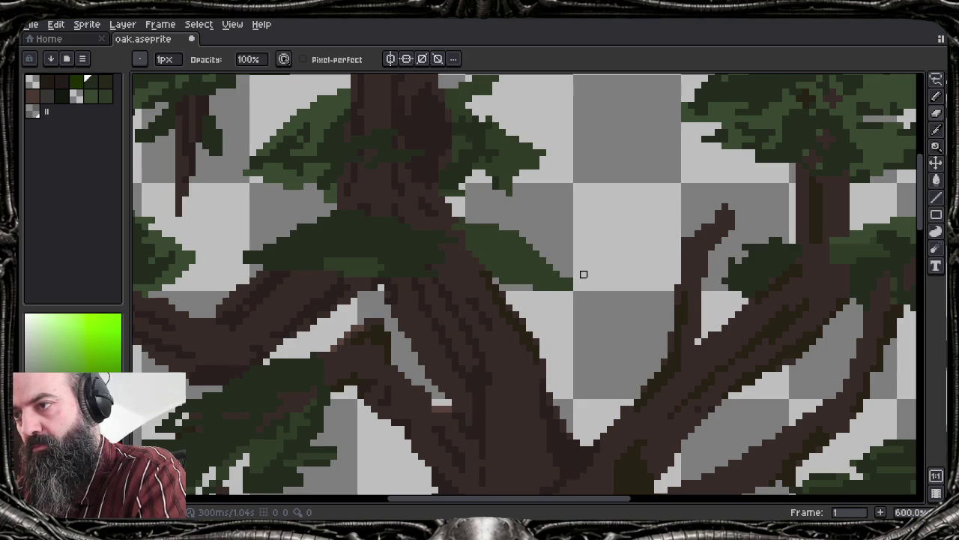
{"action": "scroll", "coordinate": [583, 275], "scroll_direction": "down", "scroll_amount": 4}
{"action": "scroll", "coordinate": [617, 267], "scroll_direction": "up", "scroll_amount": 4}
Eyedrop a green, extend the leaf upward with it, and sample other green shades
{"action": "key", "text": "i"}
{"action": "left_click", "coordinate": [599, 272], "text": "alt"}
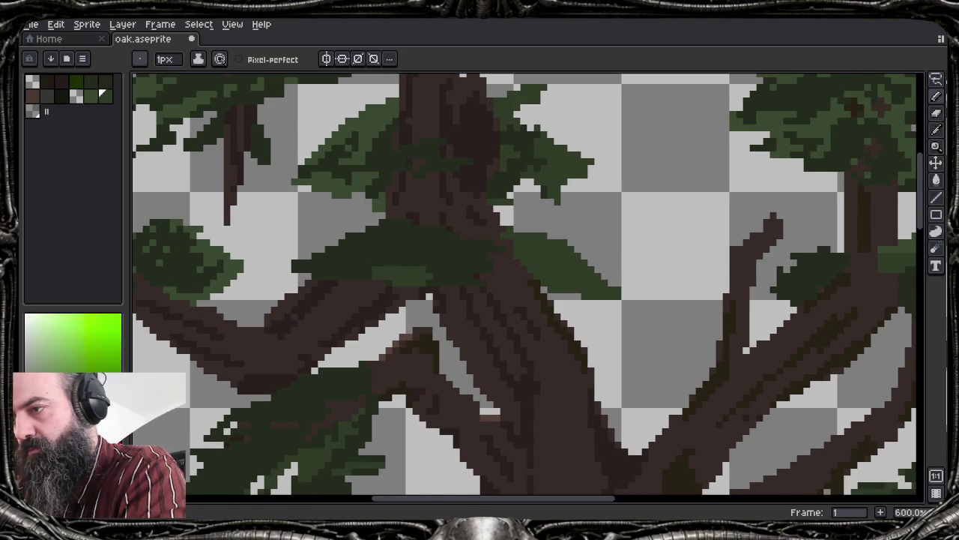
{"action": "left_click_drag", "start_coordinate": [326, 256], "coordinate": [356, 236]}
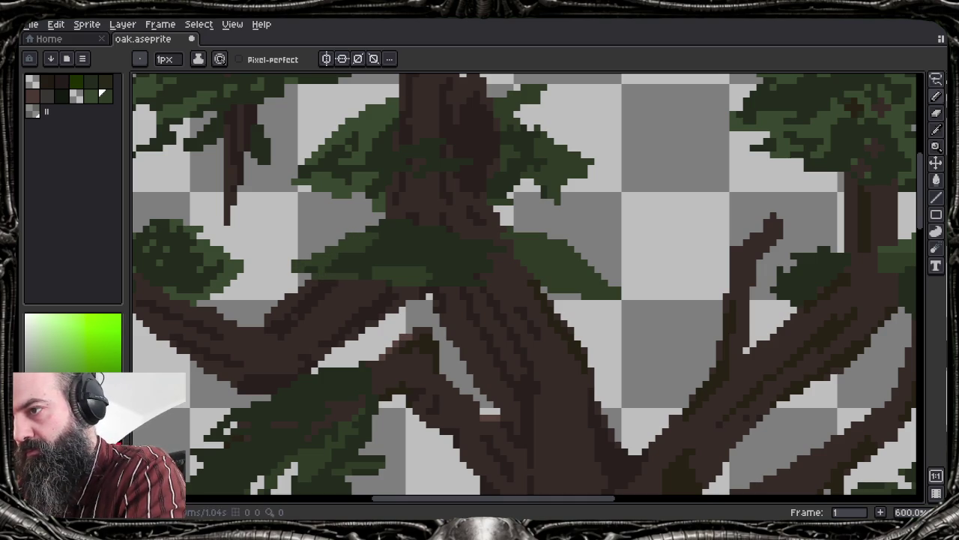
{"action": "left_click", "coordinate": [367, 142], "text": "alt"}
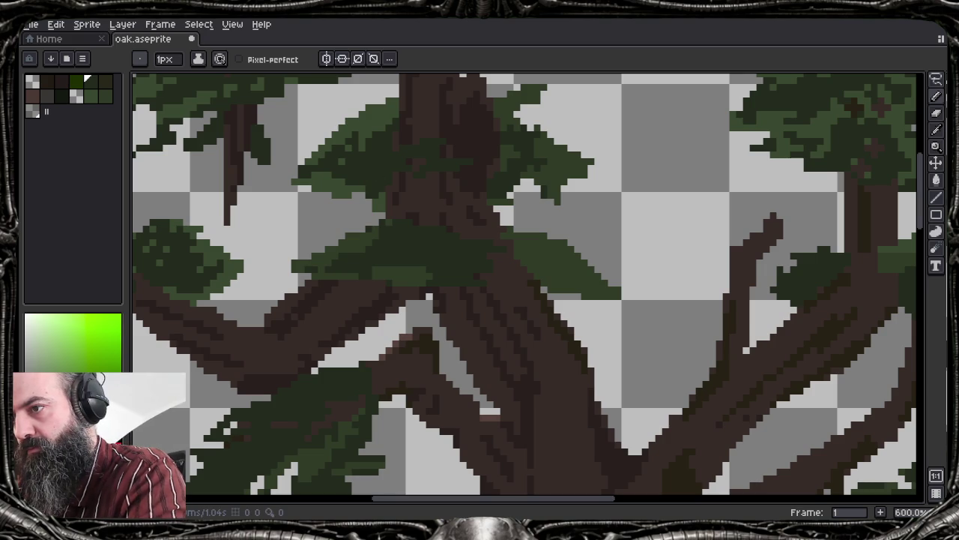
{"action": "left_click", "coordinate": [418, 264], "text": "alt"}
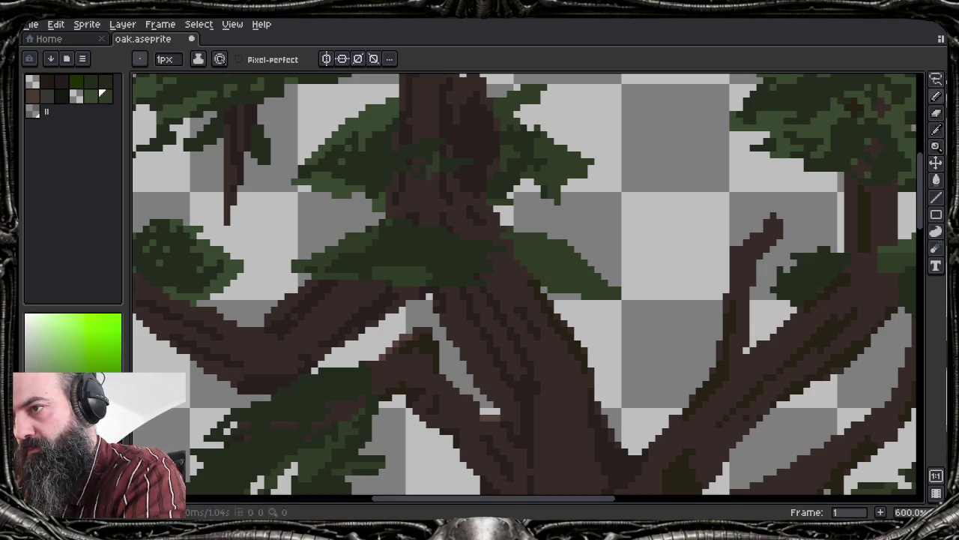
{"action": "scroll", "coordinate": [649, 273], "scroll_direction": "down", "scroll_amount": 2}
Paint brown over the leaves on the bent upper branch
{"action": "scroll", "coordinate": [649, 272], "scroll_direction": "down", "scroll_amount": 1}
{"action": "scroll", "coordinate": [649, 273], "scroll_direction": "down", "scroll_amount": 1}
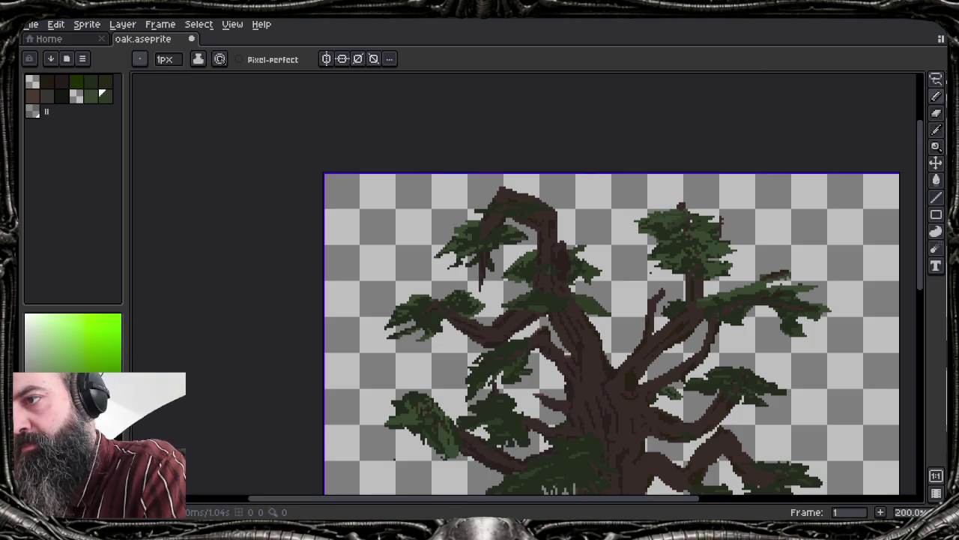
{"action": "scroll", "coordinate": [524, 225], "scroll_direction": "up", "scroll_amount": 5}
{"action": "scroll", "coordinate": [525, 225], "scroll_direction": "up", "scroll_amount": 2}
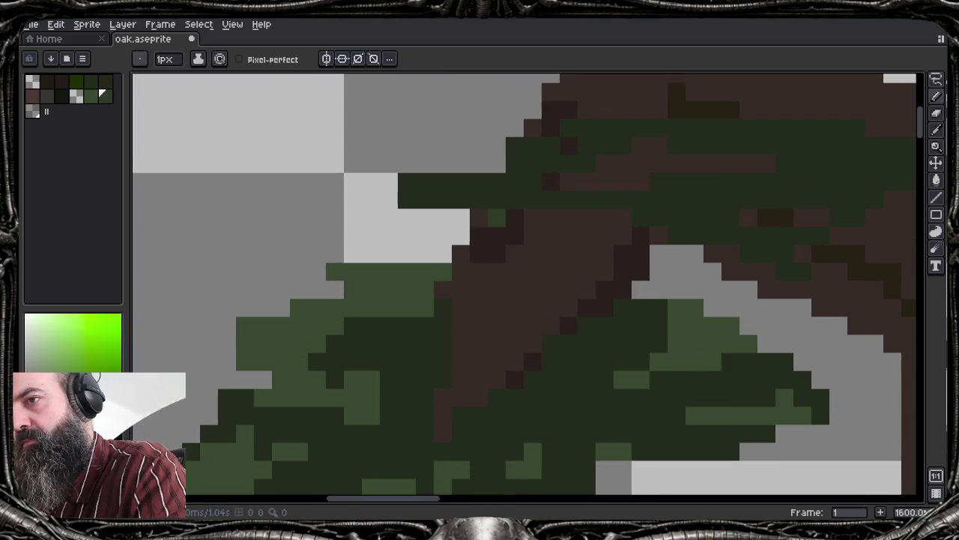
{"action": "scroll", "coordinate": [525, 225], "scroll_direction": "down", "scroll_amount": 2}
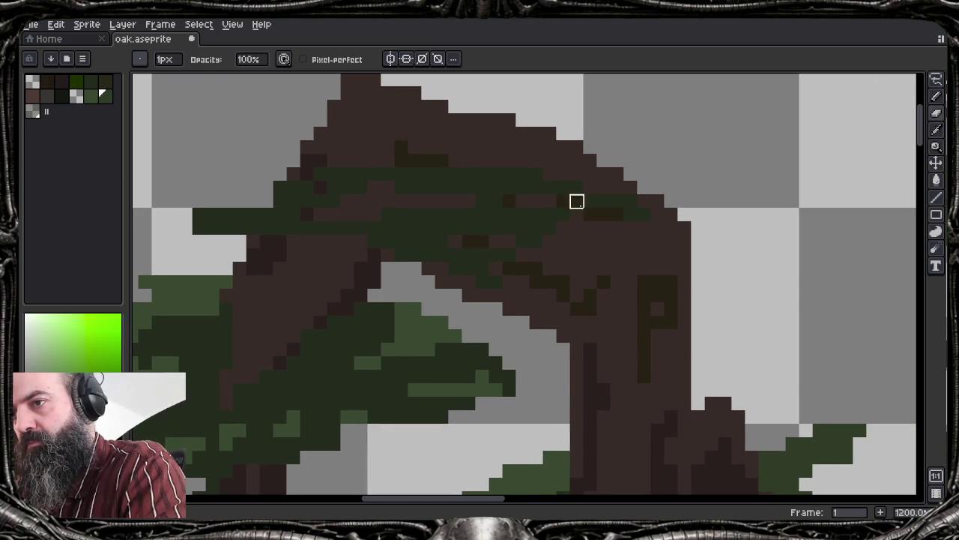
{"action": "mouse_move", "coordinate": [537, 200]}
{"action": "left_mouse_down"}
{"action": "mouse_move", "coordinate": [548, 187]}
{"action": "mouse_move", "coordinate": [482, 173]}
{"action": "mouse_move", "coordinate": [521, 227]}
{"action": "mouse_move", "coordinate": [482, 201]}
{"action": "mouse_move", "coordinate": [510, 242]}
{"action": "mouse_move", "coordinate": [536, 243]}
{"action": "mouse_move", "coordinate": [467, 254]}
{"action": "left_mouse_up"}
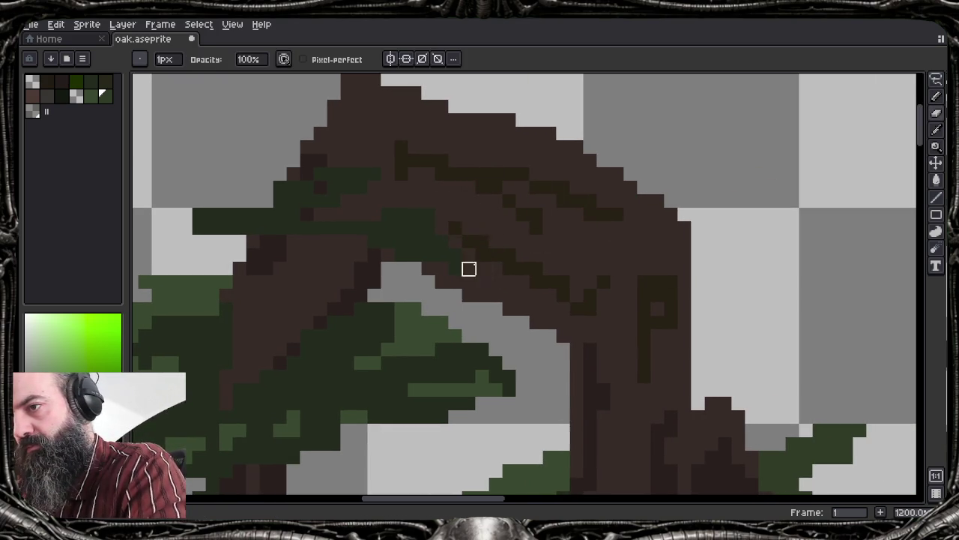
Eyedrop a lighter green and repaint dark pixels on the left cluster and under the branch
{"action": "key", "text": "i"}
{"action": "left_click", "coordinate": [461, 383]}
{"action": "key", "text": "b"}
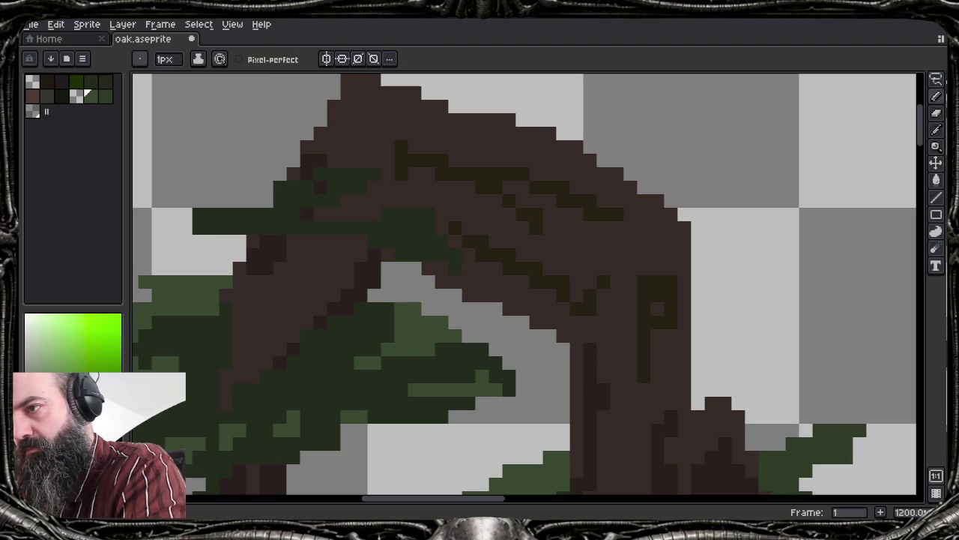
{"action": "left_click_drag", "start_coordinate": [201, 227], "coordinate": [259, 214]}
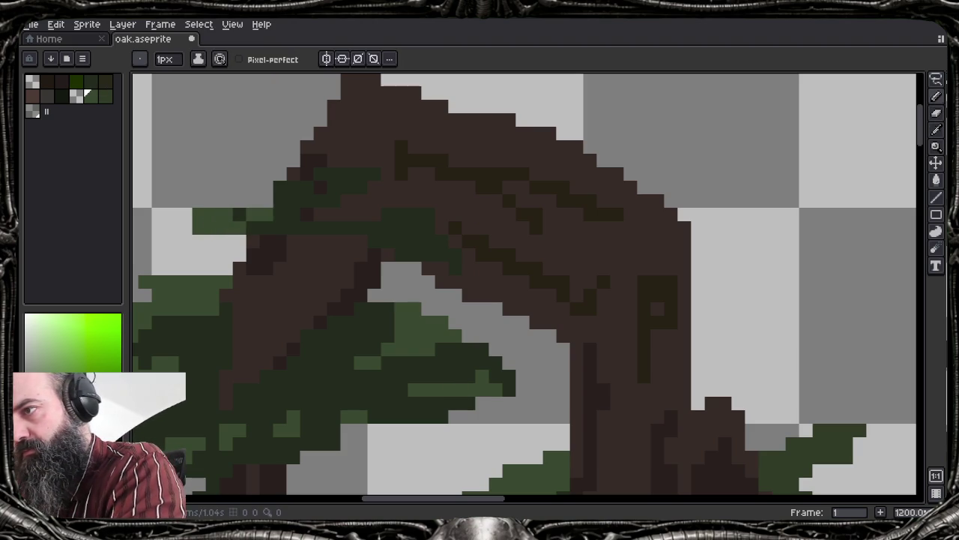
{"action": "mouse_move", "coordinate": [413, 242]}
{"action": "left_mouse_down"}
{"action": "mouse_move", "coordinate": [375, 241]}
{"action": "mouse_move", "coordinate": [417, 255]}
{"action": "left_mouse_up"}
{"action": "left_click", "coordinate": [429, 255]}
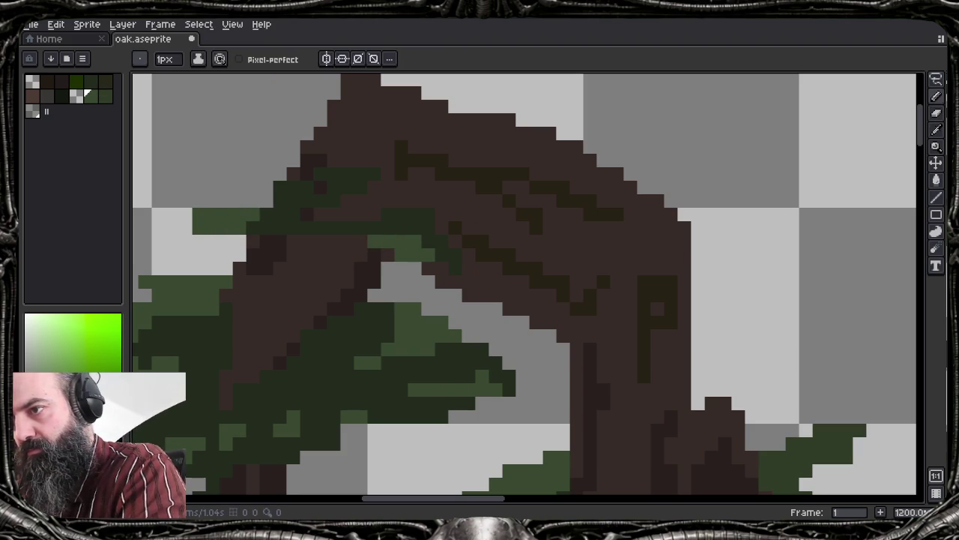
{"action": "scroll", "coordinate": [464, 284], "scroll_direction": "down", "scroll_amount": 4}
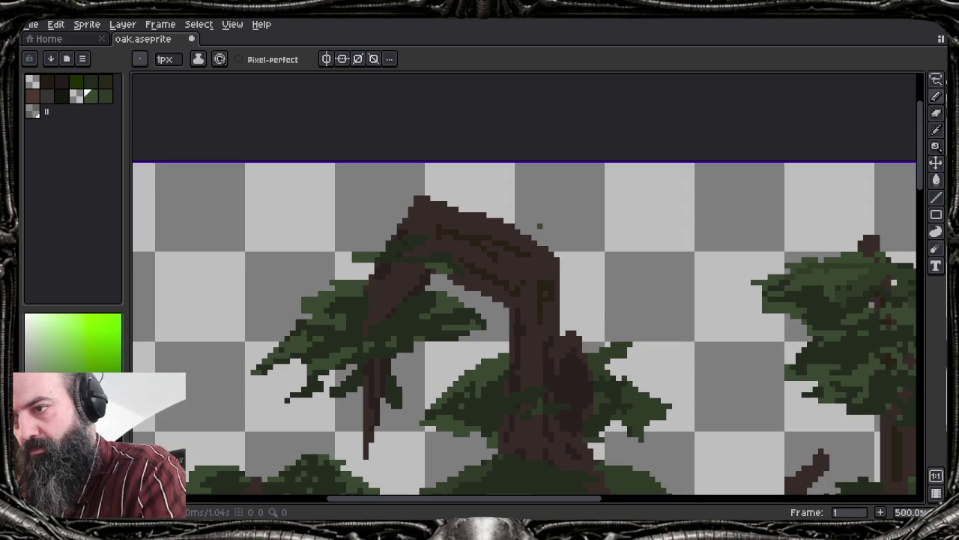
Erase the leaf pixels at the left branch tip
{"action": "key", "text": "b"}
{"action": "left_click_drag", "start_coordinate": [257, 363], "coordinate": [254, 384]}
{"action": "scroll", "coordinate": [659, 338], "scroll_direction": "down", "scroll_amount": 3}
{"action": "scroll", "coordinate": [663, 341], "scroll_direction": "up", "scroll_amount": 1}
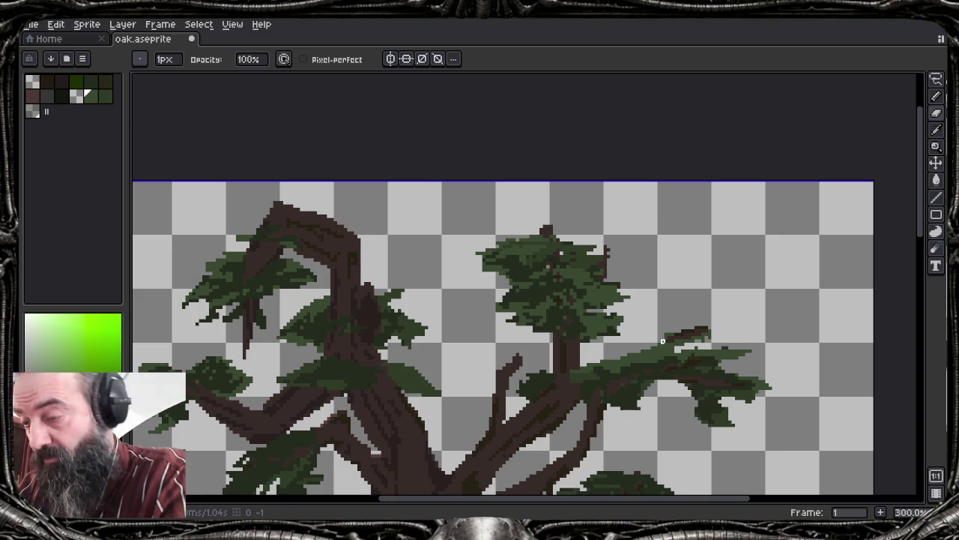
{"action": "scroll", "coordinate": [663, 341], "scroll_direction": "down", "scroll_amount": 1}
{"action": "scroll", "coordinate": [662, 341], "scroll_direction": "up", "scroll_amount": 1}
{"action": "scroll", "coordinate": [663, 341], "scroll_direction": "down", "scroll_amount": 2}
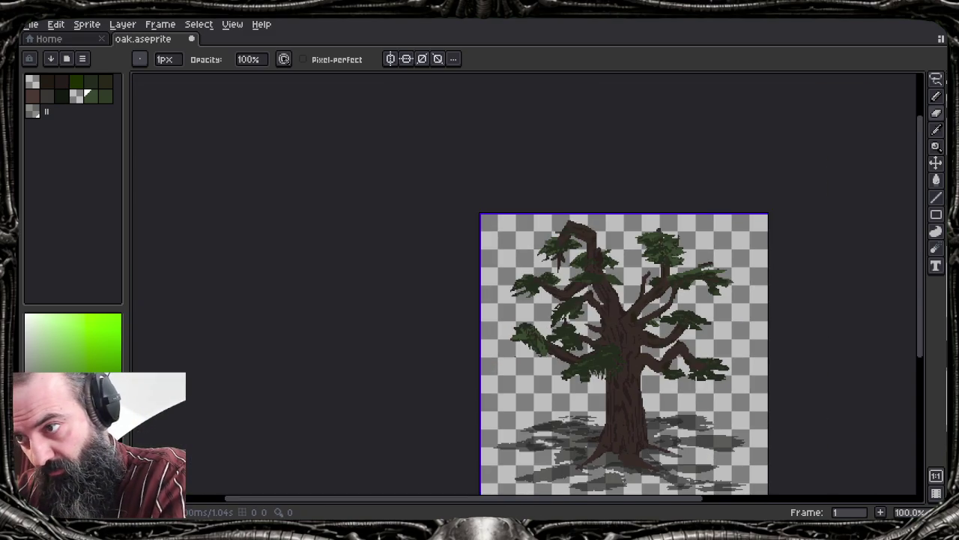
{"action": "scroll", "coordinate": [698, 350], "scroll_direction": "up", "scroll_amount": 1}
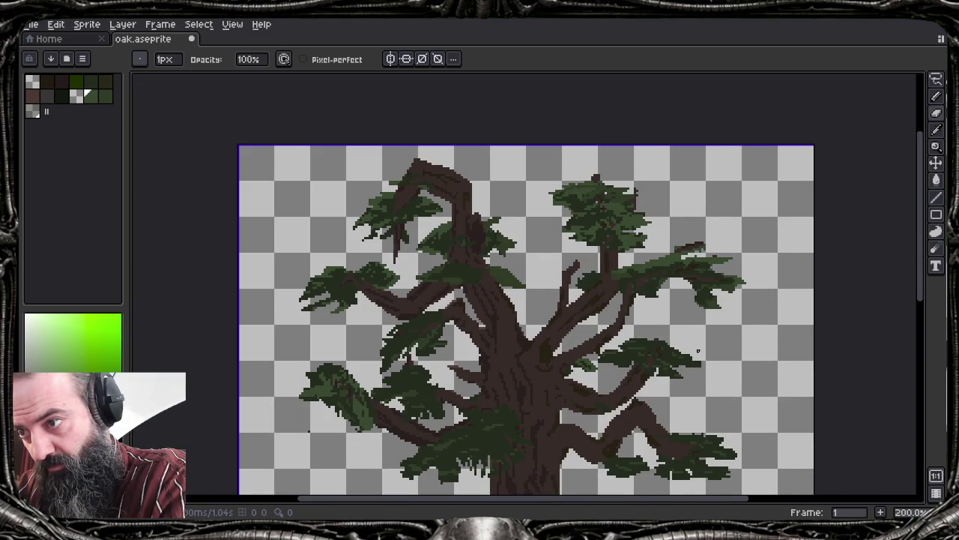
{"action": "scroll", "coordinate": [698, 350], "scroll_direction": "down", "scroll_amount": 1}
{"action": "left_click_drag", "start_coordinate": [698, 350], "coordinate": [613, 316]}
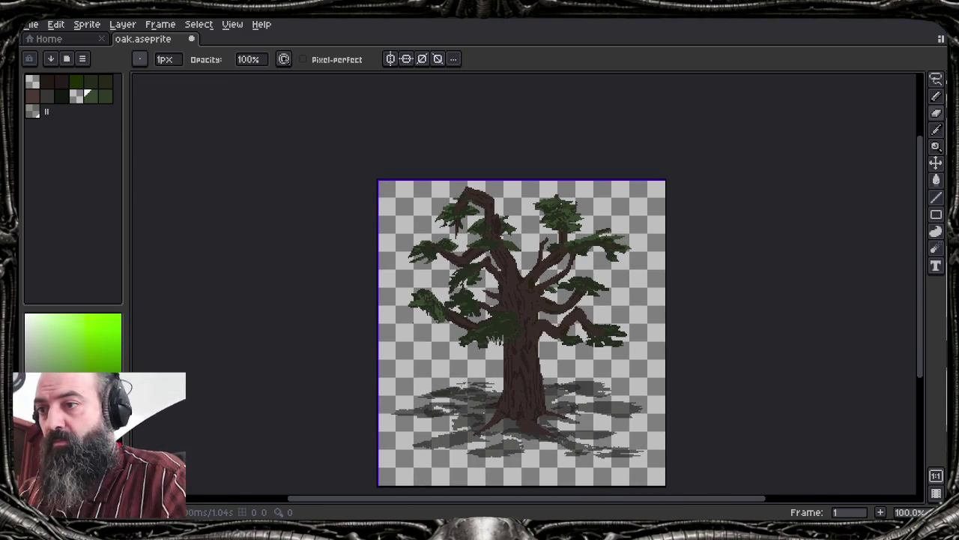
{"action": "left_click_drag", "start_coordinate": [497, 315], "coordinate": [275, 227]}
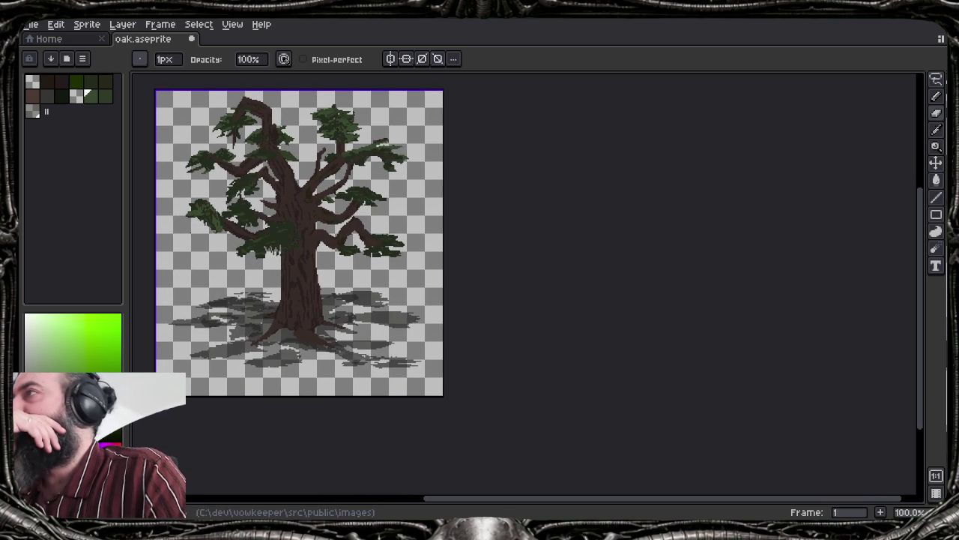
{"action": "scroll", "coordinate": [375, 150], "scroll_direction": "up", "scroll_amount": 3}
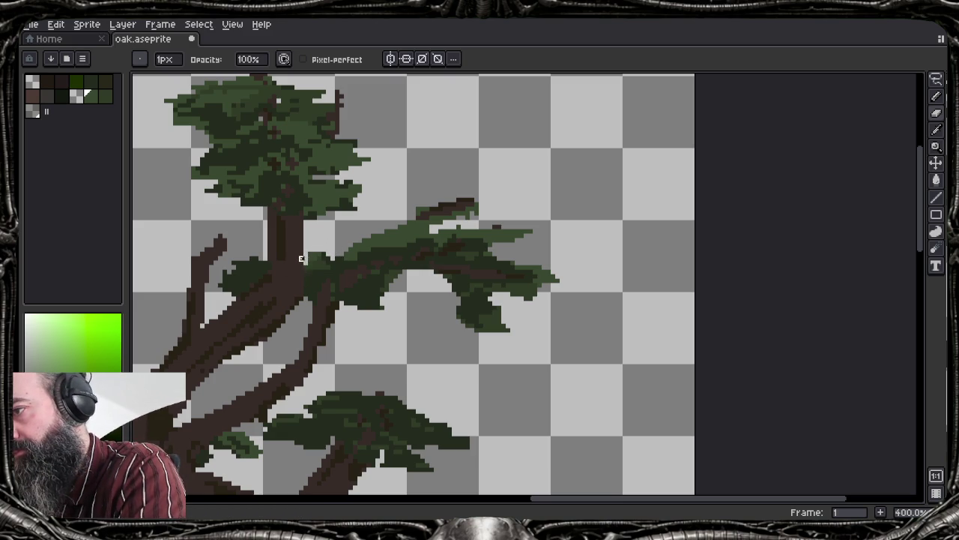
{"action": "scroll", "coordinate": [338, 303], "scroll_direction": "up", "scroll_amount": 2}
Eyedrop foliage greens and shade the foliage's left edge dark green
{"action": "scroll", "coordinate": [338, 304], "scroll_direction": "up", "scroll_amount": 1}
{"action": "left_click", "coordinate": [439, 214], "text": "alt"}
{"action": "left_click_drag", "start_coordinate": [418, 219], "coordinate": [408, 279]}
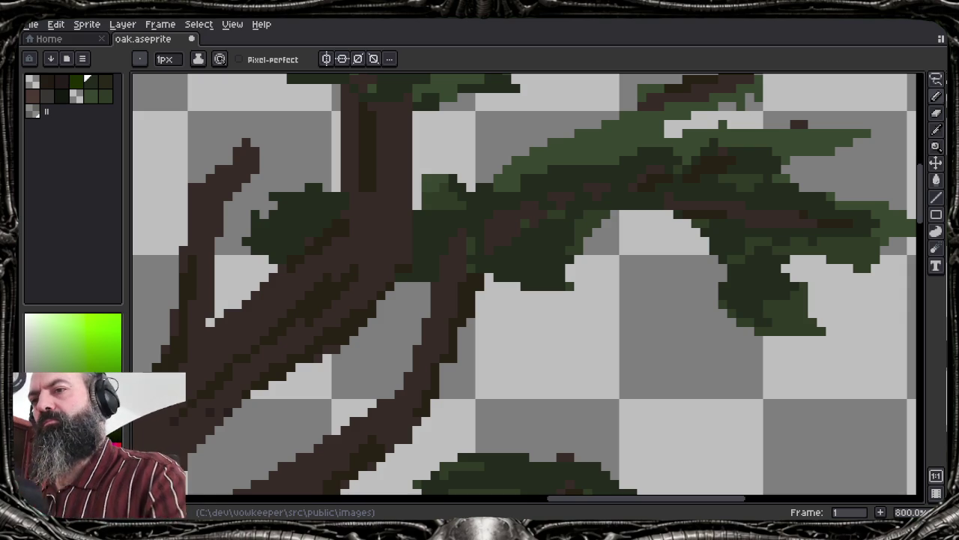
{"action": "left_click", "coordinate": [572, 165], "text": "alt"}
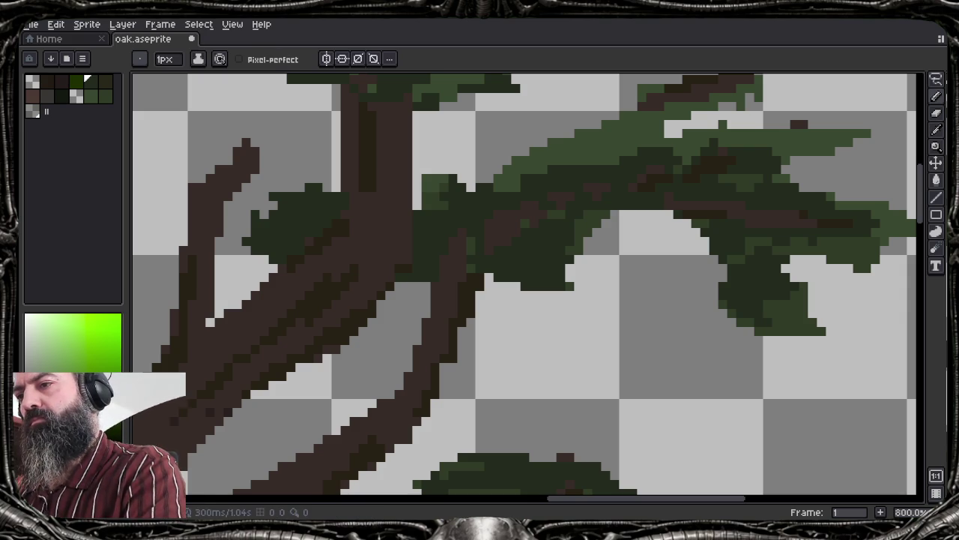
{"action": "left_click", "coordinate": [593, 214], "text": "alt"}
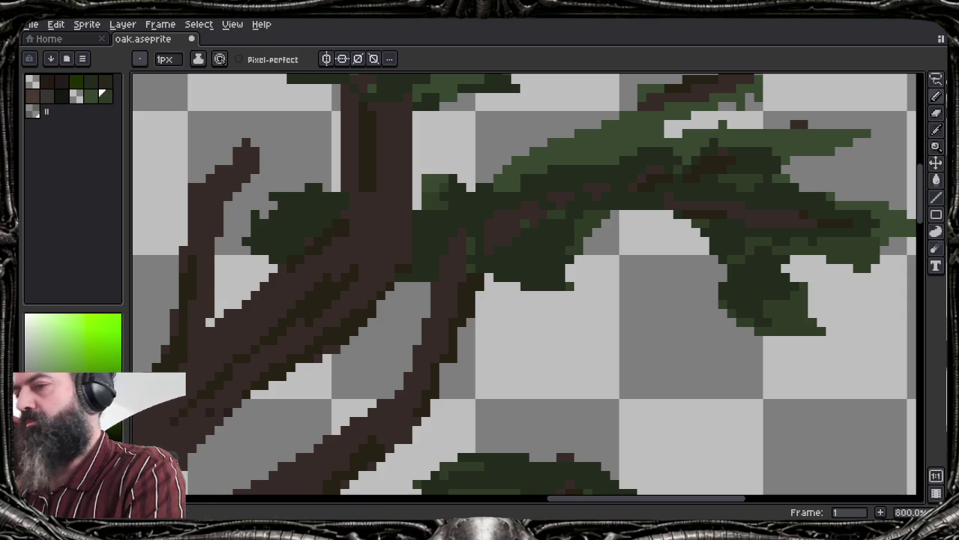
Add a lighter green stroke along the branch top, then undo the last stroke
{"action": "key", "text": "g"}
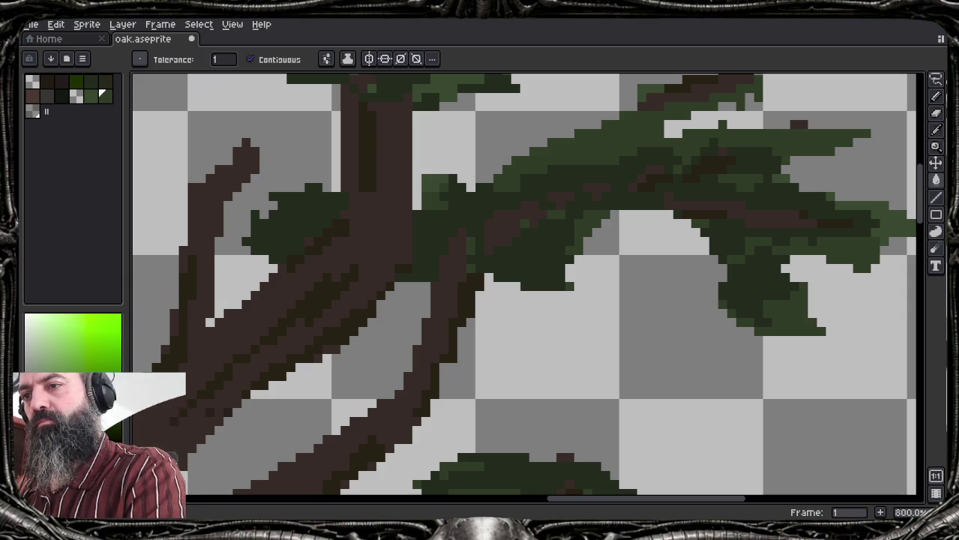
{"action": "scroll", "coordinate": [580, 330], "scroll_direction": "down", "scroll_amount": 1}
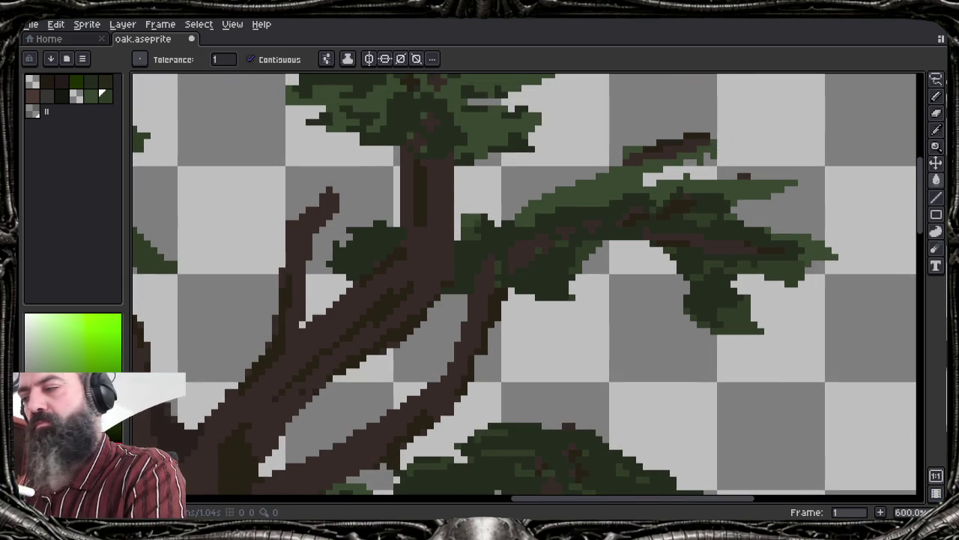
{"action": "key", "text": "alt"}
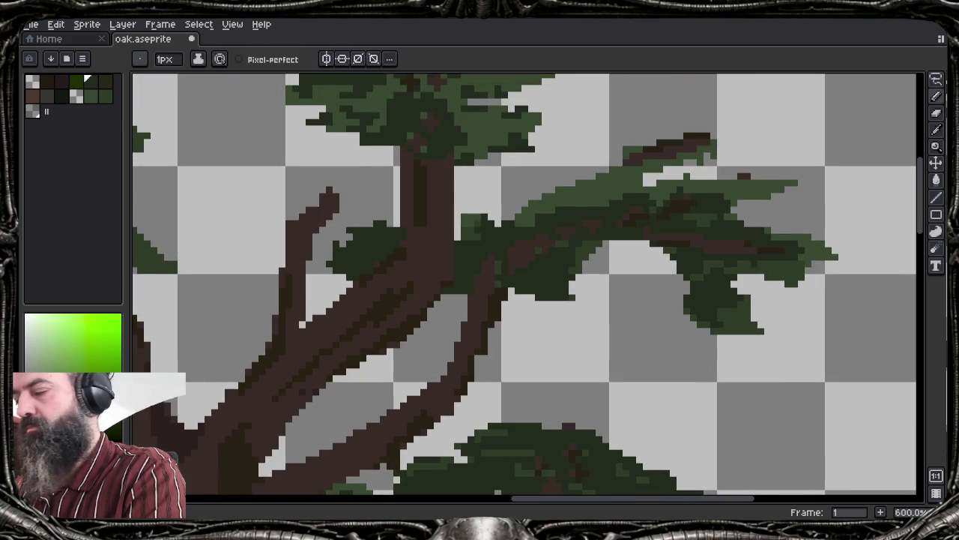
{"action": "mouse_move", "coordinate": [647, 183]}
{"action": "left_mouse_down"}
{"action": "mouse_move", "coordinate": [579, 217]}
{"action": "mouse_move", "coordinate": [532, 208]}
{"action": "mouse_move", "coordinate": [540, 197]}
{"action": "left_mouse_up"}
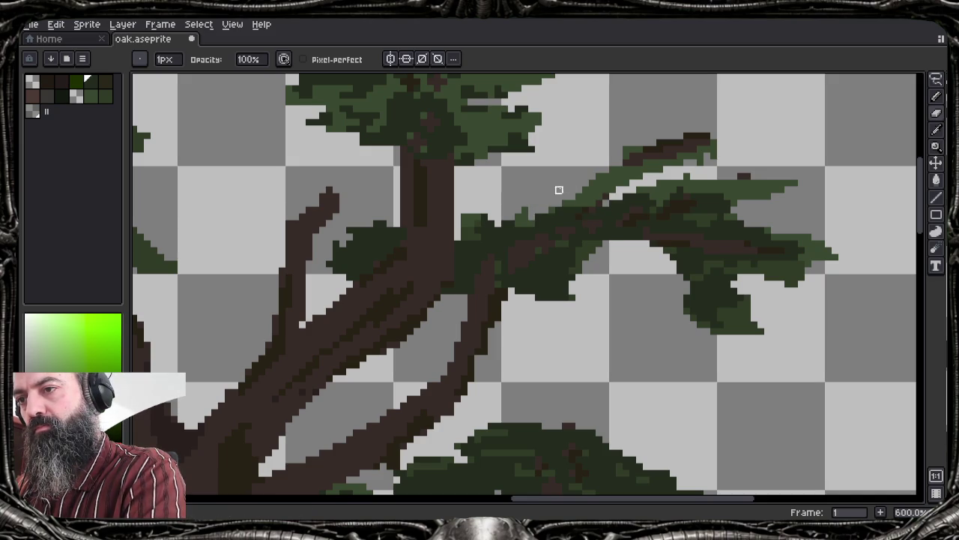
{"action": "key", "text": "e"}
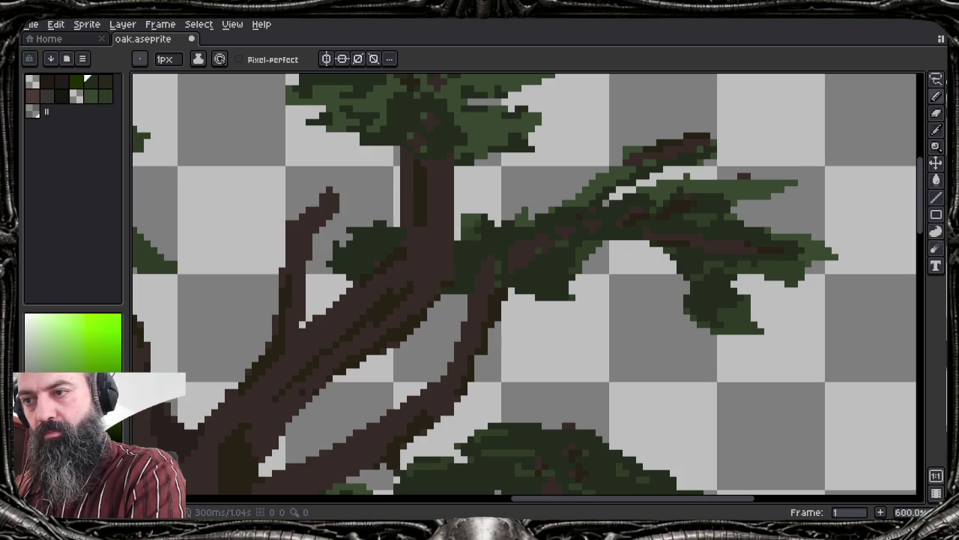
{"action": "left_click", "coordinate": [558, 277], "text": "alt"}
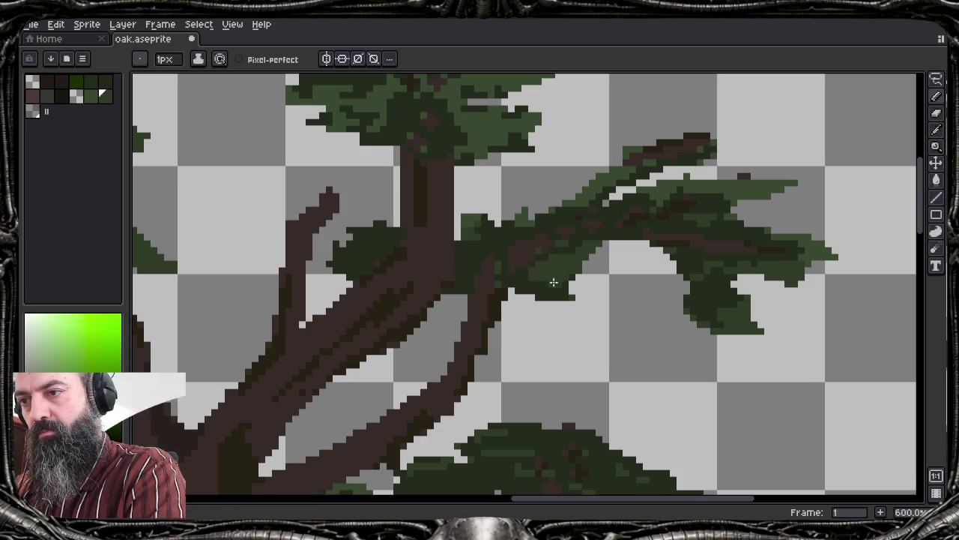
{"action": "key", "text": "ctrl+z"}
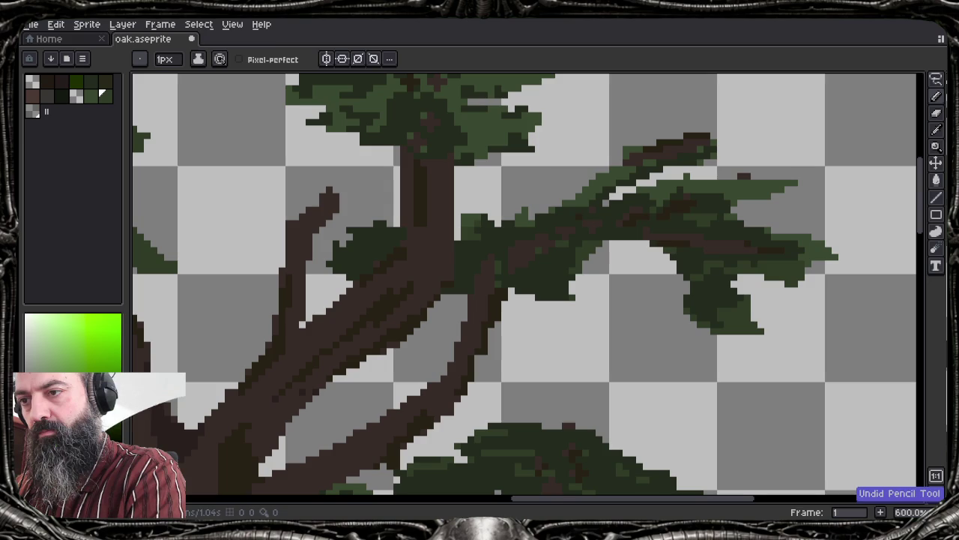
{"action": "key", "text": "b"}
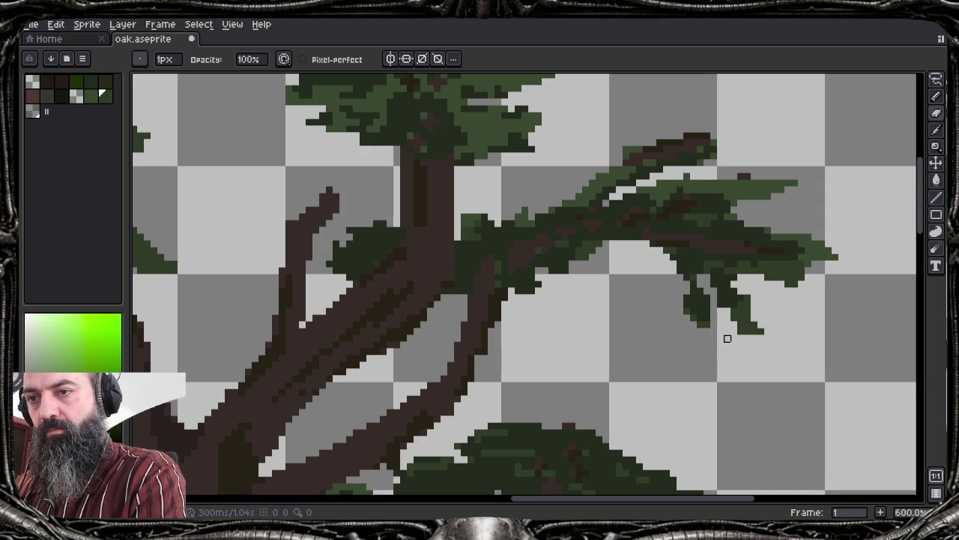
Trim leaf pixels from the branch tip and upper edge, including an isolated pixel
{"action": "left_click_drag", "start_coordinate": [838, 259], "coordinate": [802, 237]}
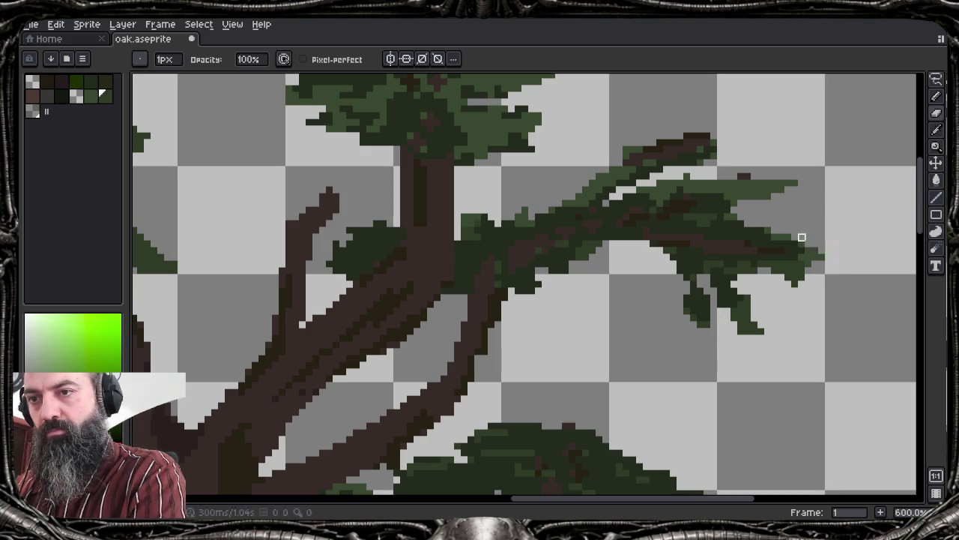
{"action": "left_click_drag", "start_coordinate": [782, 197], "coordinate": [761, 189]}
{"action": "left_click", "coordinate": [794, 184]}
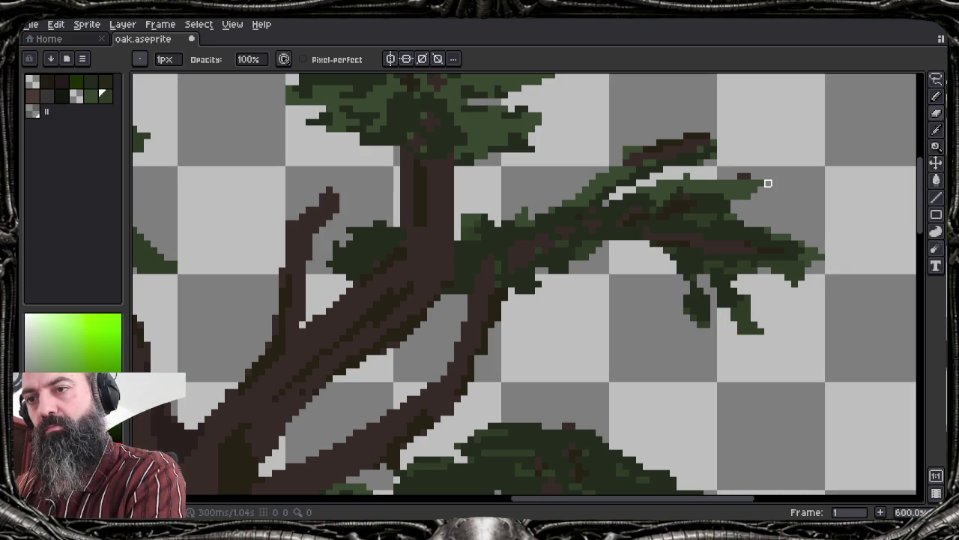
{"action": "scroll", "coordinate": [768, 183], "scroll_direction": "down", "scroll_amount": 1}
{"action": "scroll", "coordinate": [659, 152], "scroll_direction": "down", "scroll_amount": 2}
{"action": "scroll", "coordinate": [660, 152], "scroll_direction": "down", "scroll_amount": 2}
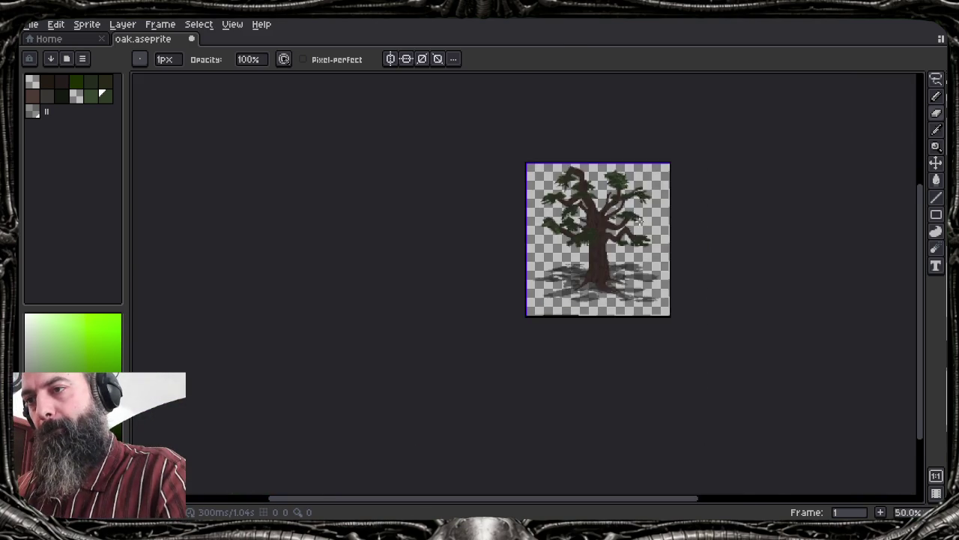
Paint a dark brown branch stroke through the upper-right leaves
{"action": "scroll", "coordinate": [639, 227], "scroll_direction": "up", "scroll_amount": 2}
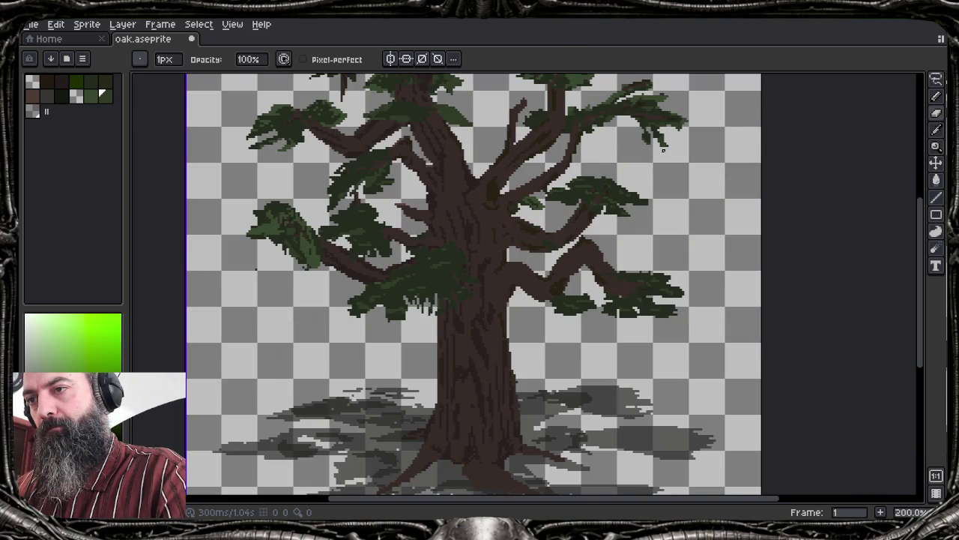
{"action": "scroll", "coordinate": [661, 172], "scroll_direction": "up", "scroll_amount": 1}
{"action": "scroll", "coordinate": [657, 214], "scroll_direction": "up", "scroll_amount": 1}
{"action": "scroll", "coordinate": [657, 215], "scroll_direction": "up", "scroll_amount": 1}
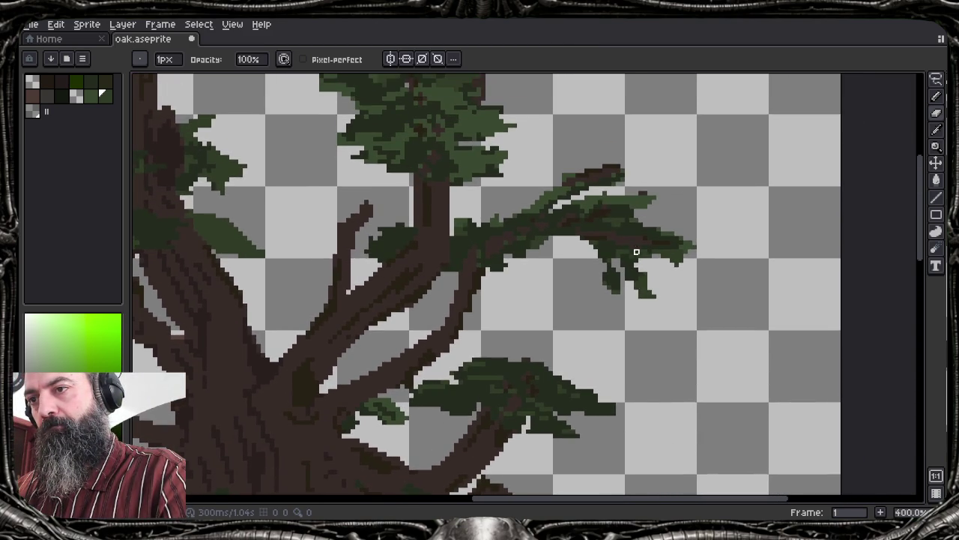
{"action": "scroll", "coordinate": [622, 226], "scroll_direction": "up", "scroll_amount": 1}
{"action": "mouse_move", "coordinate": [649, 184]}
{"action": "left_mouse_down"}
{"action": "mouse_move", "coordinate": [566, 201]}
{"action": "mouse_move", "coordinate": [634, 200]}
{"action": "mouse_move", "coordinate": [560, 217]}
{"action": "mouse_move", "coordinate": [602, 180]}
{"action": "mouse_move", "coordinate": [578, 205]}
{"action": "mouse_move", "coordinate": [527, 206]}
{"action": "left_mouse_up"}
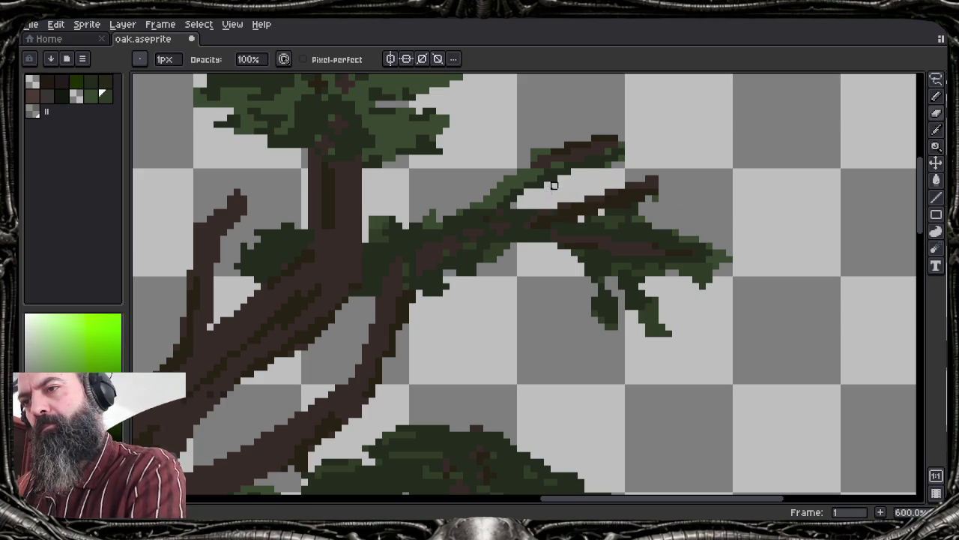
Erase stray foliage pixels atop the leaf tuft and under the branch
{"action": "left_click_drag", "start_coordinate": [373, 215], "coordinate": [391, 218]}
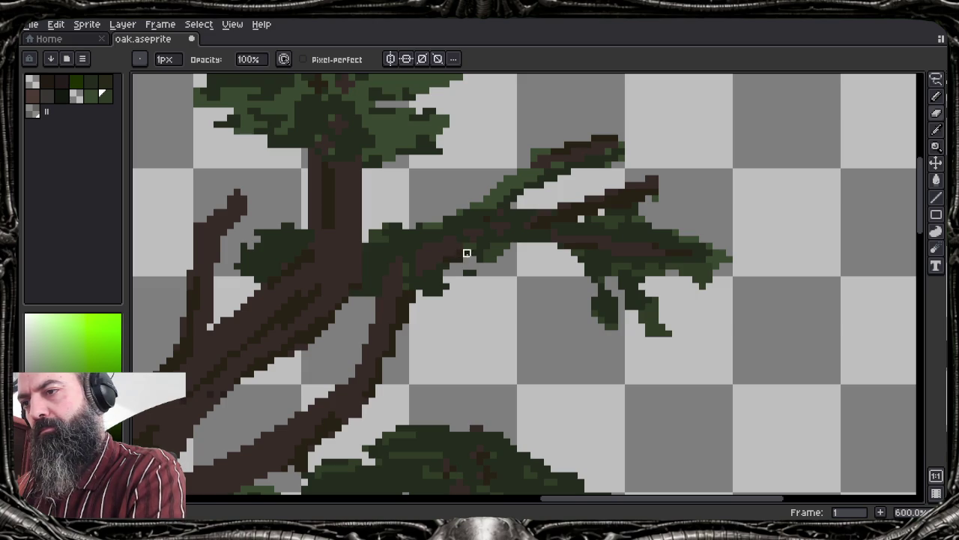
{"action": "left_click_drag", "start_coordinate": [443, 294], "coordinate": [433, 282]}
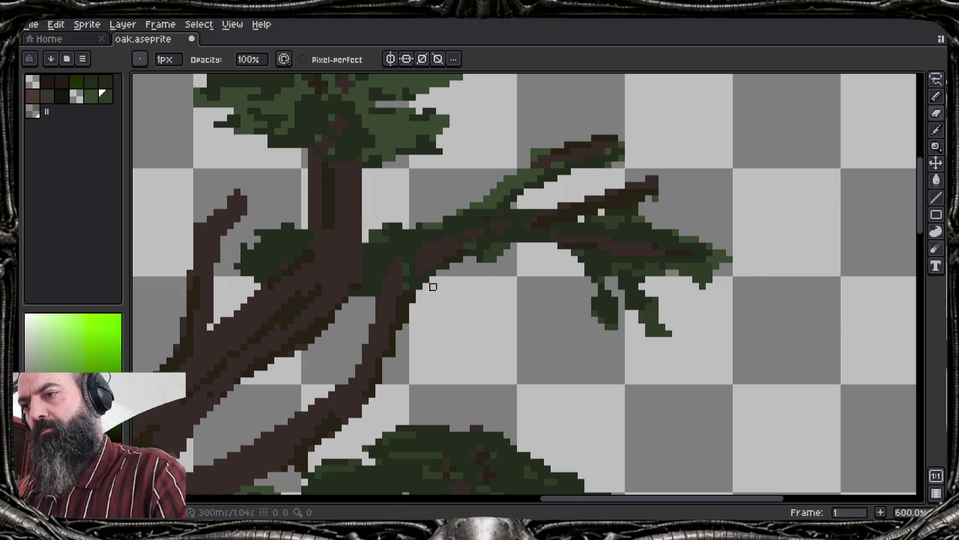
{"action": "scroll", "coordinate": [431, 289], "scroll_direction": "down", "scroll_amount": 2}
{"action": "scroll", "coordinate": [432, 292], "scroll_direction": "down", "scroll_amount": 2}
Erase green pixels along the middle branch's left edge and beside the trunk
{"action": "left_click_drag", "start_coordinate": [286, 317], "coordinate": [531, 283]}
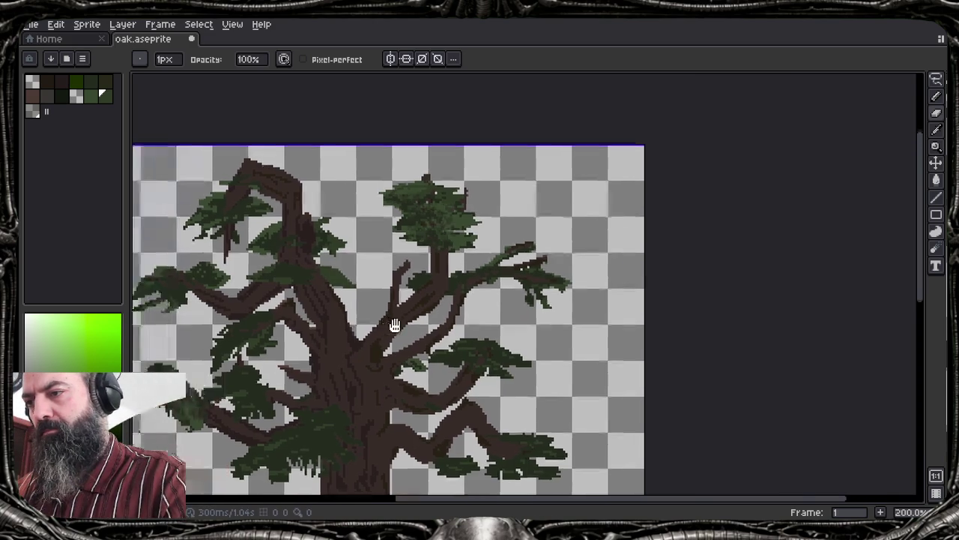
{"action": "scroll", "coordinate": [504, 258], "scroll_direction": "up", "scroll_amount": 2}
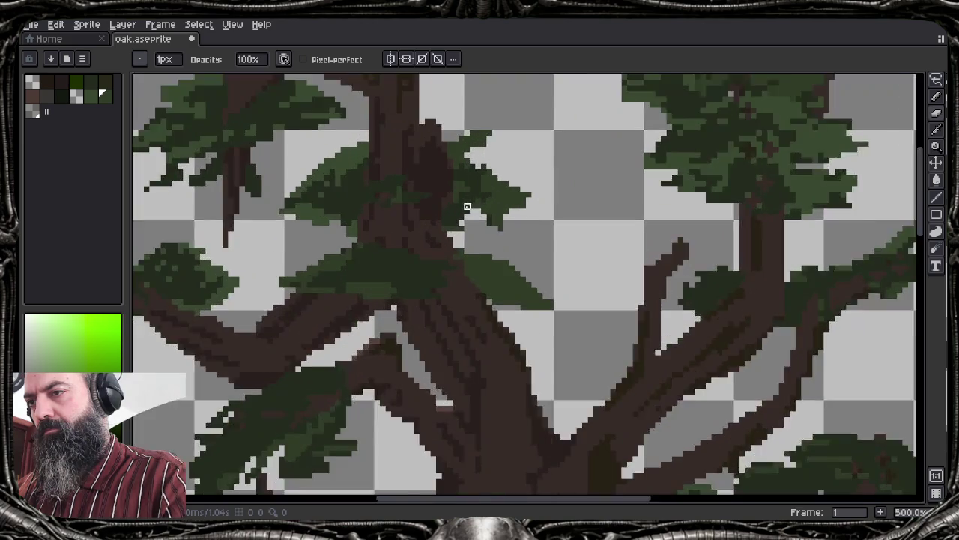
{"action": "scroll", "coordinate": [341, 220], "scroll_direction": "up", "scroll_amount": 3}
{"action": "left_click_drag", "start_coordinate": [340, 221], "coordinate": [544, 295]}
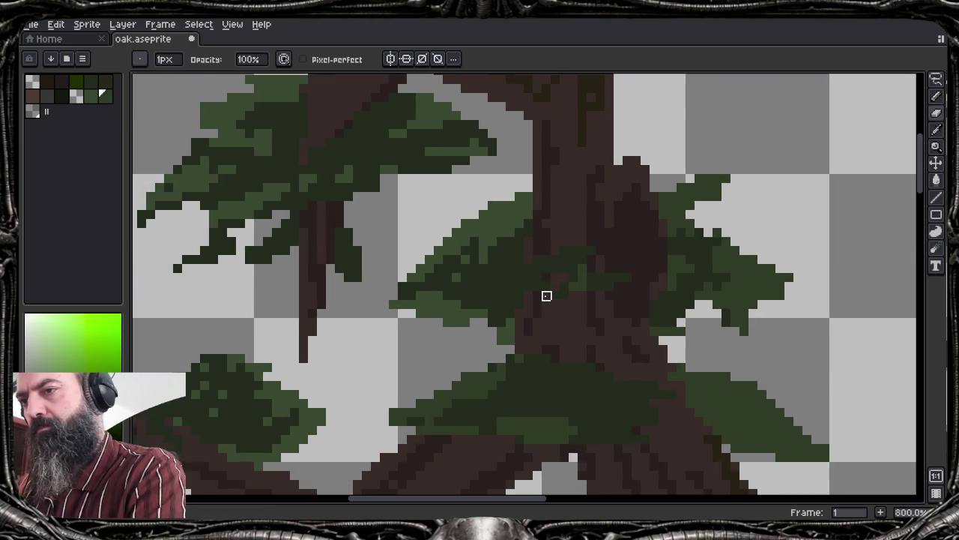
{"action": "mouse_move", "coordinate": [392, 315]}
{"action": "left_mouse_down"}
{"action": "mouse_move", "coordinate": [421, 260]}
{"action": "mouse_move", "coordinate": [465, 243]}
{"action": "mouse_move", "coordinate": [465, 331]}
{"action": "mouse_move", "coordinate": [466, 264]}
{"action": "mouse_move", "coordinate": [520, 208]}
{"action": "left_mouse_up"}
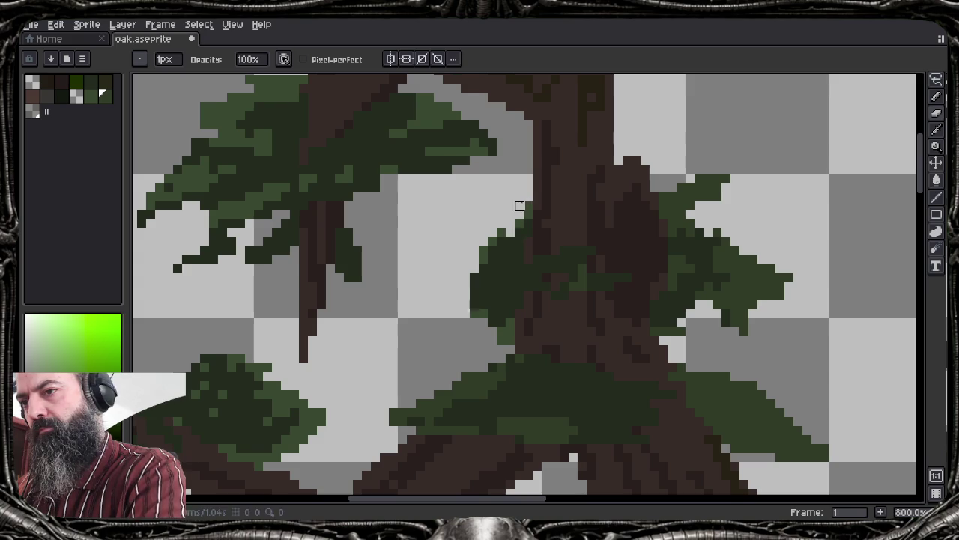
{"action": "mouse_move", "coordinate": [704, 177]}
{"action": "left_mouse_down"}
{"action": "mouse_move", "coordinate": [735, 196]}
{"action": "mouse_move", "coordinate": [691, 205]}
{"action": "left_mouse_up"}
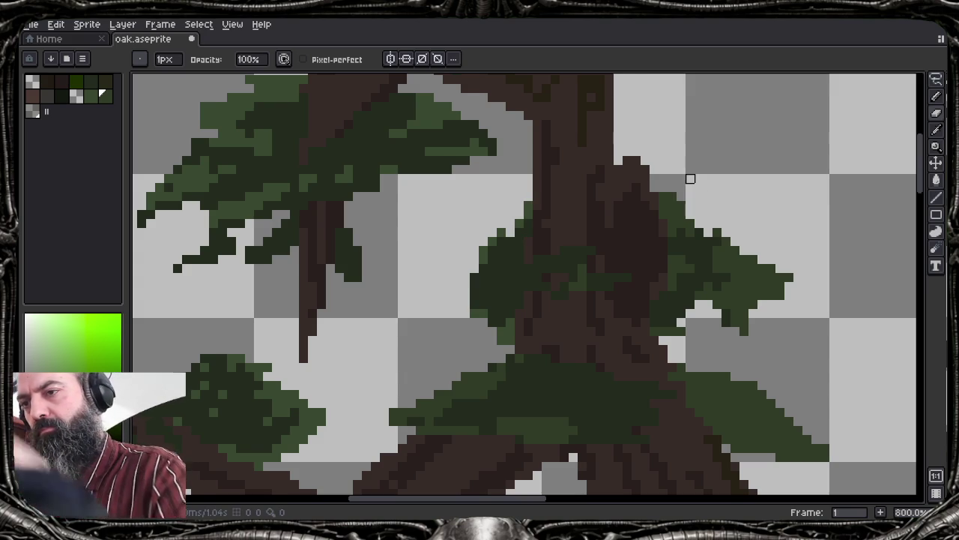
{"action": "scroll", "coordinate": [697, 177], "scroll_direction": "down", "scroll_amount": 2}
{"action": "scroll", "coordinate": [705, 175], "scroll_direction": "down", "scroll_amount": 2}
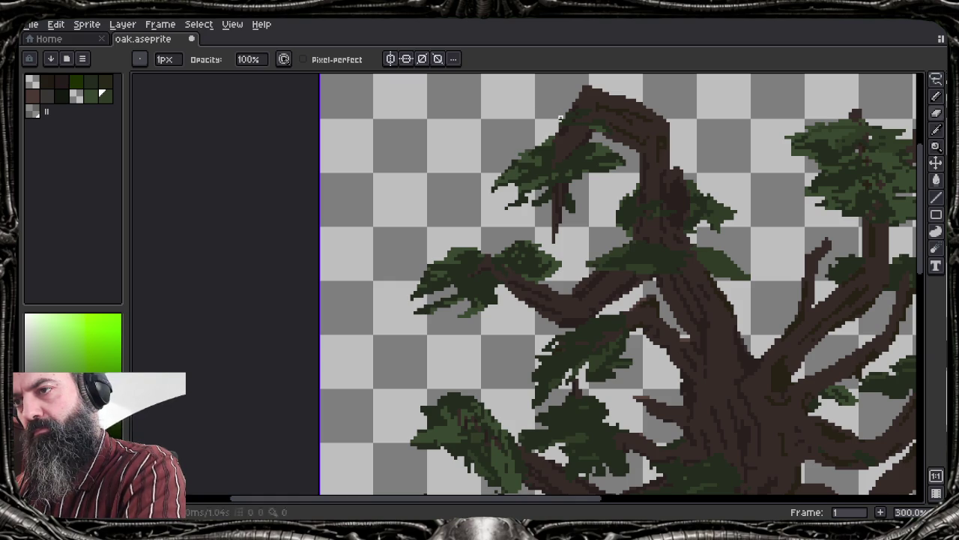
Show the layers timeline and hide then reshow the foliage layer to inspect the trunk
{"action": "scroll", "coordinate": [560, 119], "scroll_direction": "down", "scroll_amount": 1}
{"action": "scroll", "coordinate": [487, 150], "scroll_direction": "right", "scroll_amount": 2}
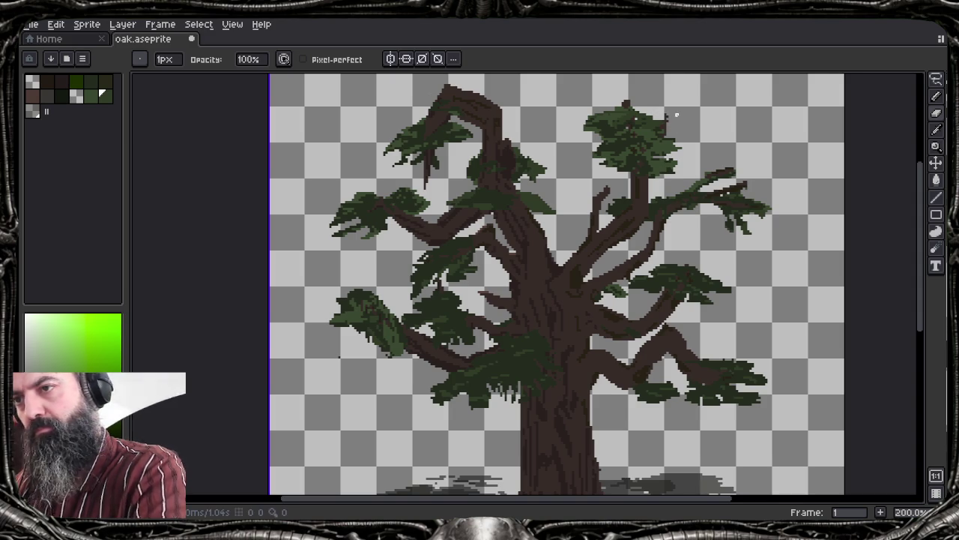
{"action": "scroll", "coordinate": [664, 165], "scroll_direction": "up", "scroll_amount": 3}
{"action": "scroll", "coordinate": [665, 166], "scroll_direction": "up", "scroll_amount": 1}
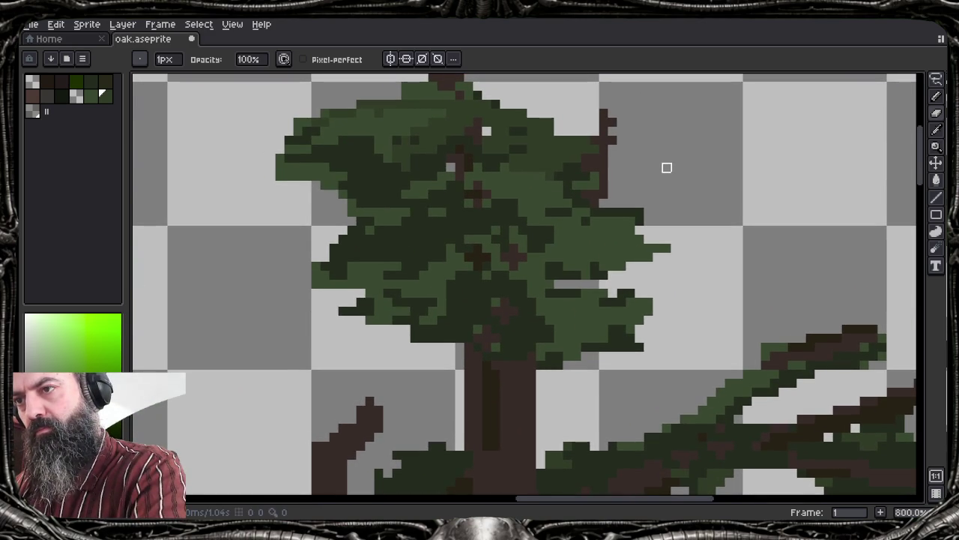
{"action": "key", "text": "Tab"}
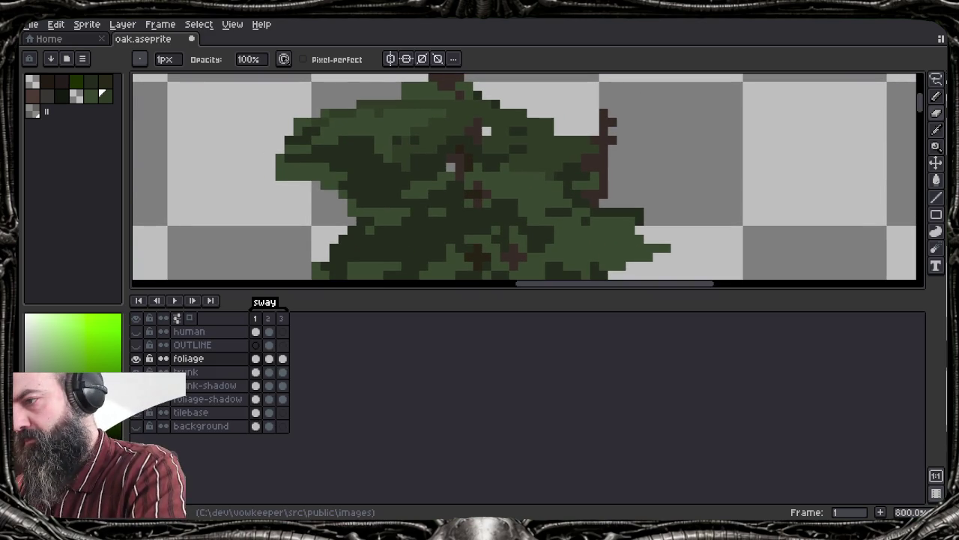
{"action": "left_click", "coordinate": [136, 359]}
{"action": "key", "text": "Tab"}
{"action": "key", "text": "Tab"}
{"action": "left_click", "coordinate": [136, 359]}
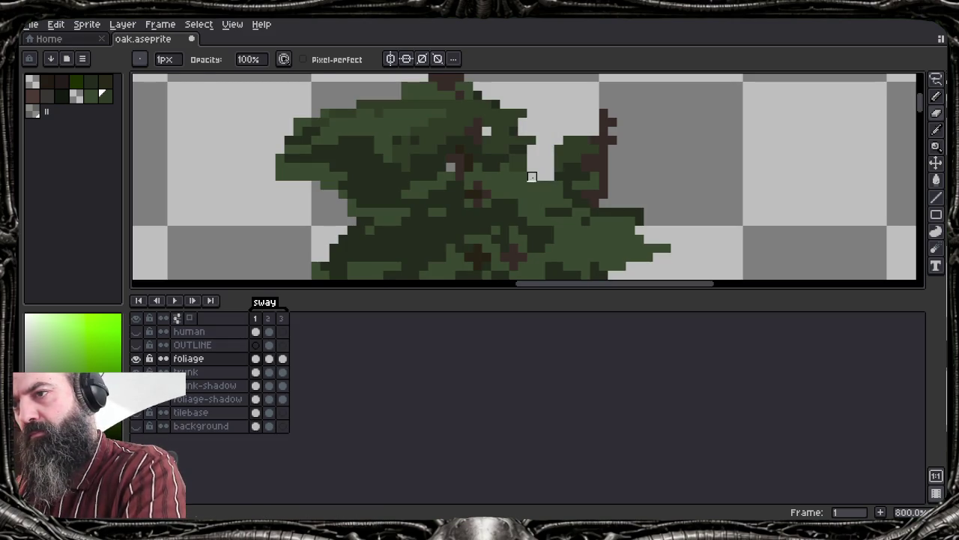
Erase stray foliage pixels at the crown's top-left, lower-left edges and right of the trunk
{"action": "mouse_move", "coordinate": [307, 123]}
{"action": "left_mouse_down"}
{"action": "mouse_move", "coordinate": [352, 112]}
{"action": "mouse_move", "coordinate": [352, 167]}
{"action": "left_mouse_up"}
{"action": "left_click", "coordinate": [298, 121]}
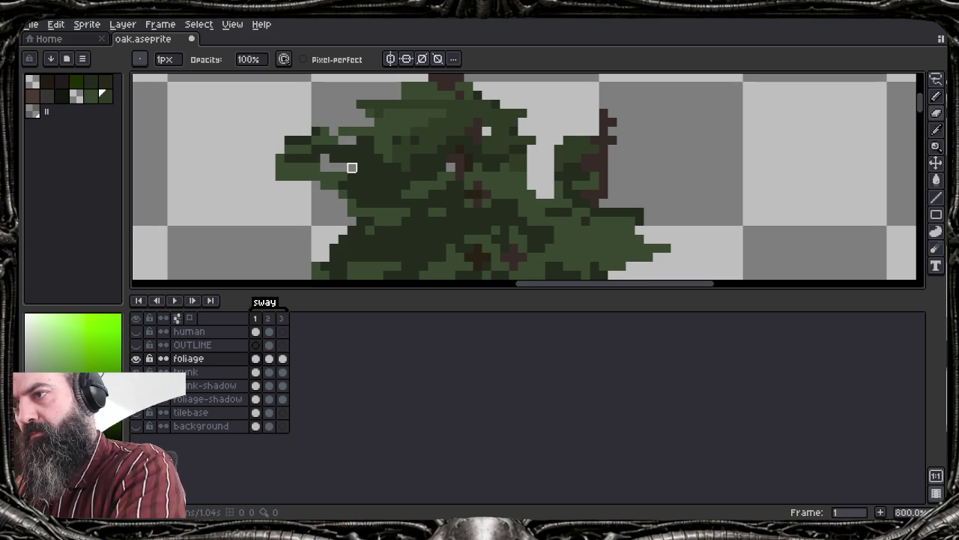
{"action": "left_click_drag", "start_coordinate": [352, 259], "coordinate": [382, 231]}
{"action": "left_click_drag", "start_coordinate": [378, 266], "coordinate": [405, 249]}
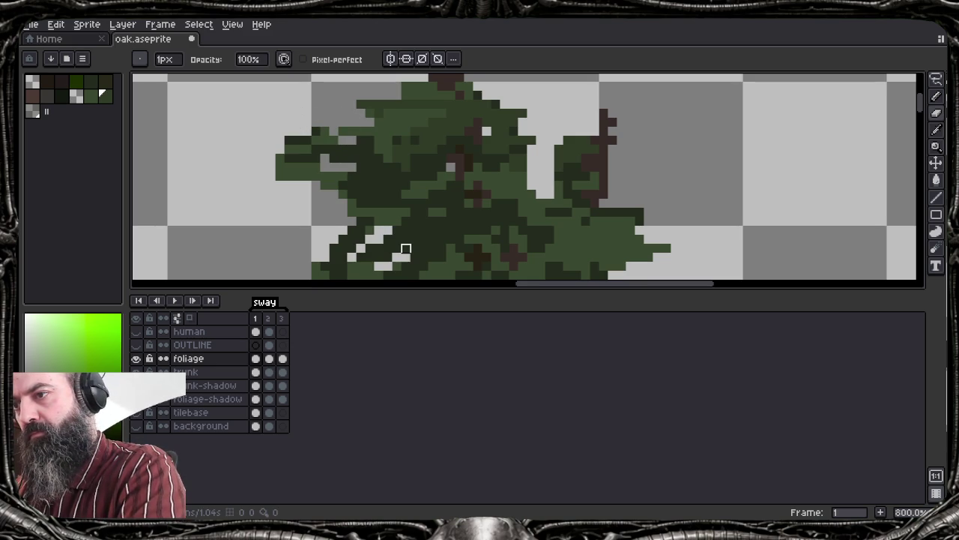
{"action": "scroll", "coordinate": [662, 217], "scroll_direction": "down", "scroll_amount": 5}
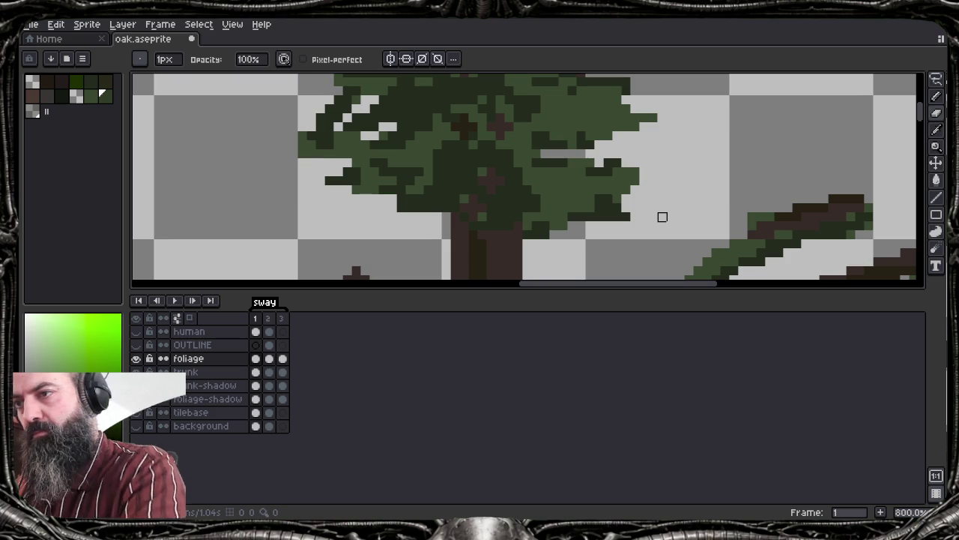
{"action": "mouse_move", "coordinate": [392, 181]}
{"action": "left_mouse_down"}
{"action": "mouse_move", "coordinate": [404, 204]}
{"action": "mouse_move", "coordinate": [438, 217]}
{"action": "left_mouse_up"}
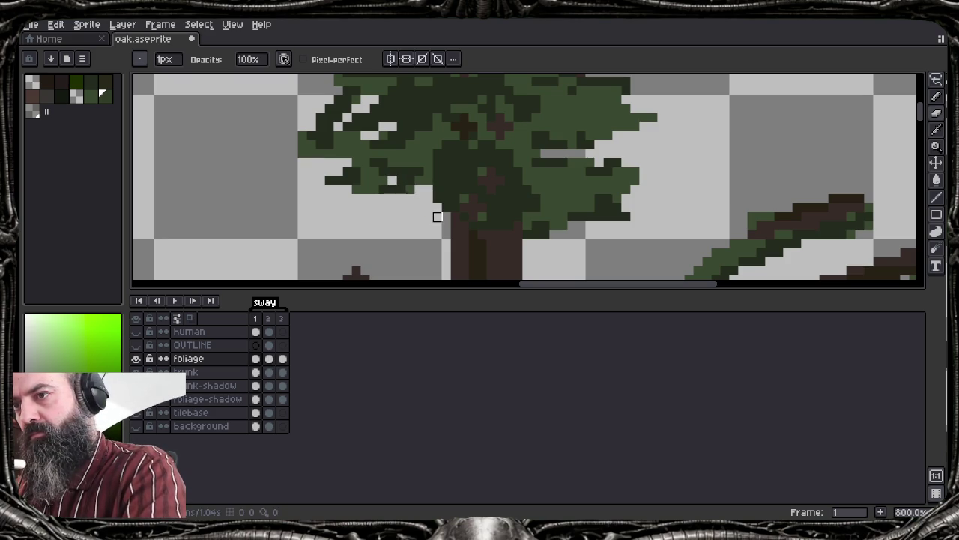
{"action": "mouse_move", "coordinate": [555, 235]}
{"action": "left_mouse_down"}
{"action": "mouse_move", "coordinate": [527, 207]}
{"action": "mouse_move", "coordinate": [527, 226]}
{"action": "left_mouse_up"}
{"action": "scroll", "coordinate": [562, 191], "scroll_direction": "down", "scroll_amount": 3}
{"action": "scroll", "coordinate": [560, 194], "scroll_direction": "down", "scroll_amount": 2}
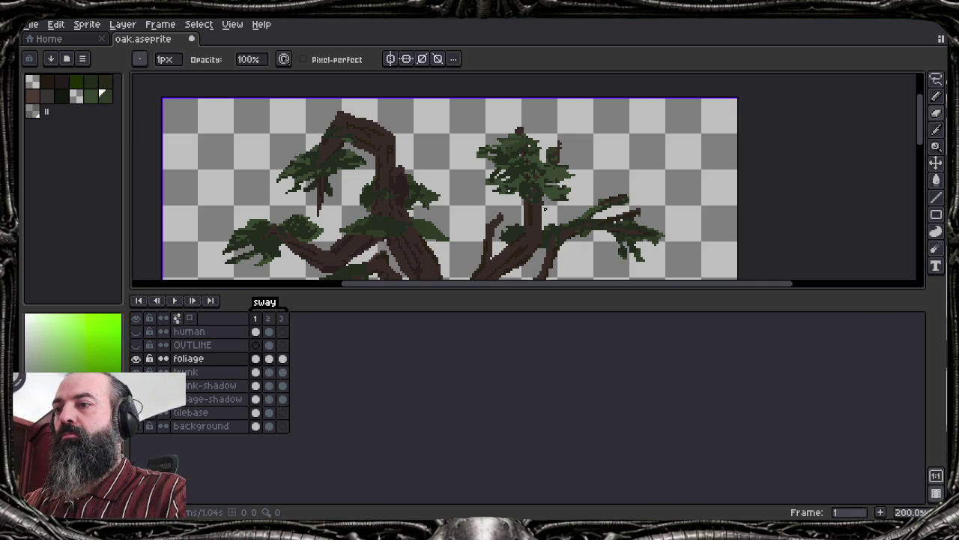
{"action": "left_click_drag", "start_coordinate": [554, 213], "coordinate": [636, 118]}
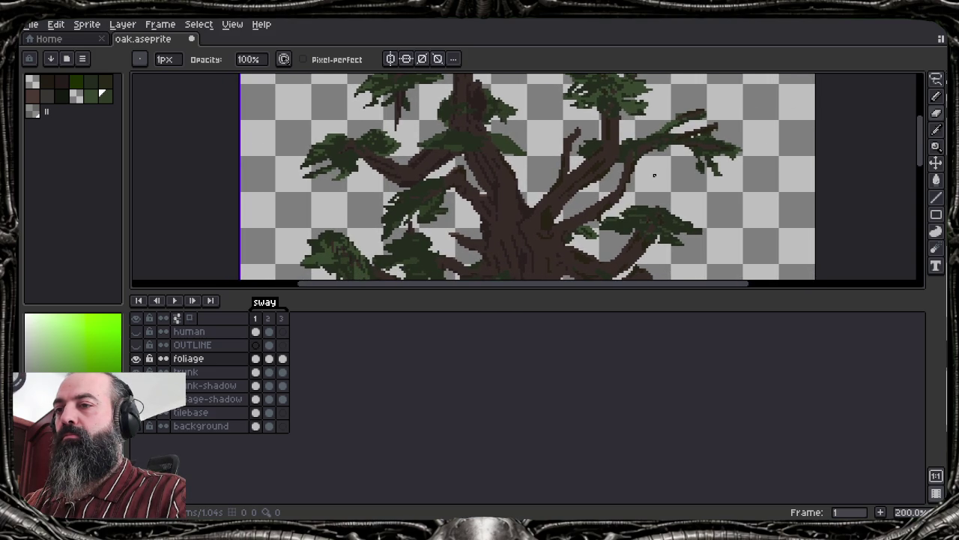
Redo the undone erase stroke and return to the one-pixel brush near the trunk
{"action": "key", "text": "v"}
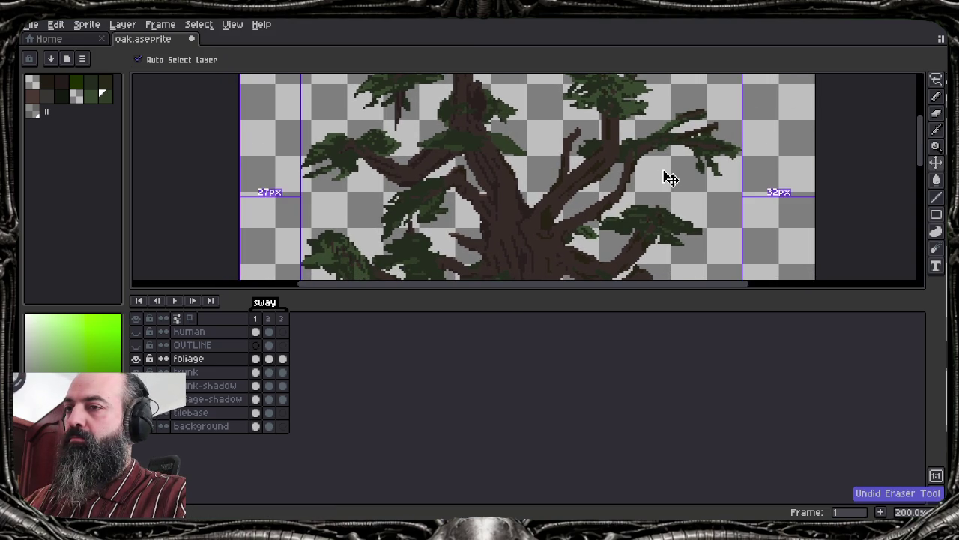
{"action": "key", "text": "ctrl+y"}
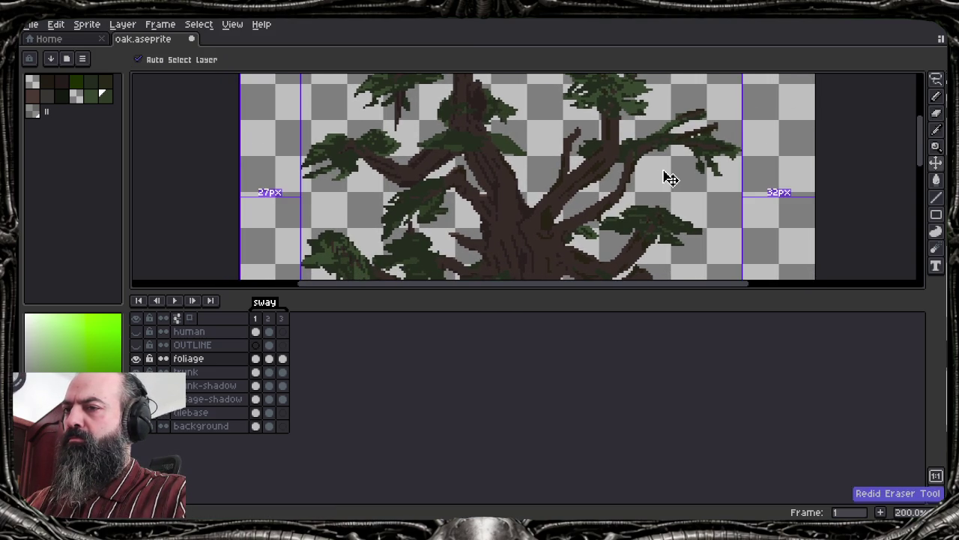
{"action": "key", "text": "e"}
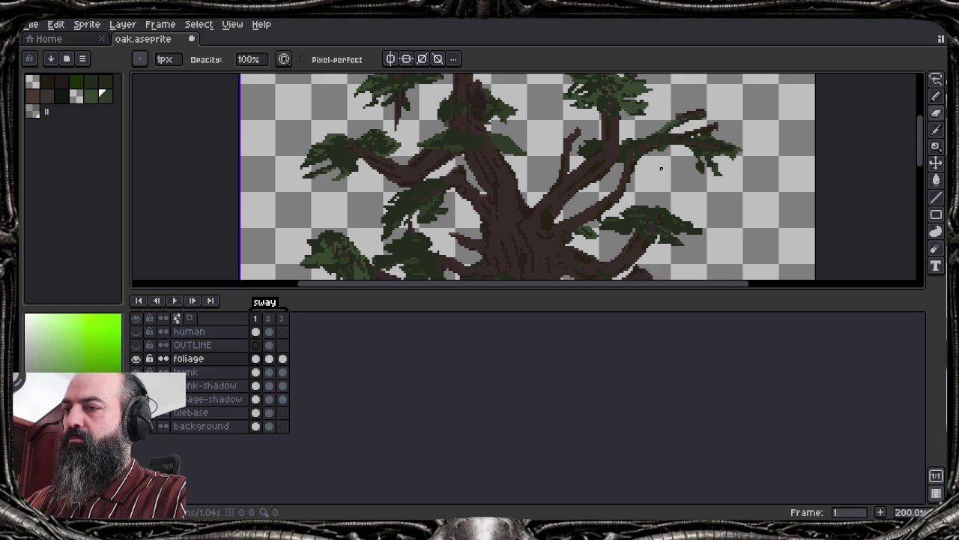
{"action": "left_click_drag", "start_coordinate": [663, 173], "coordinate": [700, 84]}
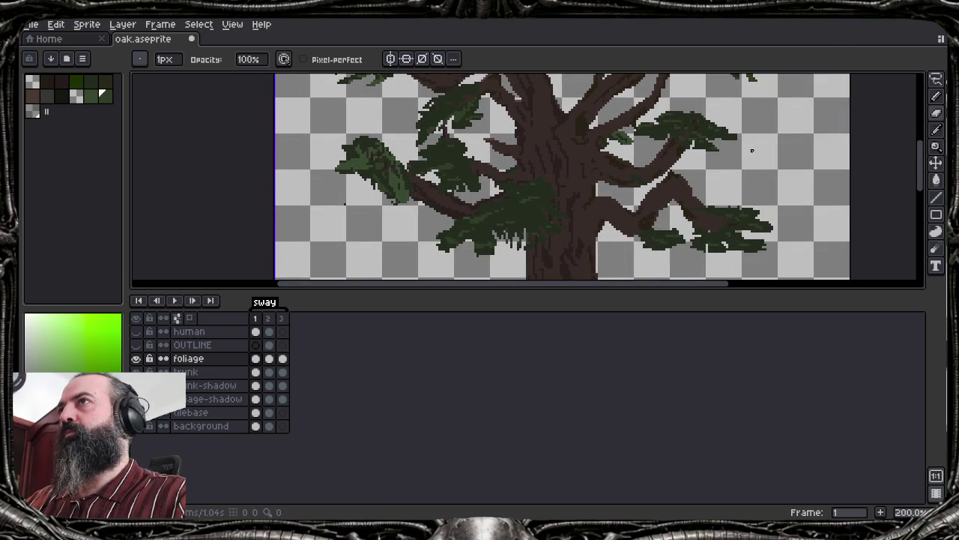
Hide the timeline, preview the whole oak sprite, then switch to the Discord reference image
{"action": "key", "text": "Tab"}
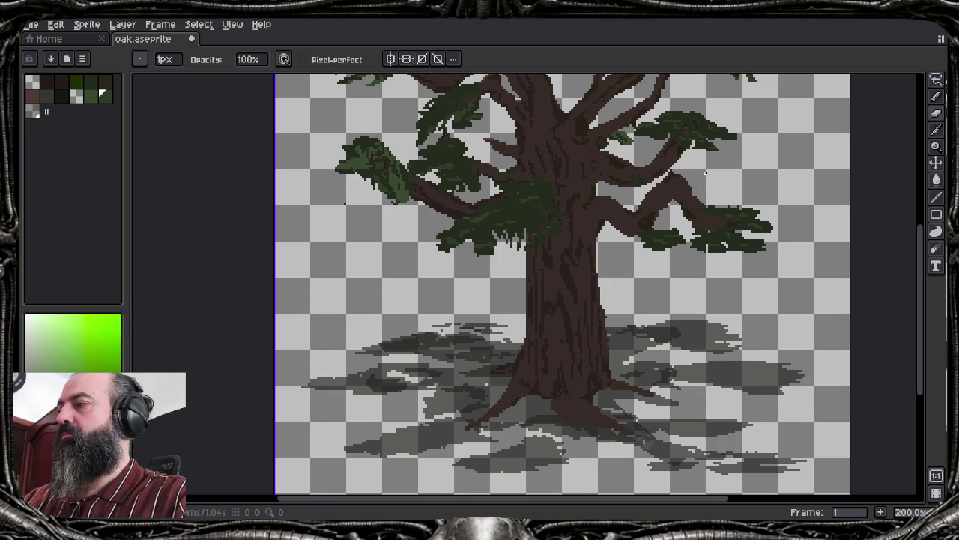
{"action": "key", "text": "F7"}
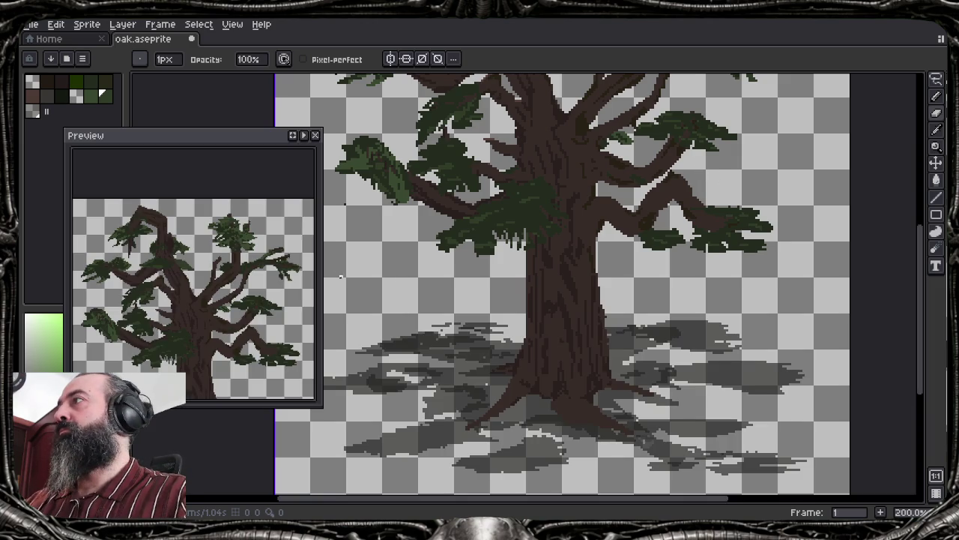
{"action": "key", "text": "F7"}
{"action": "scroll", "coordinate": [389, 311], "scroll_direction": "down", "scroll_amount": 1}
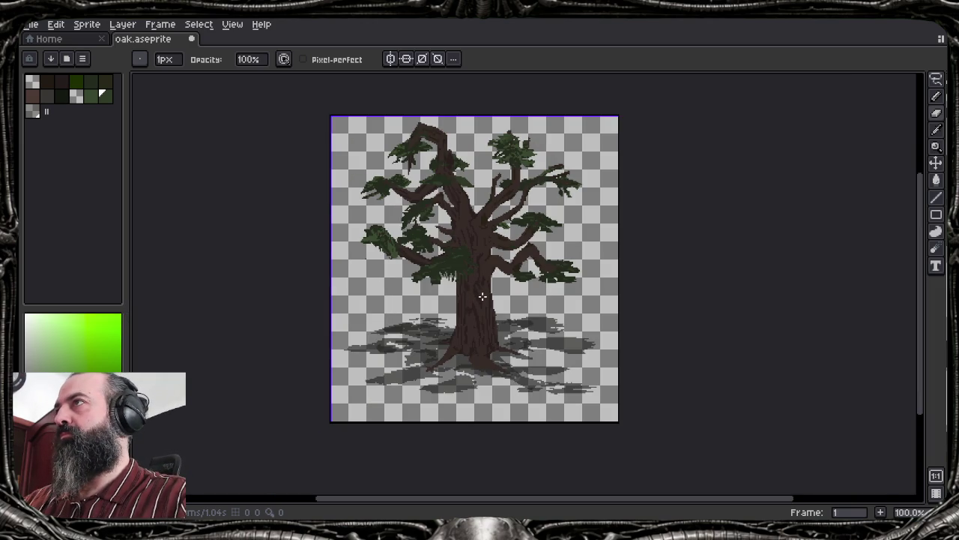
{"action": "scroll", "coordinate": [482, 296], "scroll_direction": "down", "scroll_amount": 1}
{"action": "scroll", "coordinate": [483, 297], "scroll_direction": "up", "scroll_amount": 1}
{"action": "left_click_drag", "start_coordinate": [520, 276], "coordinate": [322, 250]}
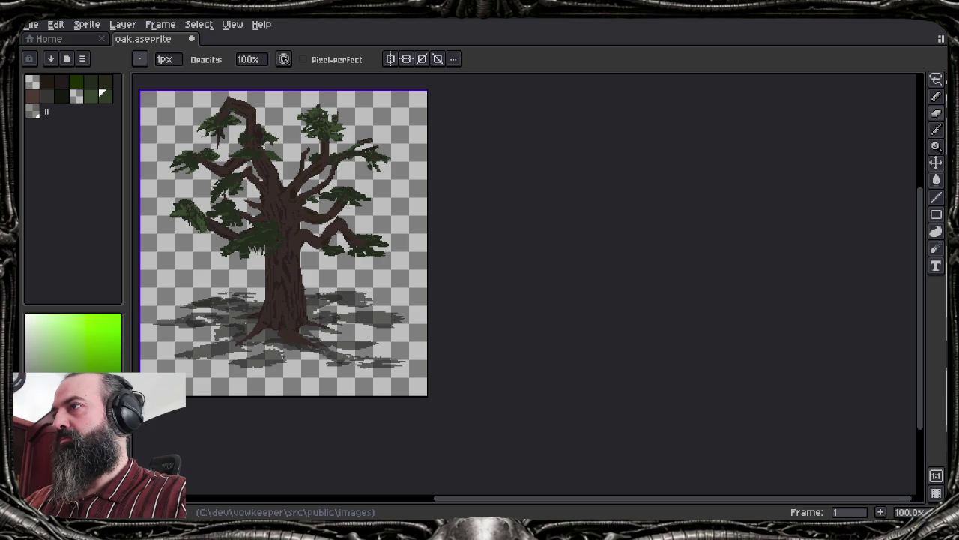
{"action": "left_click", "coordinate": [547, 490]}
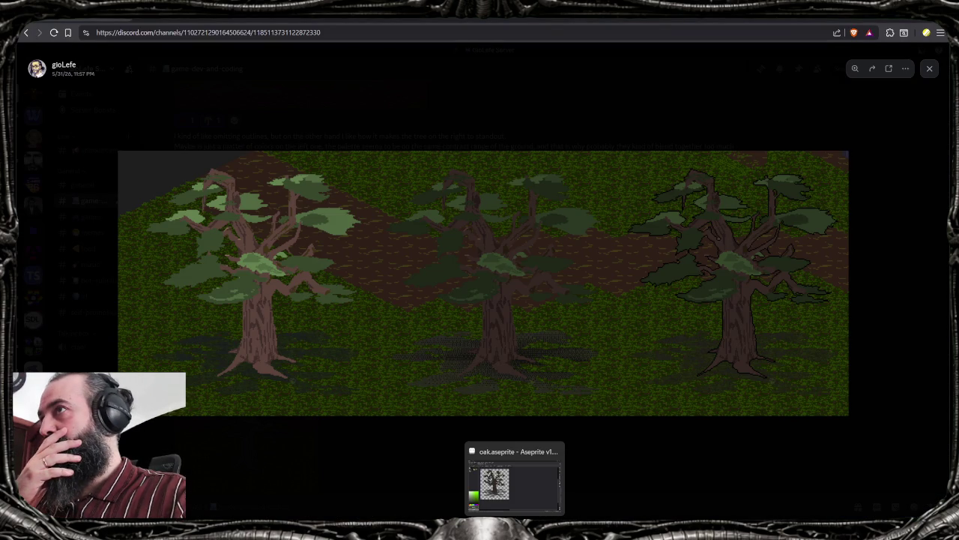
Narrow the Aseprite window and move it over the chat beside the reference oak
{"action": "left_click", "coordinate": [515, 473]}
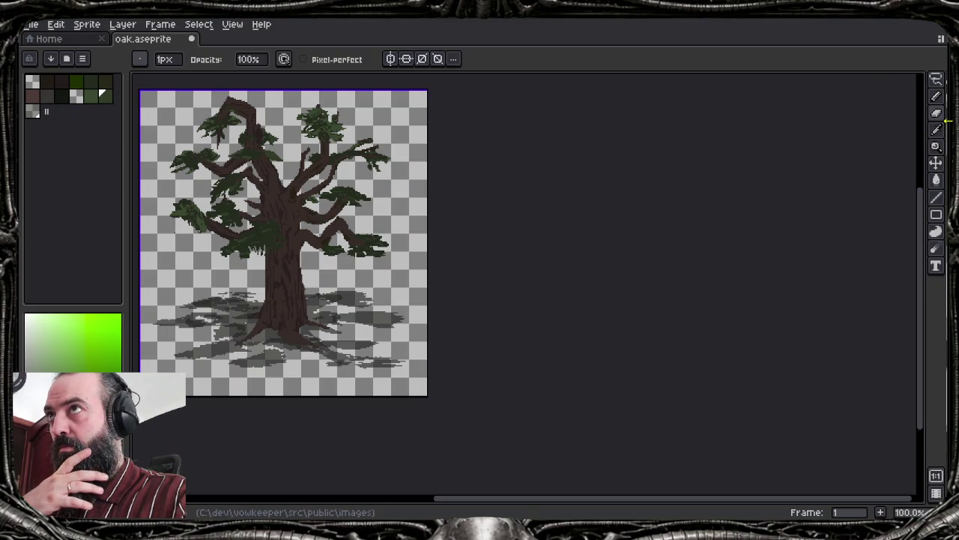
{"action": "left_click_drag", "start_coordinate": [948, 120], "coordinate": [559, 168]}
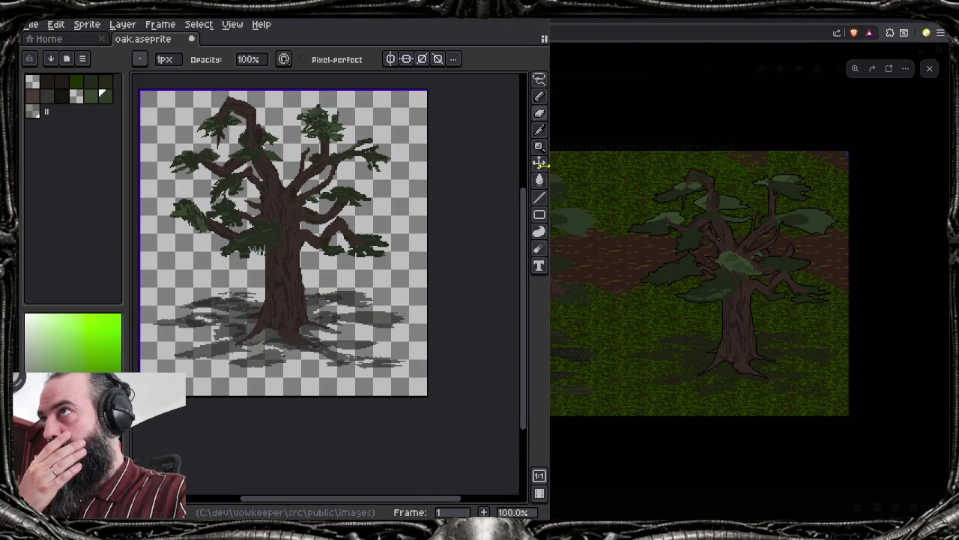
{"action": "left_click_drag", "start_coordinate": [558, 168], "coordinate": [487, 166]}
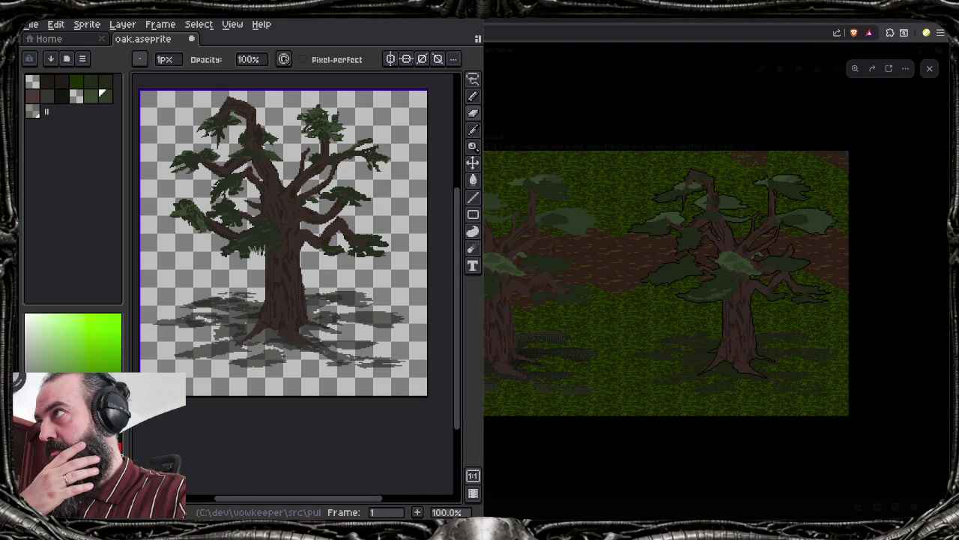
{"action": "mouse_move", "coordinate": [337, 21]}
{"action": "left_mouse_down"}
{"action": "mouse_move", "coordinate": [483, 44]}
{"action": "mouse_move", "coordinate": [487, 56]}
{"action": "left_mouse_up"}
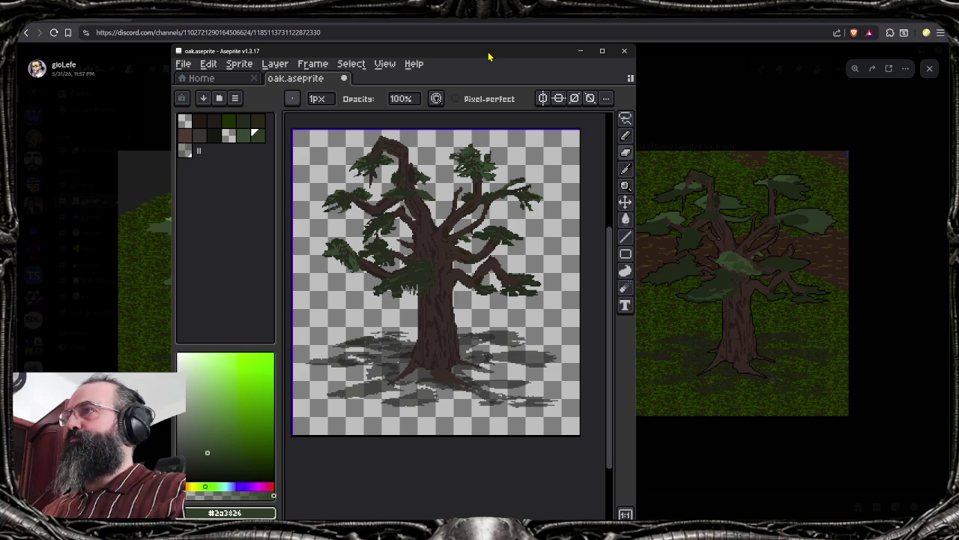
Select the foliage by magic-wanding the empty area and inverting the selection
{"action": "key", "text": "w"}
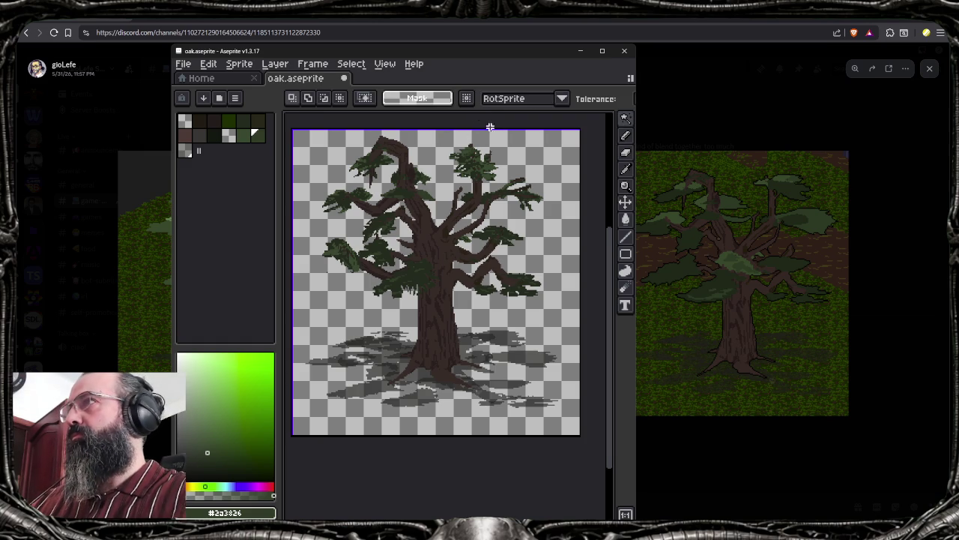
{"action": "left_click", "coordinate": [447, 214]}
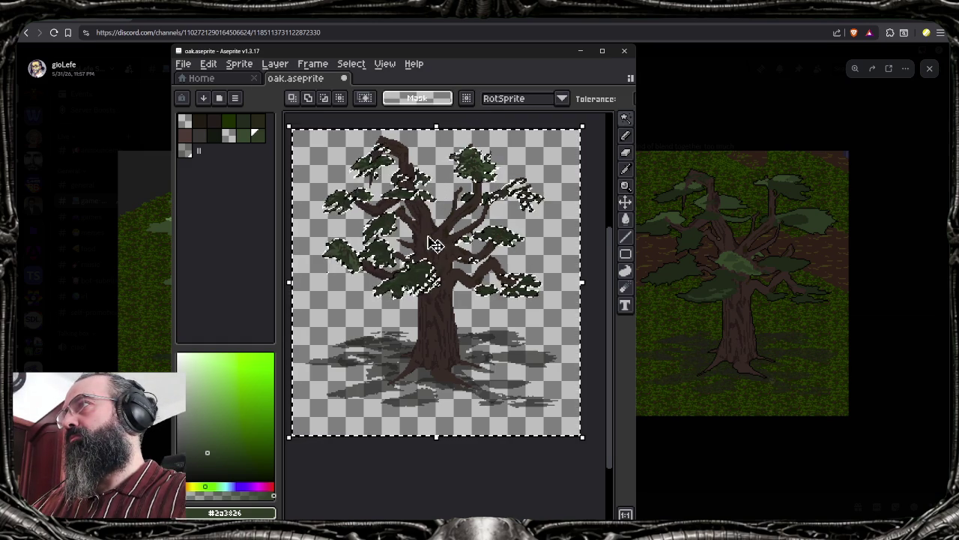
{"action": "key", "text": "Tab"}
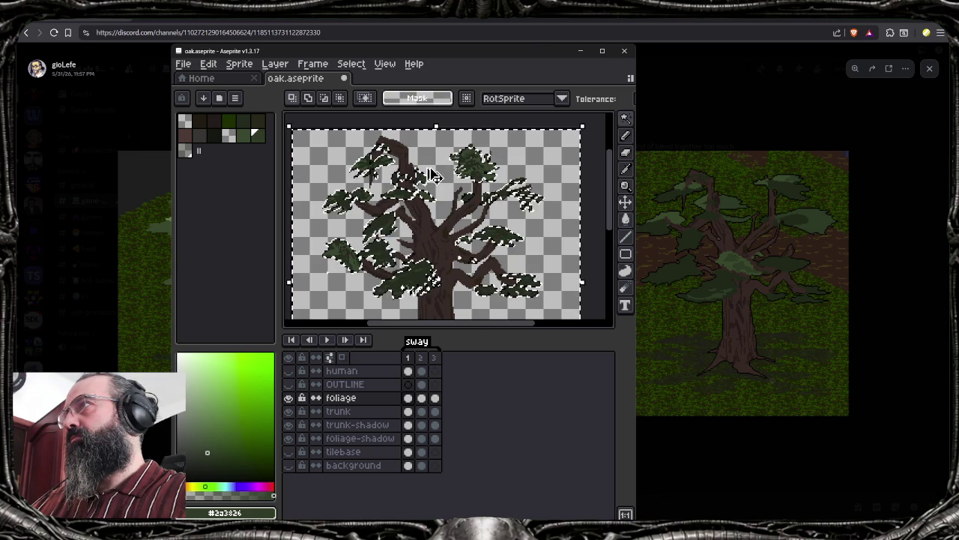
{"action": "key", "text": "ctrl+a"}
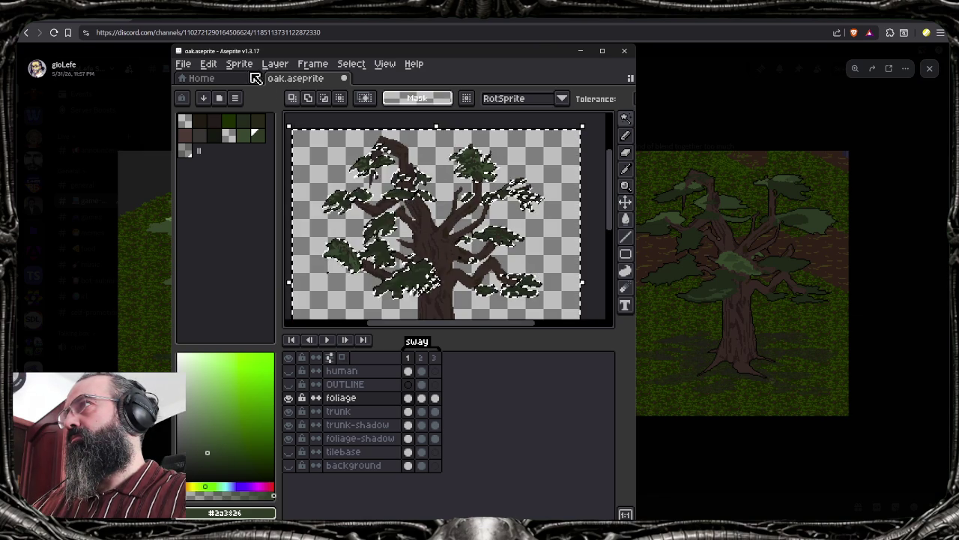
{"action": "left_click", "coordinate": [351, 64]}
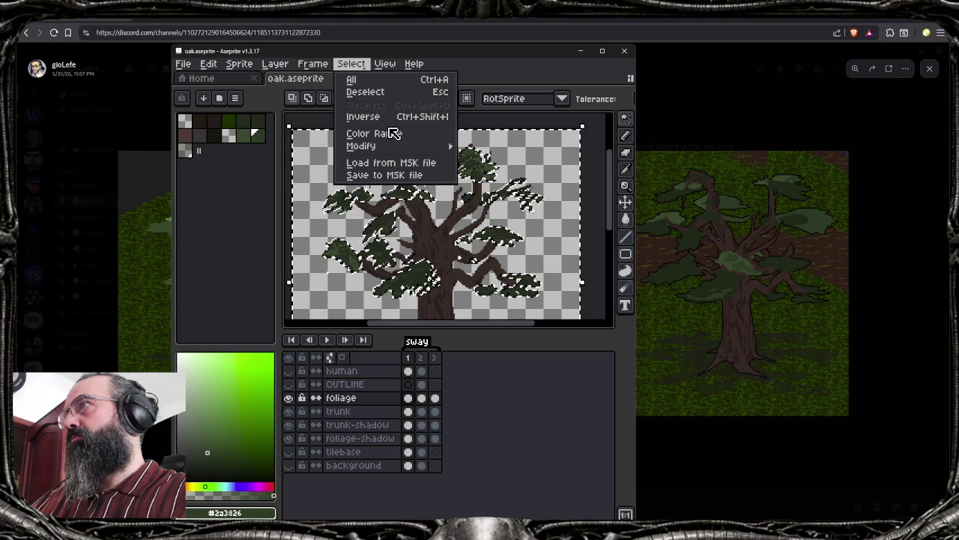
{"action": "left_click", "coordinate": [363, 116]}
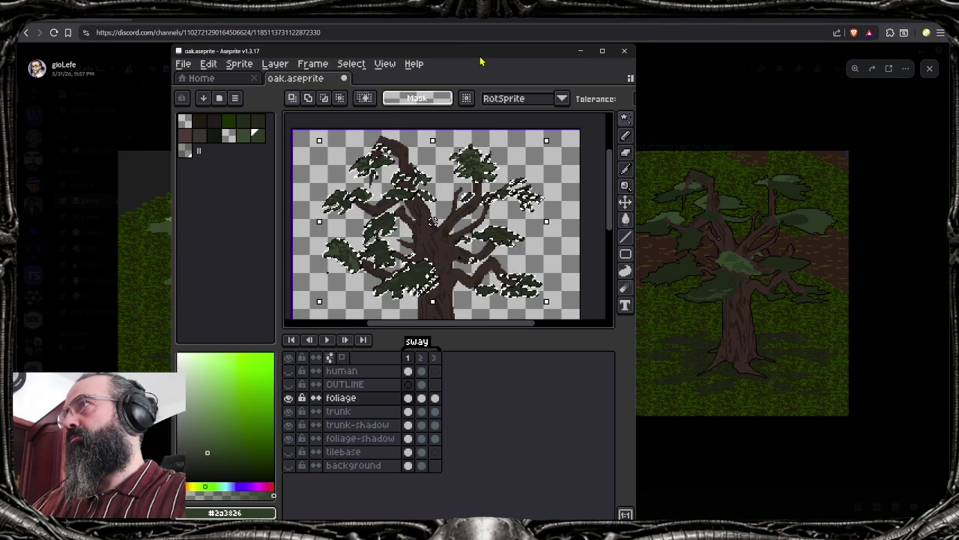
Maximize Aseprite, hide the timeline, clear the selection and look for the Outline effect
{"action": "double_click", "coordinate": [481, 61]}
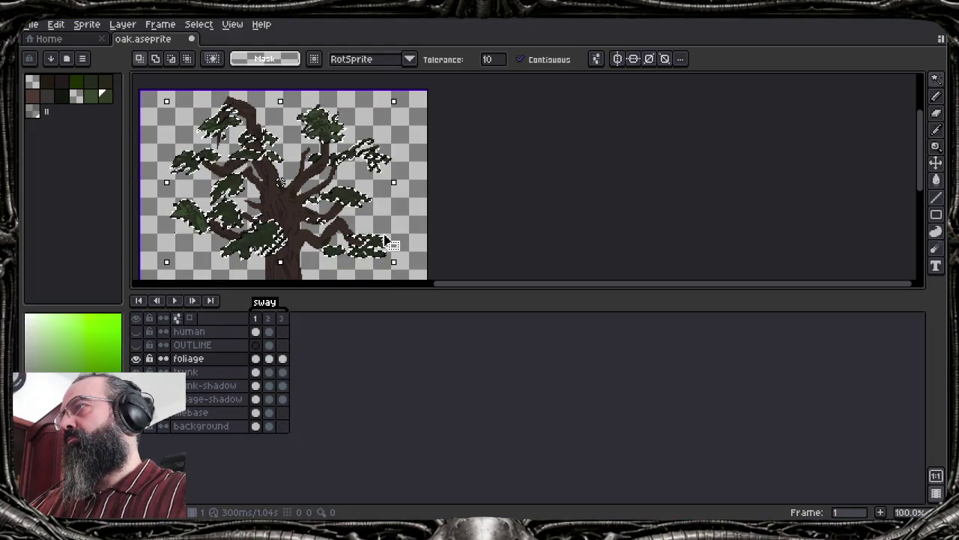
{"action": "key", "text": "Tab"}
{"action": "key", "text": "ctrl+d"}
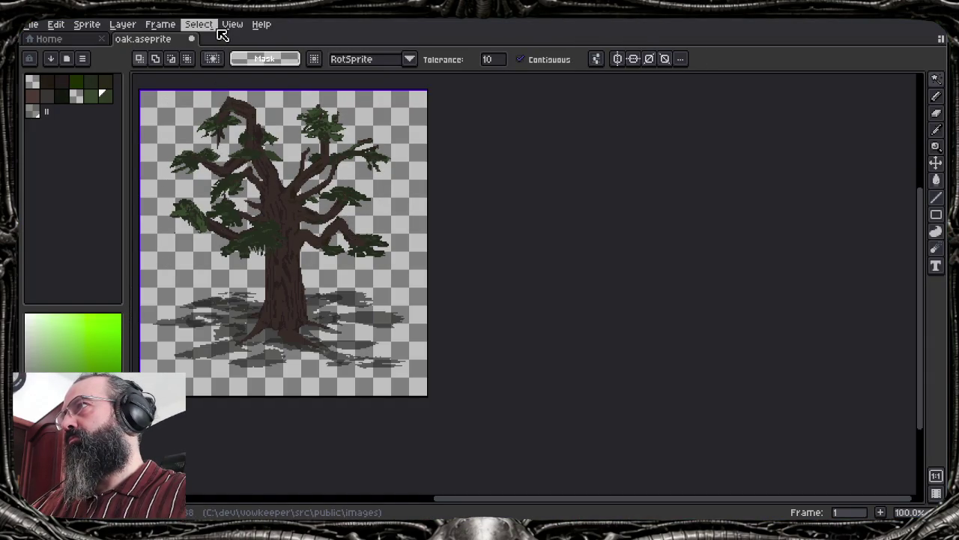
{"action": "left_click", "coordinate": [199, 24]}
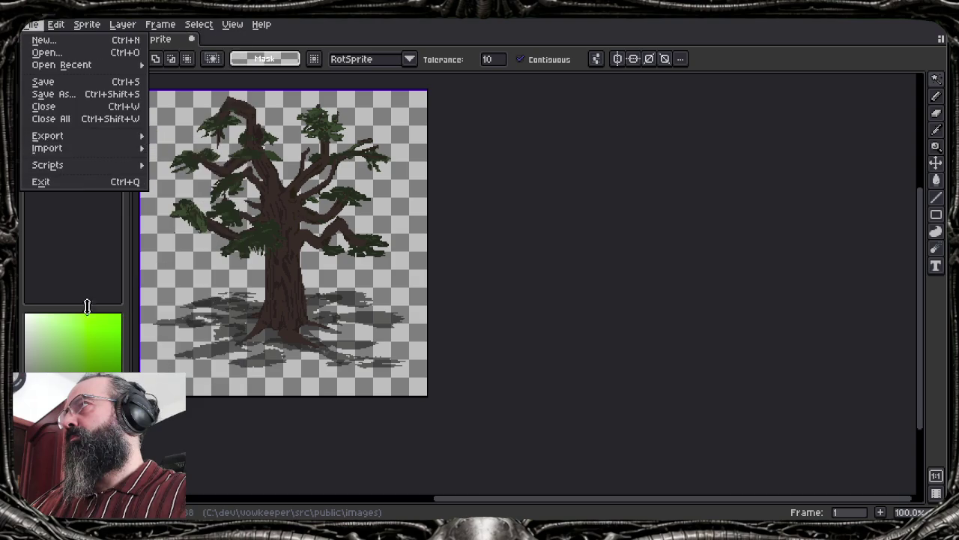
{"action": "mouse_move", "coordinate": [113, 322]}
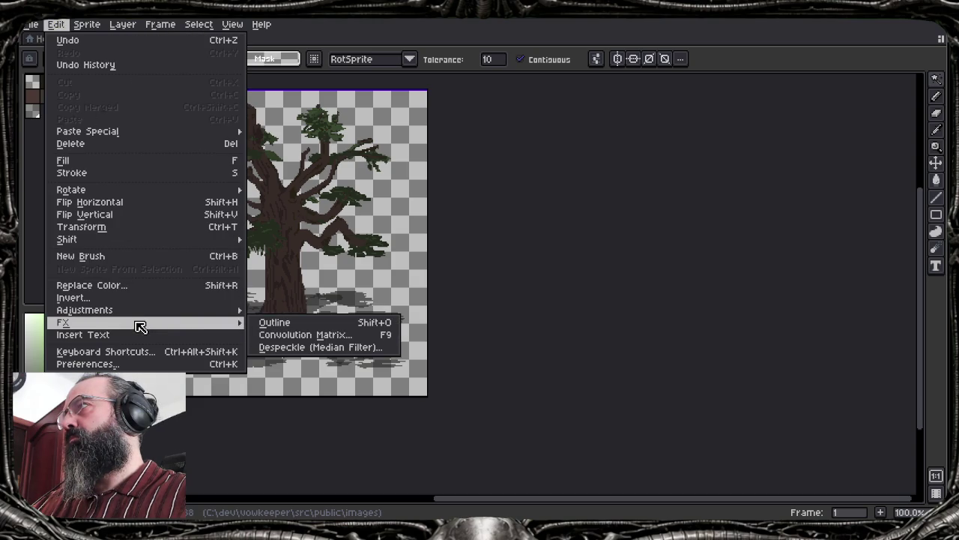
Open the Outline effect and set its colour to near-black HSV 107/32/2
{"action": "left_click", "coordinate": [271, 322]}
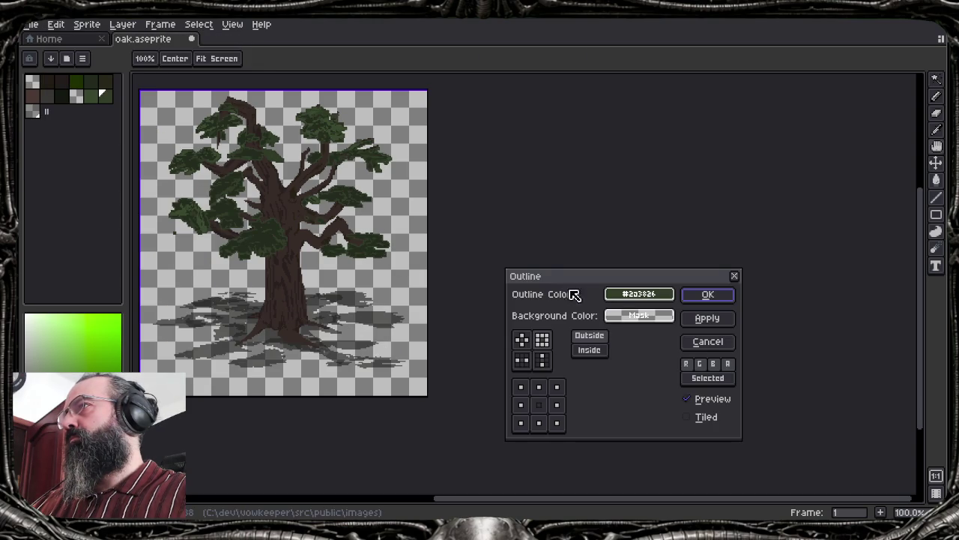
{"action": "scroll", "coordinate": [257, 231], "scroll_direction": "up", "scroll_amount": 3}
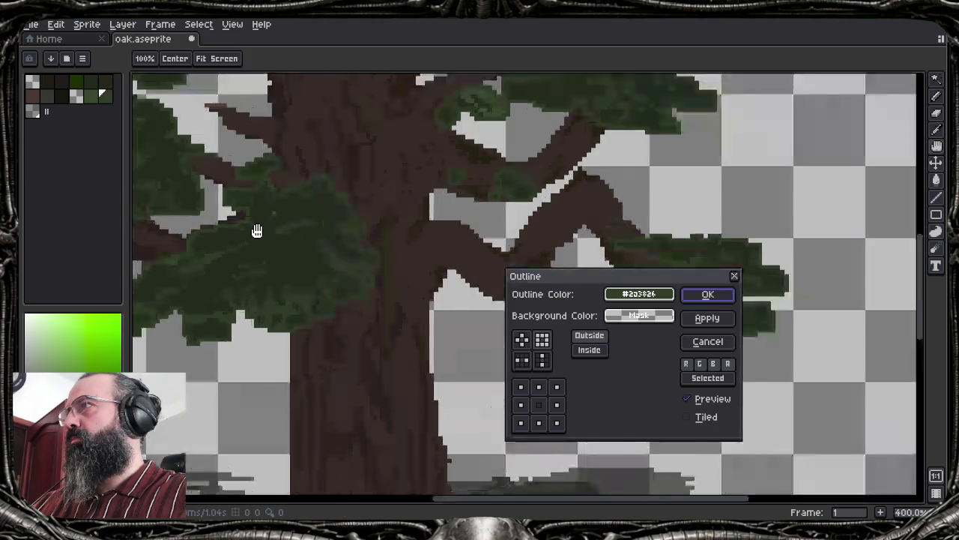
{"action": "scroll", "coordinate": [257, 231], "scroll_direction": "down", "scroll_amount": 1}
{"action": "left_click_drag", "start_coordinate": [257, 226], "coordinate": [467, 259]}
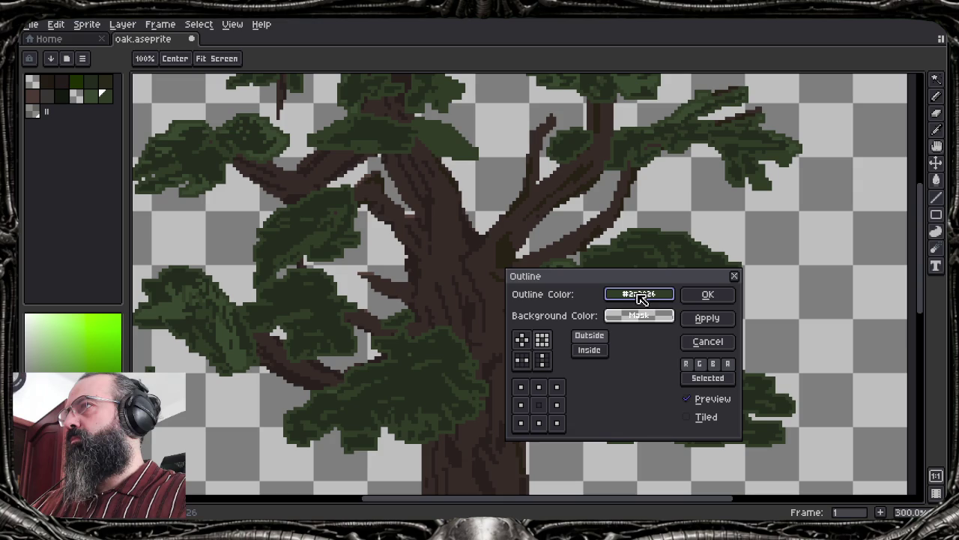
{"action": "left_click", "coordinate": [642, 295]}
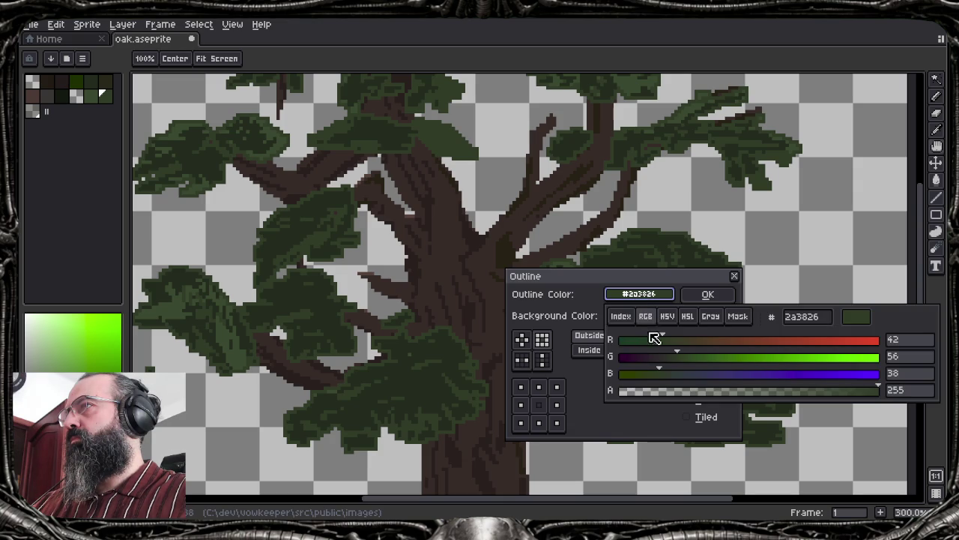
{"action": "left_click", "coordinate": [675, 320]}
{"action": "mouse_move", "coordinate": [653, 377]}
{"action": "left_mouse_down"}
{"action": "mouse_move", "coordinate": [620, 377]}
{"action": "mouse_move", "coordinate": [641, 378]}
{"action": "left_mouse_up"}
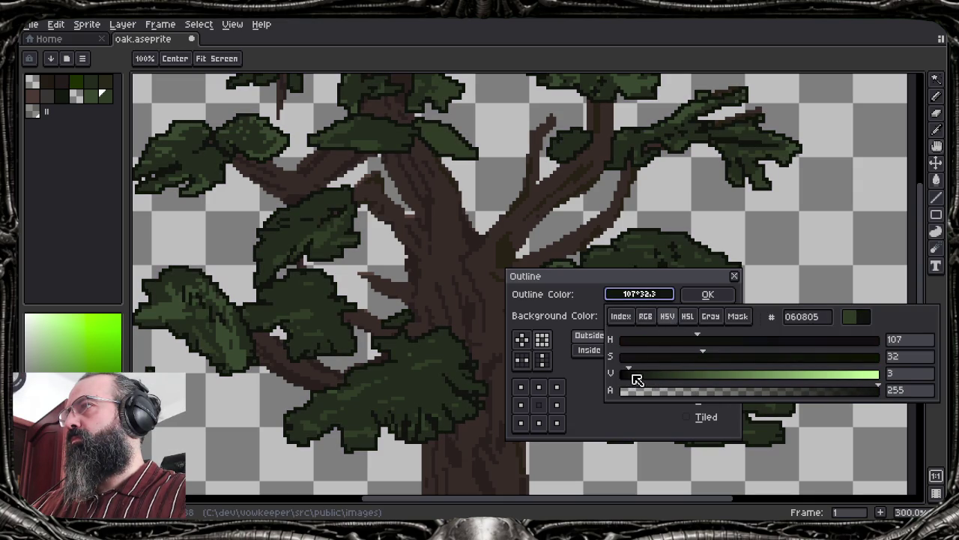
{"action": "left_click", "coordinate": [632, 299]}
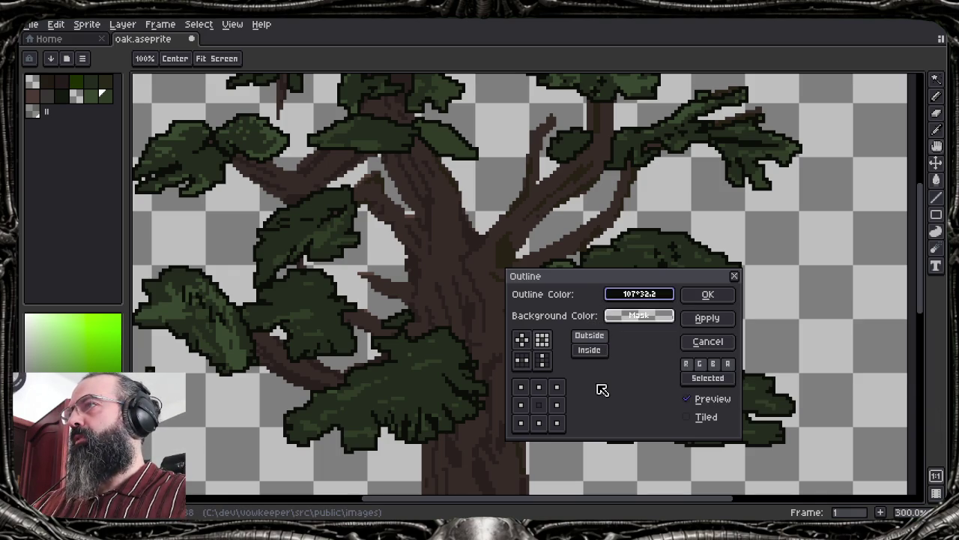
Compare inside and outside outline placement and toggle the red and green channels
{"action": "left_click", "coordinate": [582, 349]}
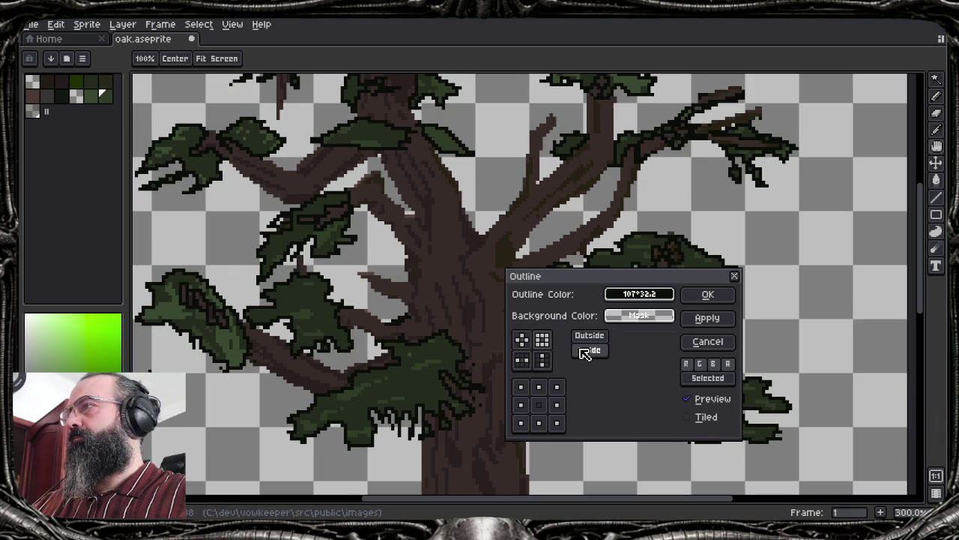
{"action": "left_click", "coordinate": [590, 335]}
{"action": "left_click", "coordinate": [589, 350]}
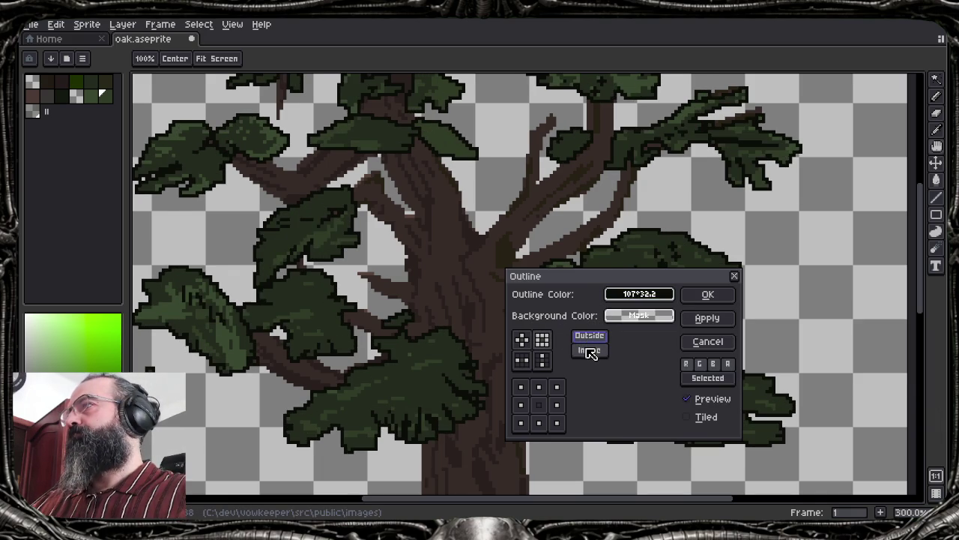
{"action": "left_click", "coordinate": [595, 339]}
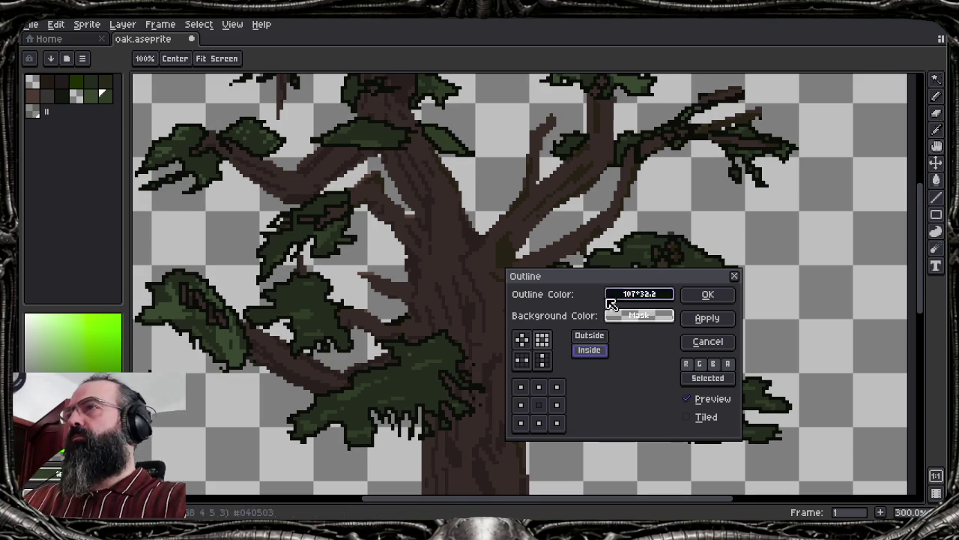
{"action": "left_click", "coordinate": [703, 365]}
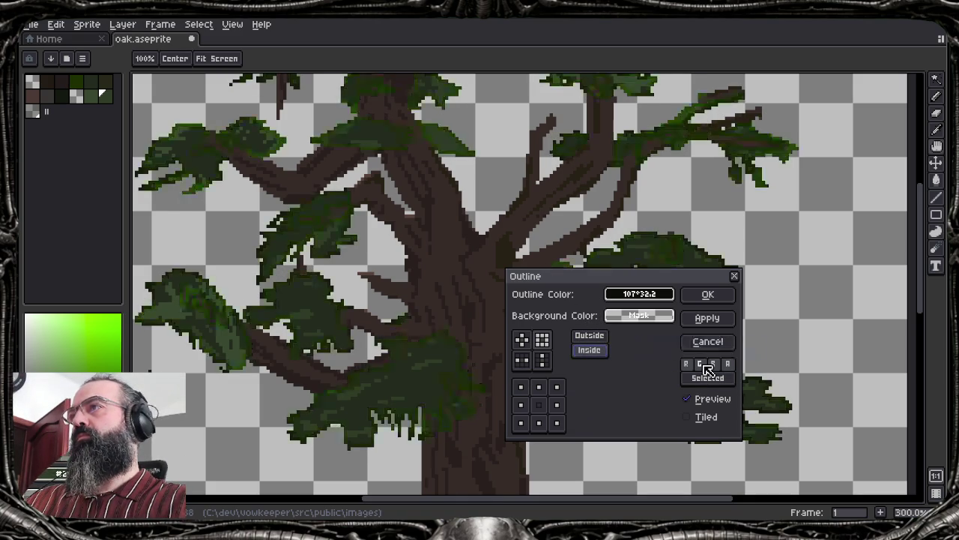
{"action": "left_click", "coordinate": [705, 365]}
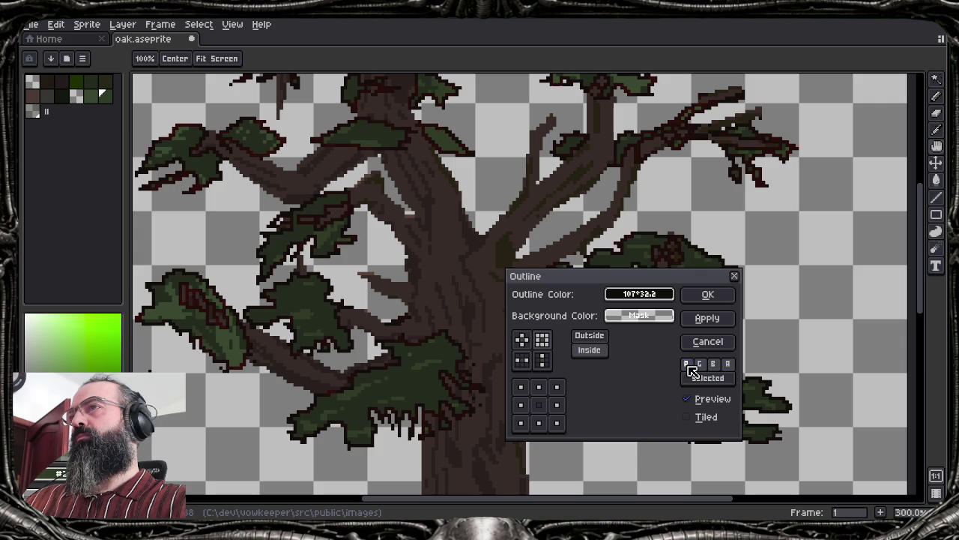
{"action": "left_click", "coordinate": [701, 365]}
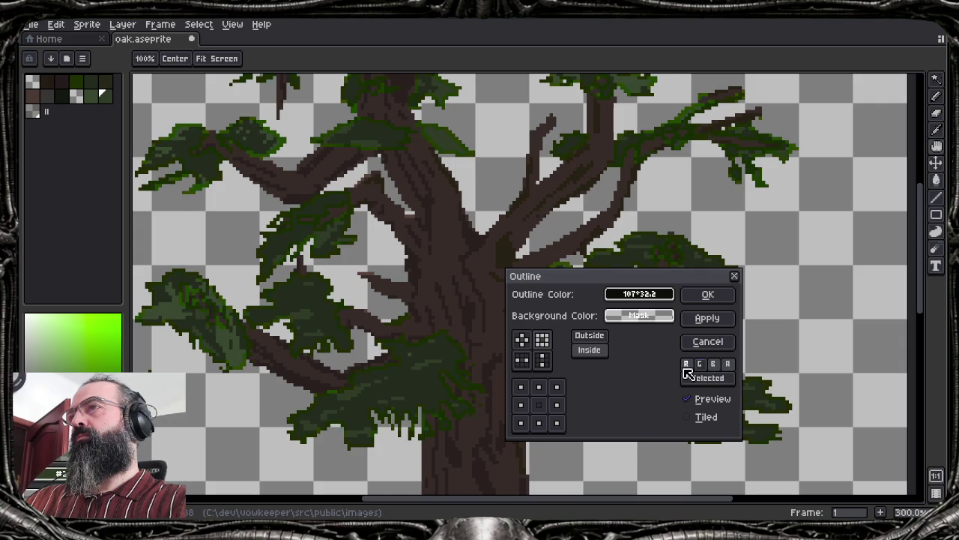
{"action": "left_click", "coordinate": [687, 365]}
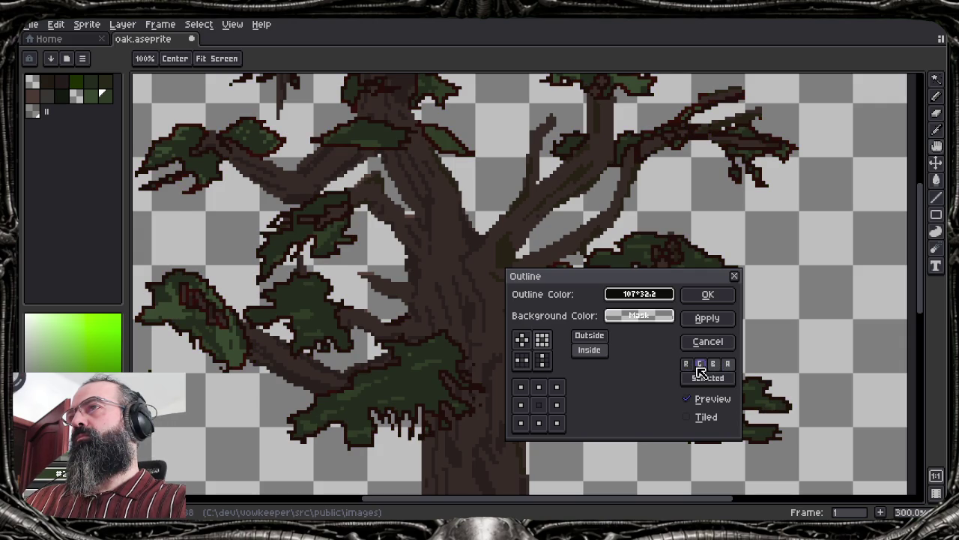
{"action": "left_click", "coordinate": [700, 366]}
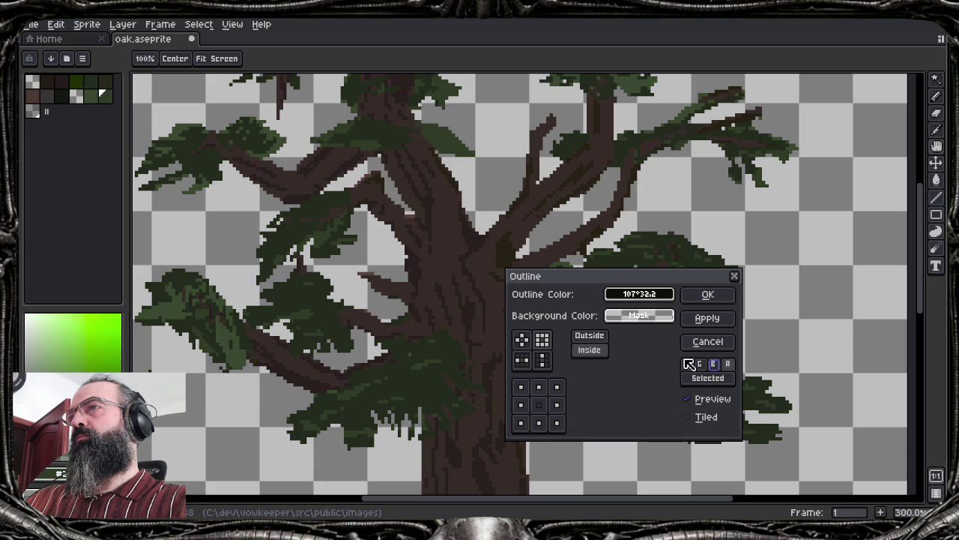
{"action": "left_click", "coordinate": [723, 379]}
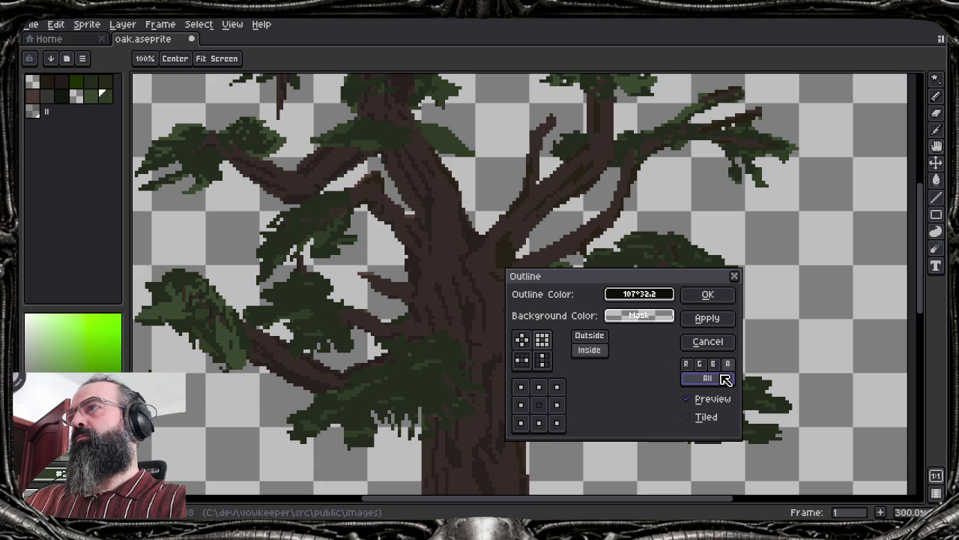
Return the outline to Outside, restore the alpha channel, then cancel the dialog
{"action": "left_click", "coordinate": [605, 337]}
{"action": "left_click", "coordinate": [606, 337]}
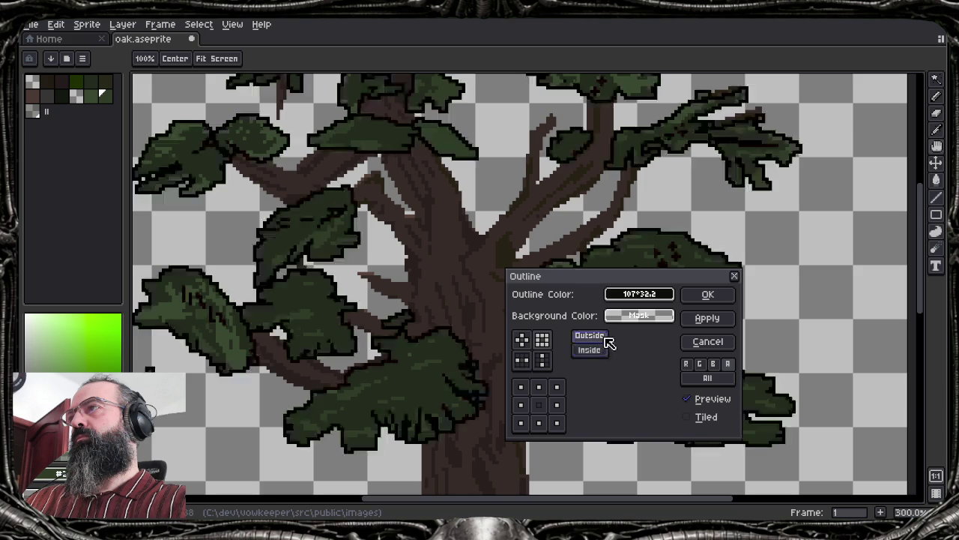
{"action": "left_click", "coordinate": [727, 364]}
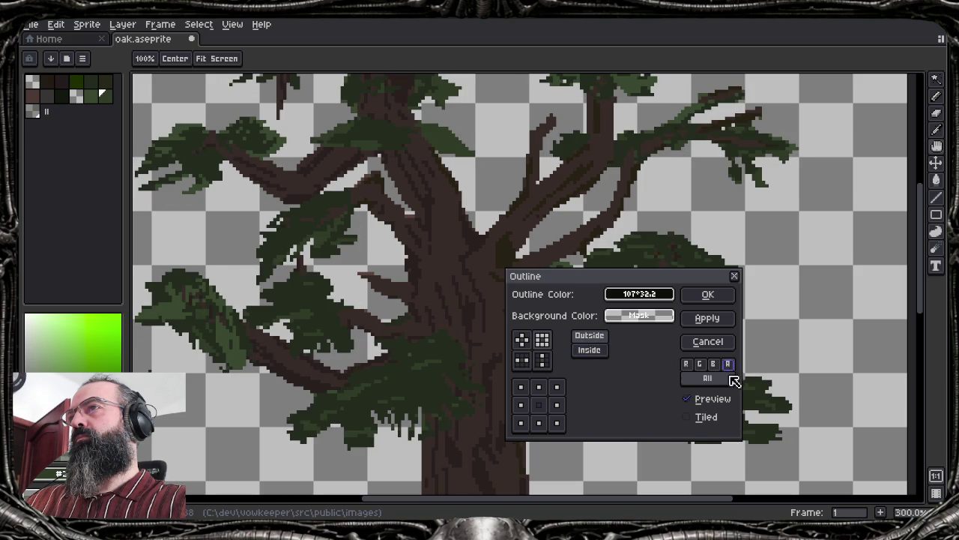
{"action": "left_click", "coordinate": [718, 378]}
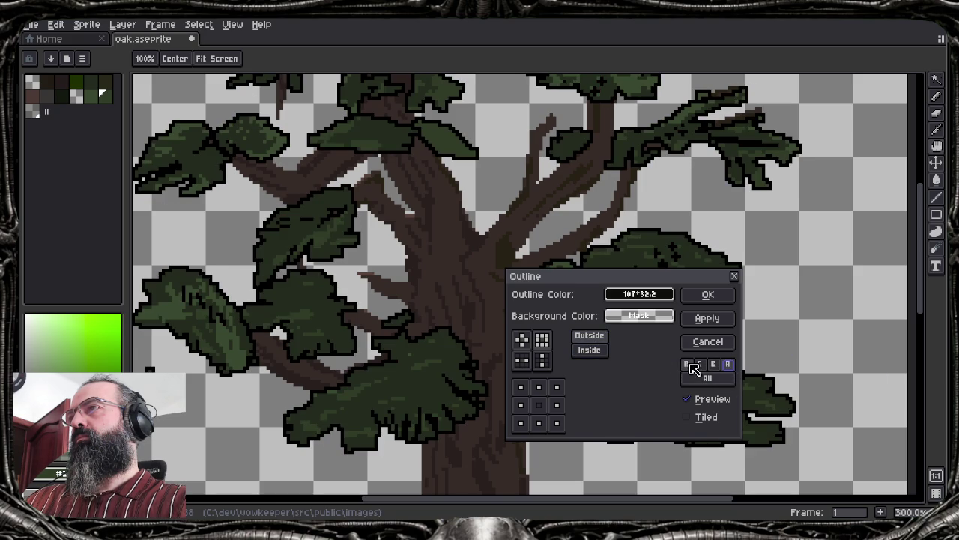
{"action": "left_click", "coordinate": [707, 342]}
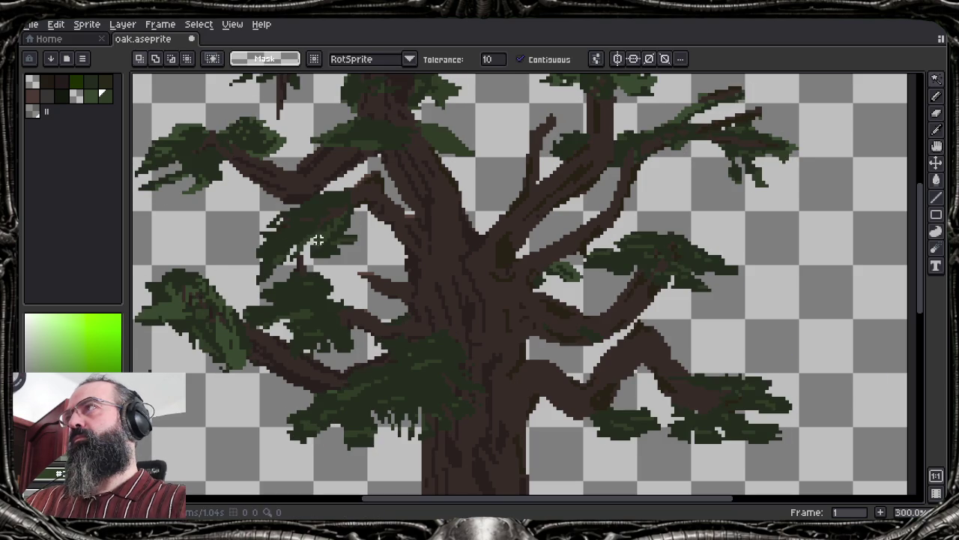
Apply an Outline with near-black #040503 colour (HSV value about 2) to the foliage and trunk
{"action": "left_click", "coordinate": [88, 25]}
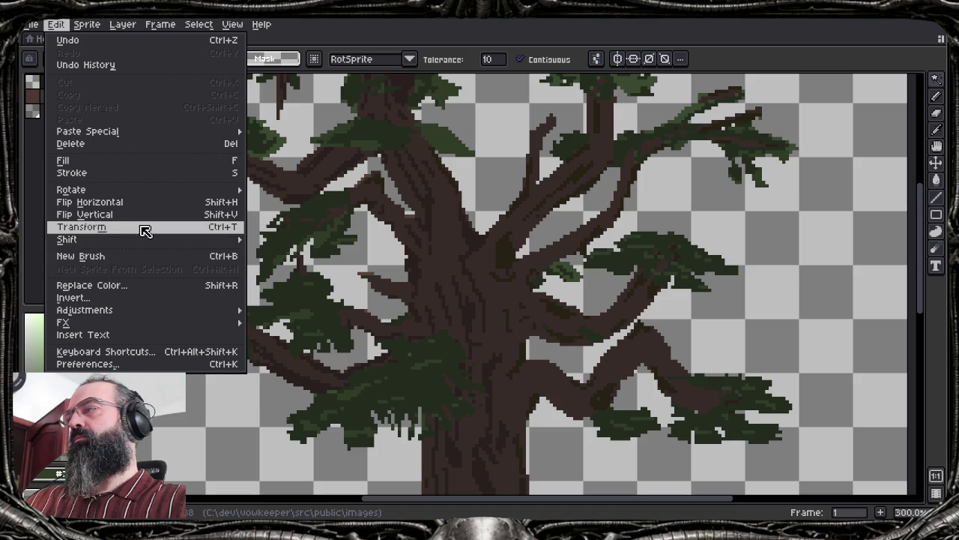
{"action": "mouse_move", "coordinate": [63, 322]}
{"action": "left_click", "coordinate": [285, 324]}
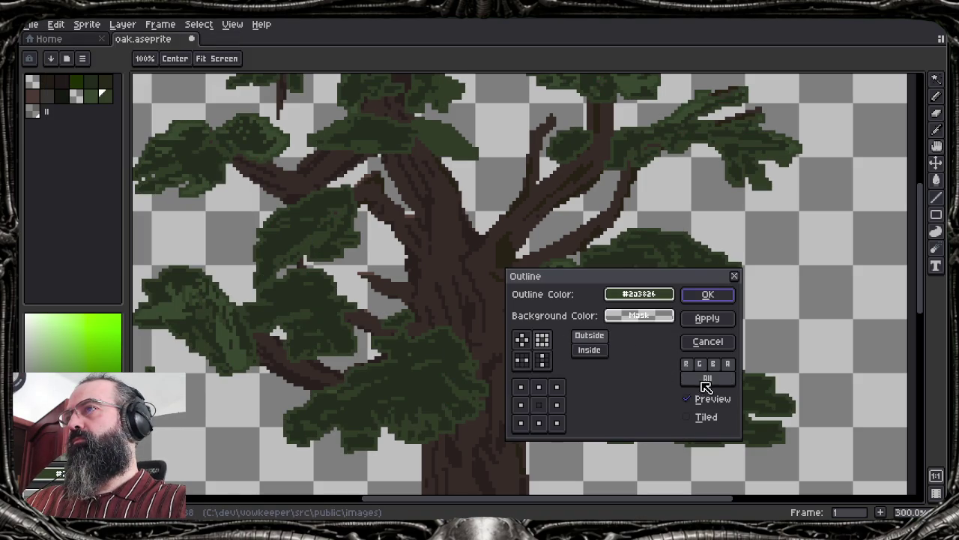
{"action": "left_click", "coordinate": [667, 316]}
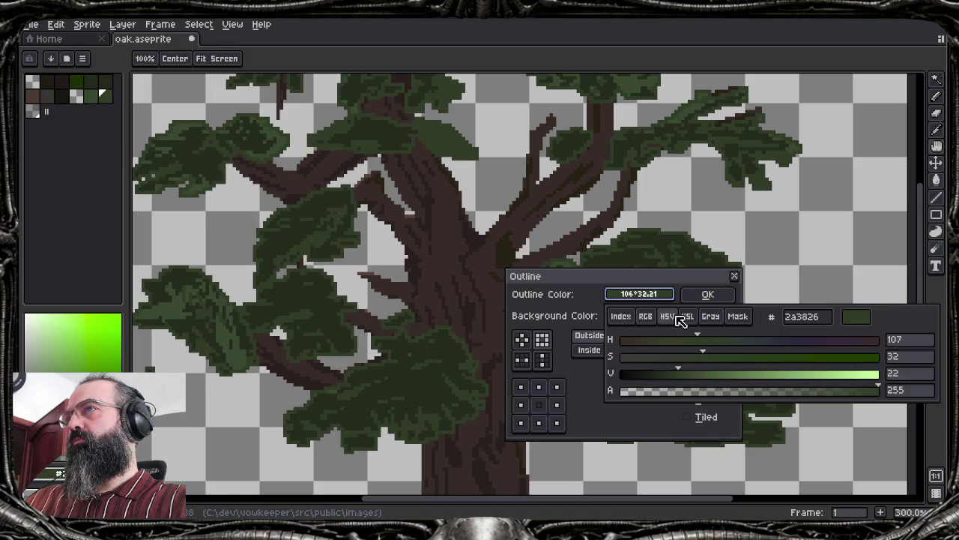
{"action": "left_click_drag", "start_coordinate": [677, 371], "coordinate": [642, 372]}
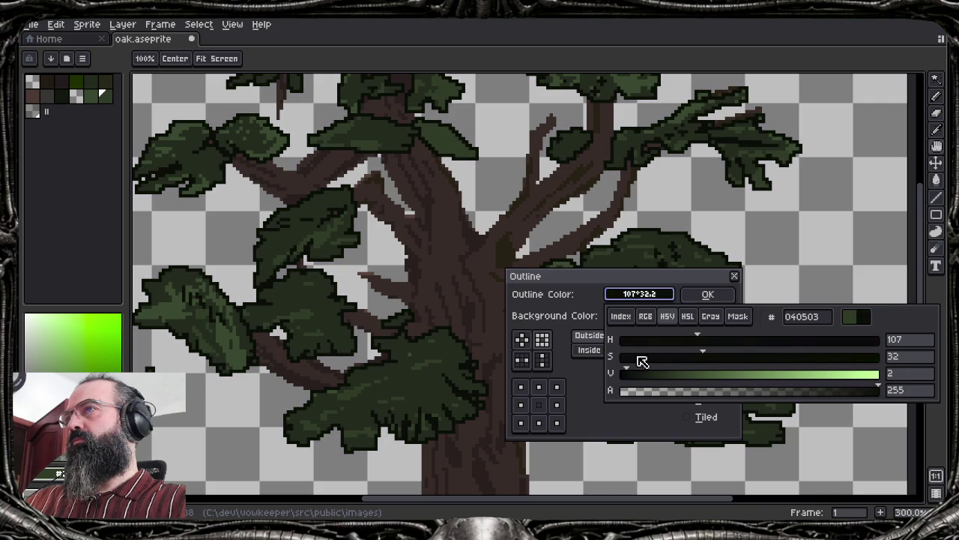
{"action": "left_click", "coordinate": [679, 297]}
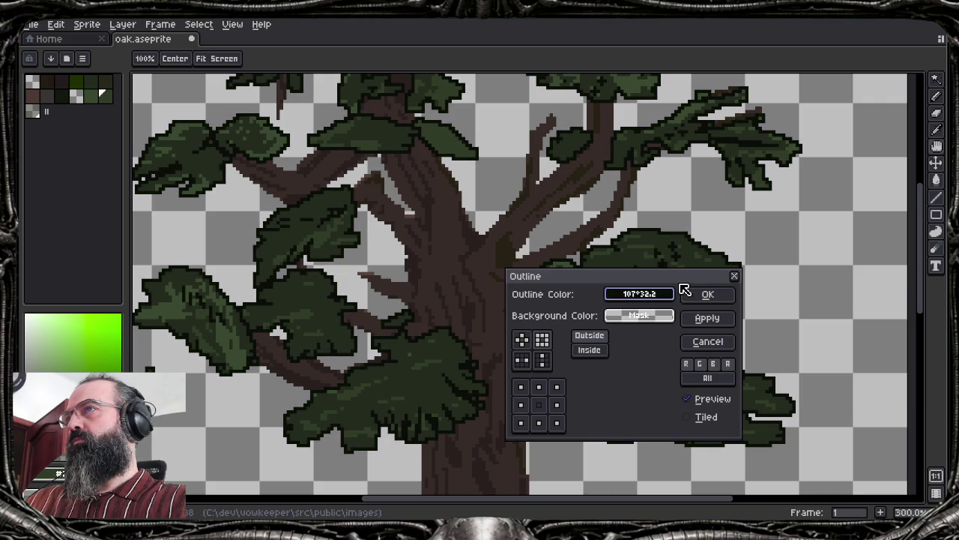
{"action": "scroll", "coordinate": [600, 360], "scroll_direction": "up", "scroll_amount": 5}
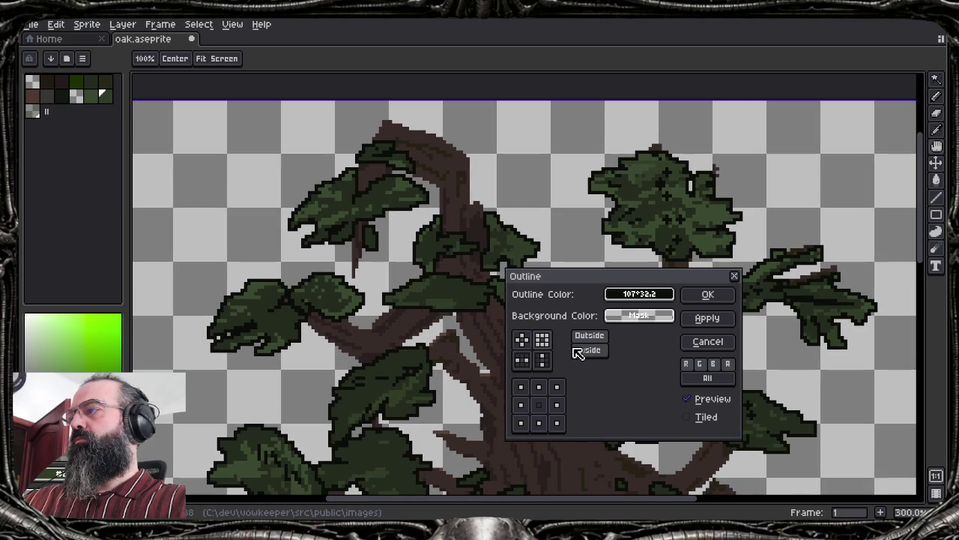
{"action": "left_click", "coordinate": [700, 295]}
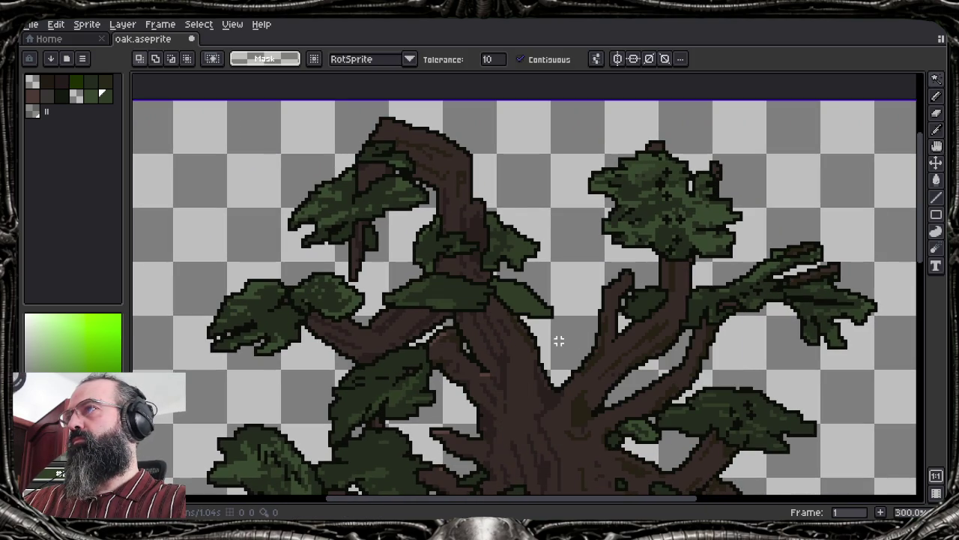
{"action": "scroll", "coordinate": [555, 315], "scroll_direction": "down", "scroll_amount": 1}
{"action": "scroll", "coordinate": [541, 253], "scroll_direction": "down", "scroll_amount": 1}
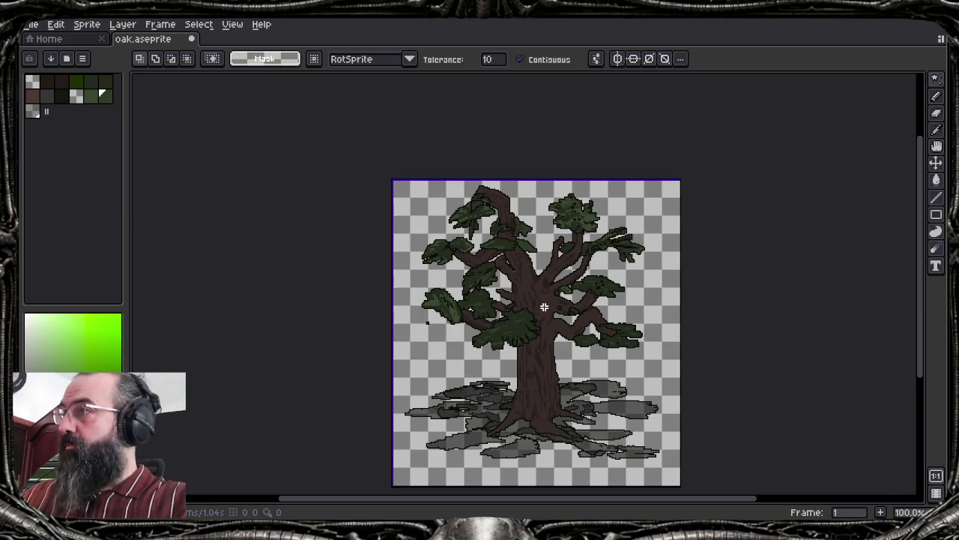
Undo the outline and reopen Outline with the colour's HSV value lowered to 1
{"action": "key", "text": "ctrl+z"}
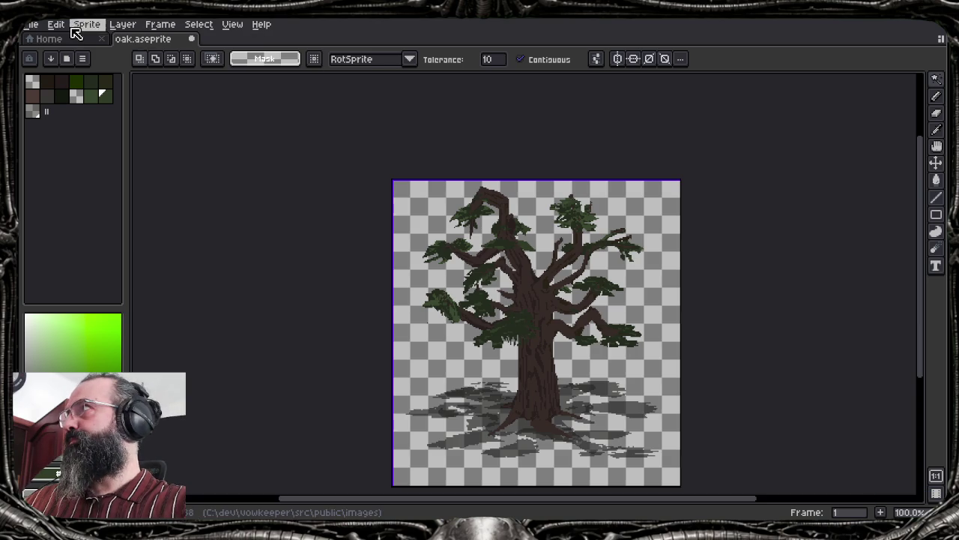
{"action": "left_click", "coordinate": [56, 24]}
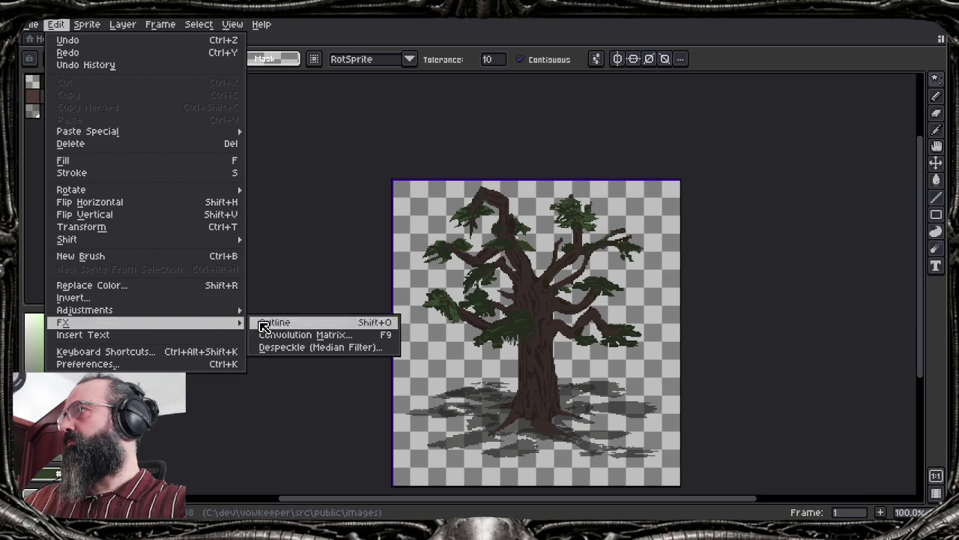
{"action": "mouse_move", "coordinate": [63, 322]}
{"action": "left_click", "coordinate": [275, 324]}
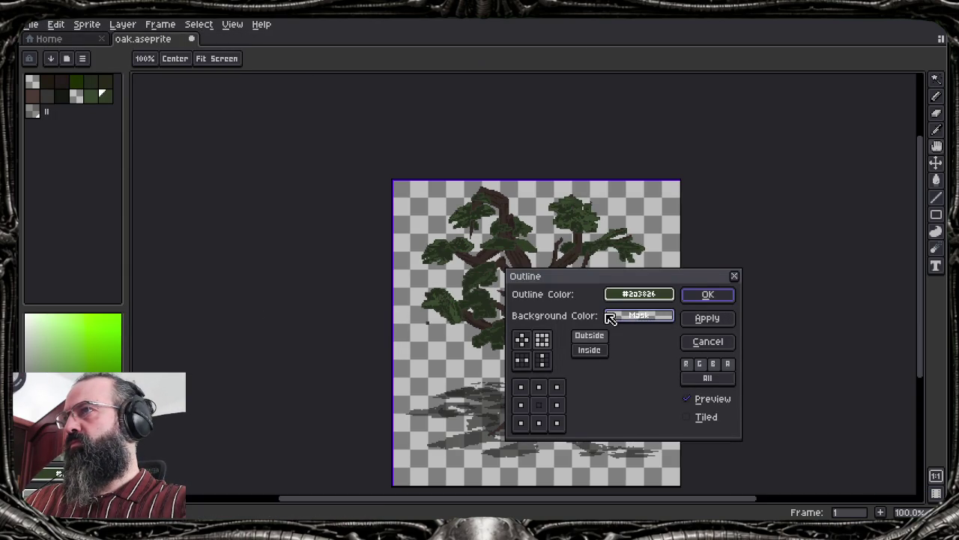
{"action": "scroll", "coordinate": [494, 318], "scroll_direction": "up", "scroll_amount": 4}
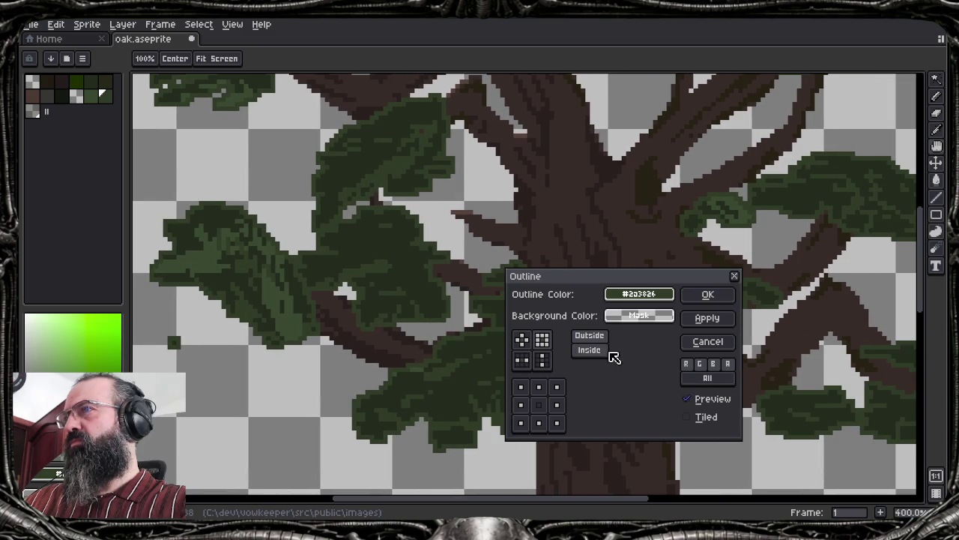
{"action": "left_click", "coordinate": [591, 351]}
{"action": "left_click", "coordinate": [649, 296]}
{"action": "left_click", "coordinate": [645, 294]}
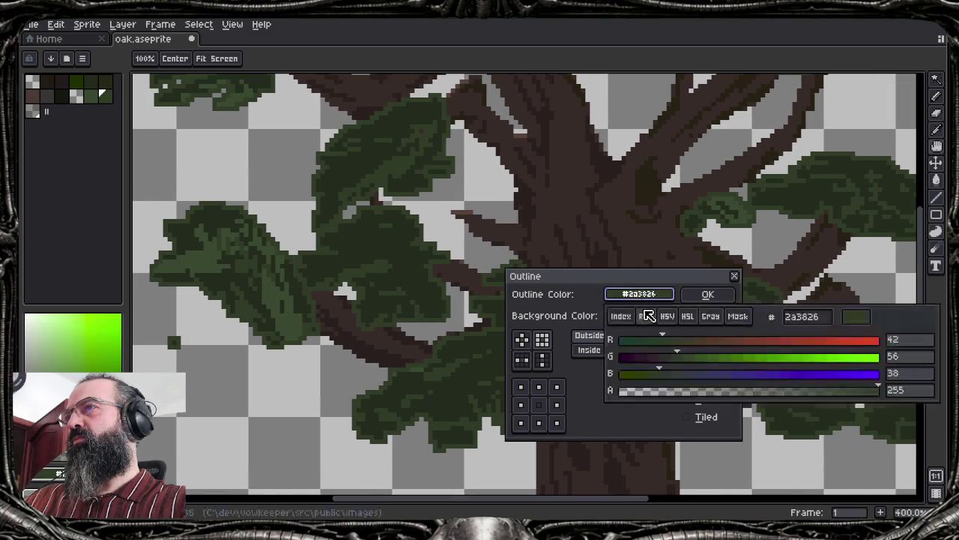
{"action": "left_click", "coordinate": [673, 318]}
{"action": "left_click_drag", "start_coordinate": [666, 373], "coordinate": [632, 375]}
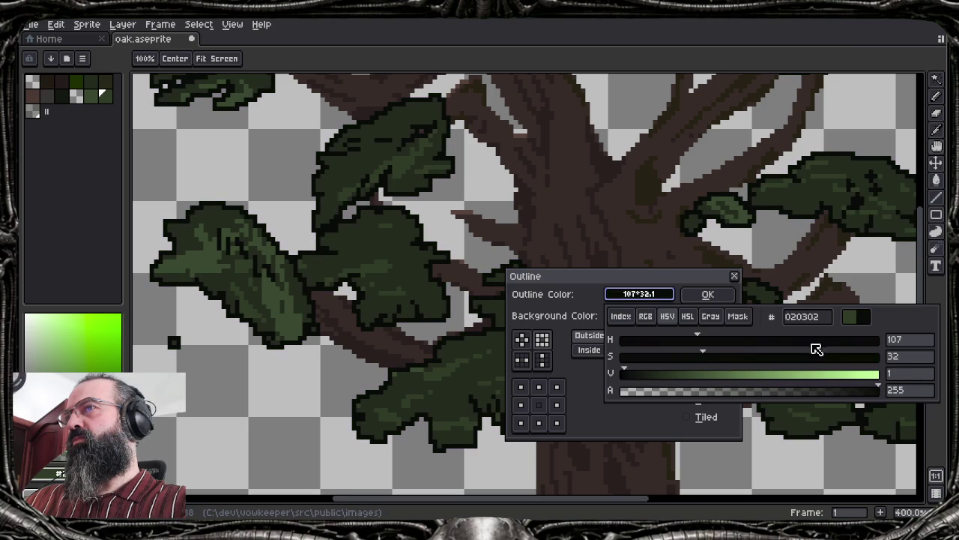
{"action": "left_click", "coordinate": [693, 289]}
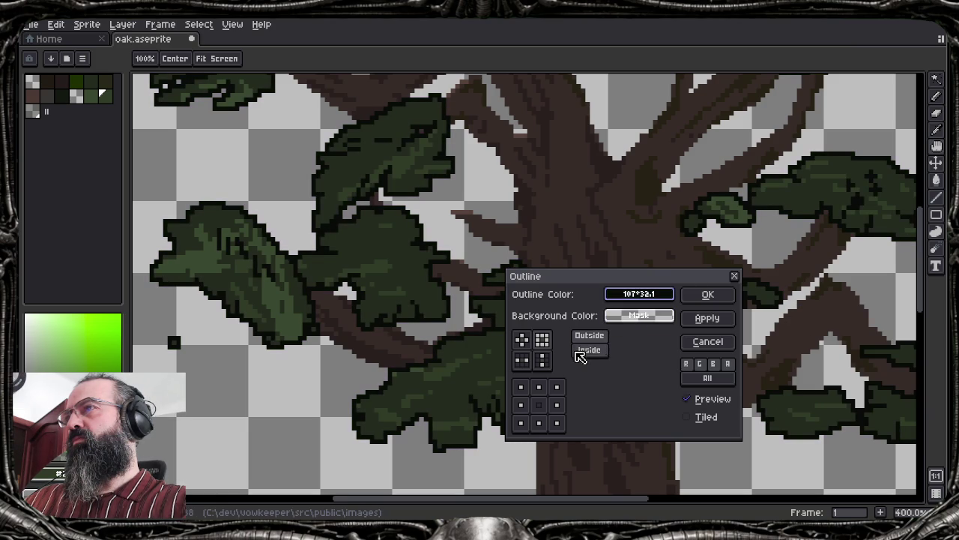
Try the vertical, horizontal, plus and square outline presets and inside placement, settling on square outside
{"action": "left_click", "coordinate": [538, 363]}
{"action": "left_click", "coordinate": [522, 340]}
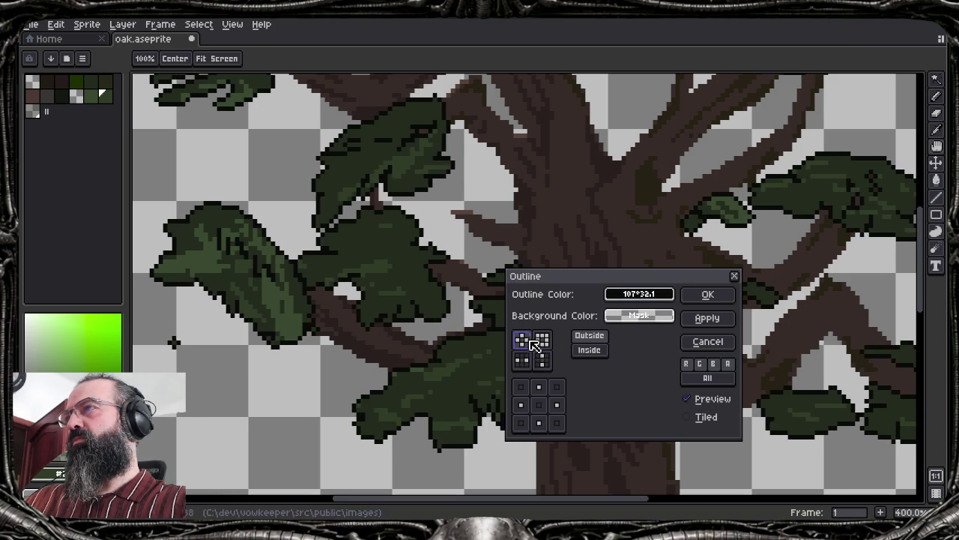
{"action": "left_click", "coordinate": [542, 360]}
{"action": "left_click", "coordinate": [544, 341]}
{"action": "left_click", "coordinate": [543, 360]}
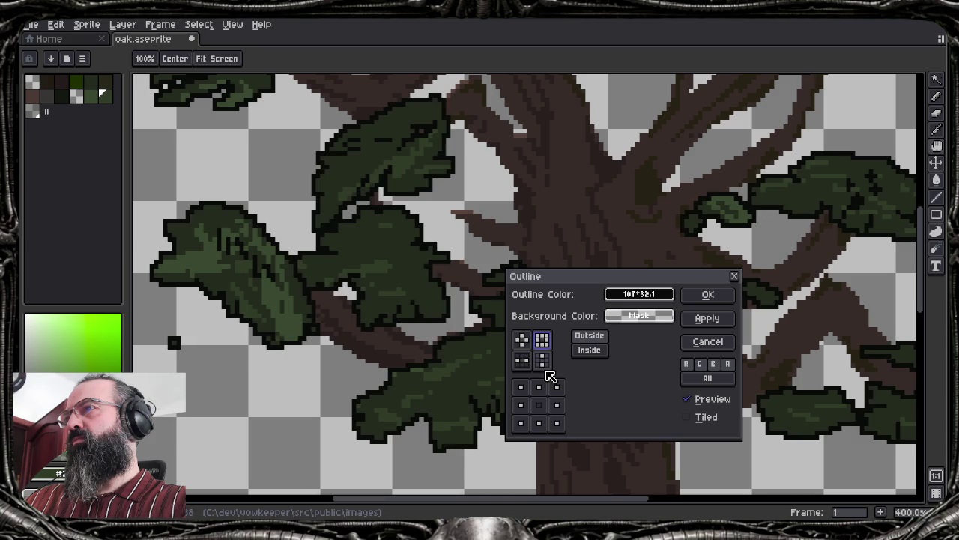
{"action": "left_click", "coordinate": [523, 361]}
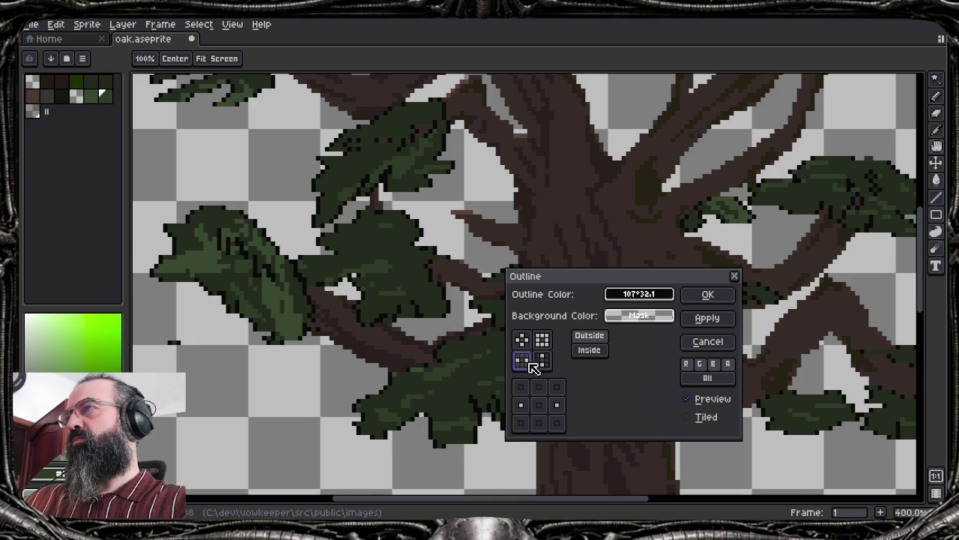
{"action": "left_click", "coordinate": [596, 352]}
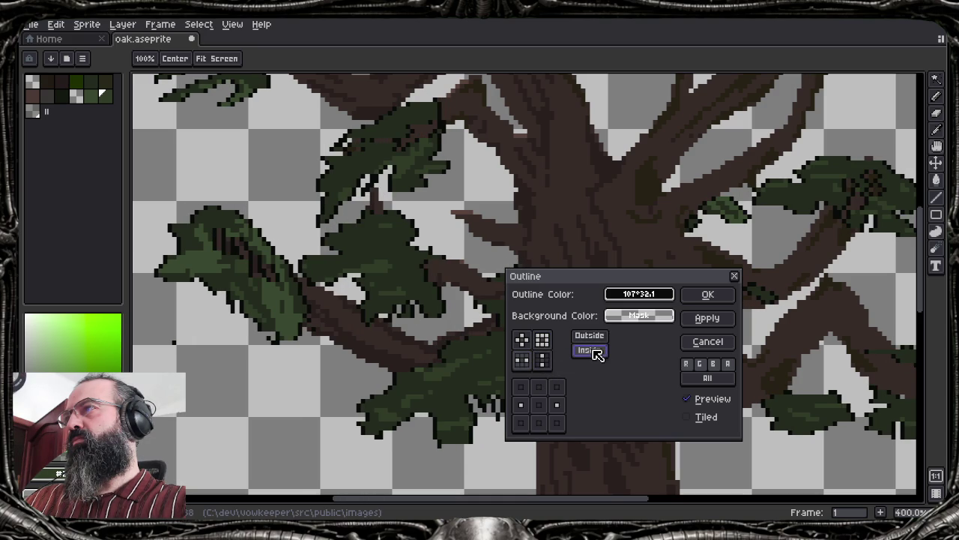
{"action": "left_click", "coordinate": [589, 336]}
{"action": "left_click", "coordinate": [523, 341]}
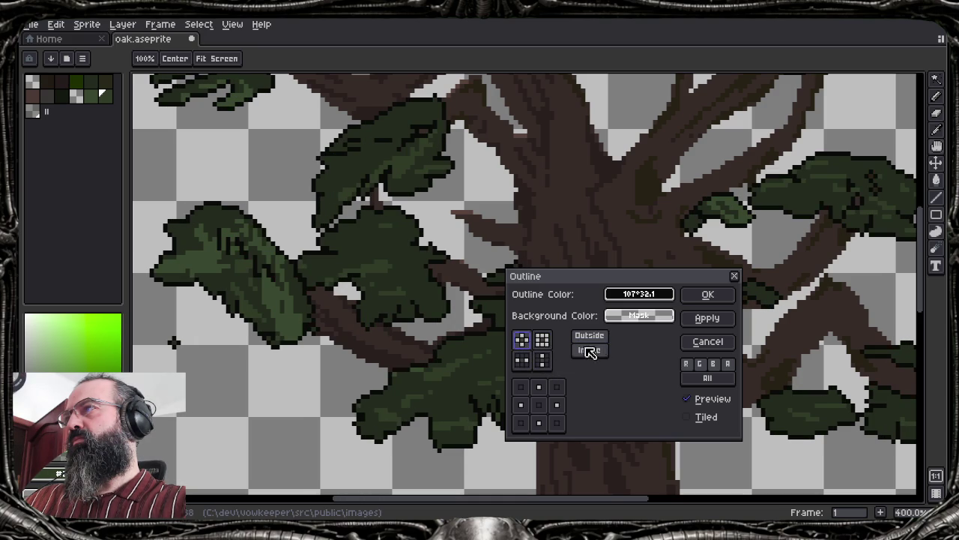
{"action": "left_click", "coordinate": [548, 343]}
{"action": "left_click", "coordinate": [523, 341]}
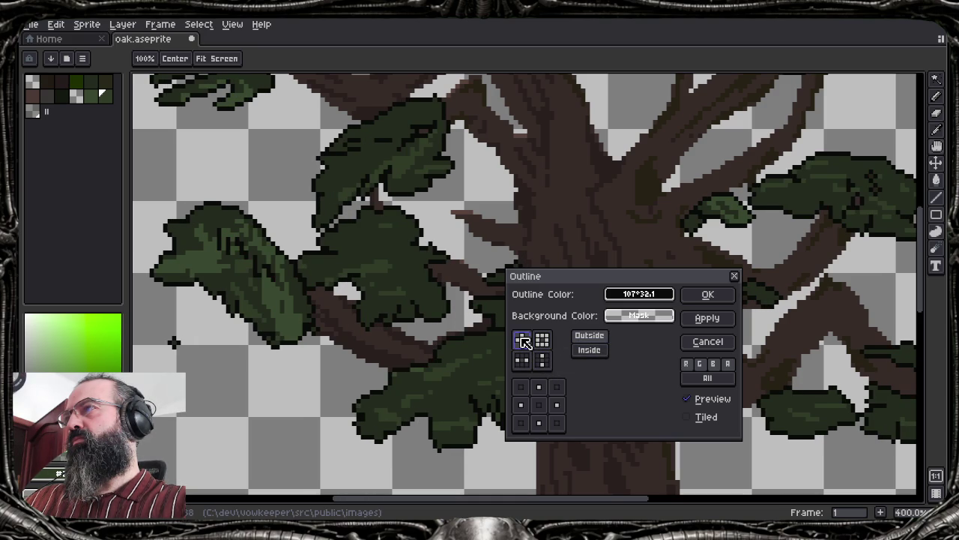
{"action": "left_click", "coordinate": [542, 341]}
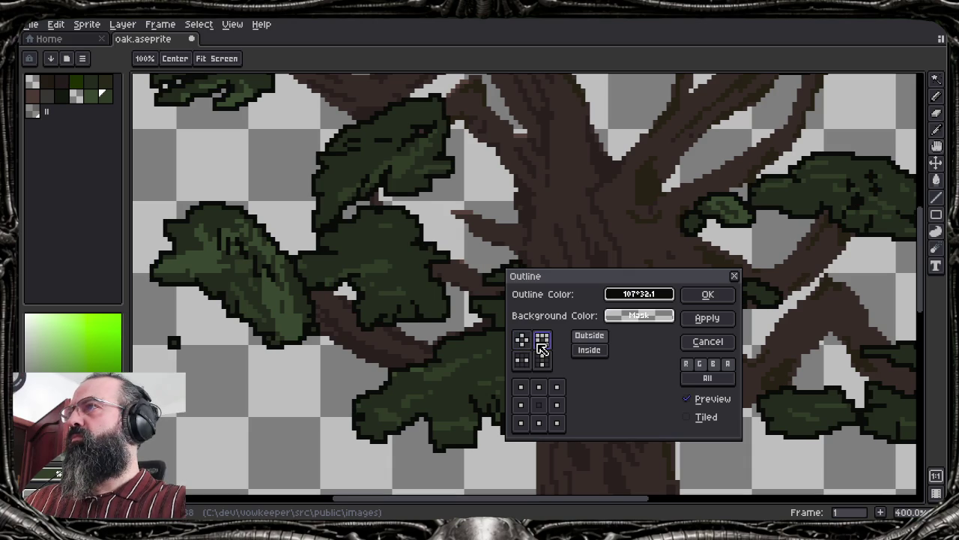
Toggle the lower outline directions back on, compare the preview, and apply the darker outline
{"action": "left_click", "coordinate": [539, 422]}
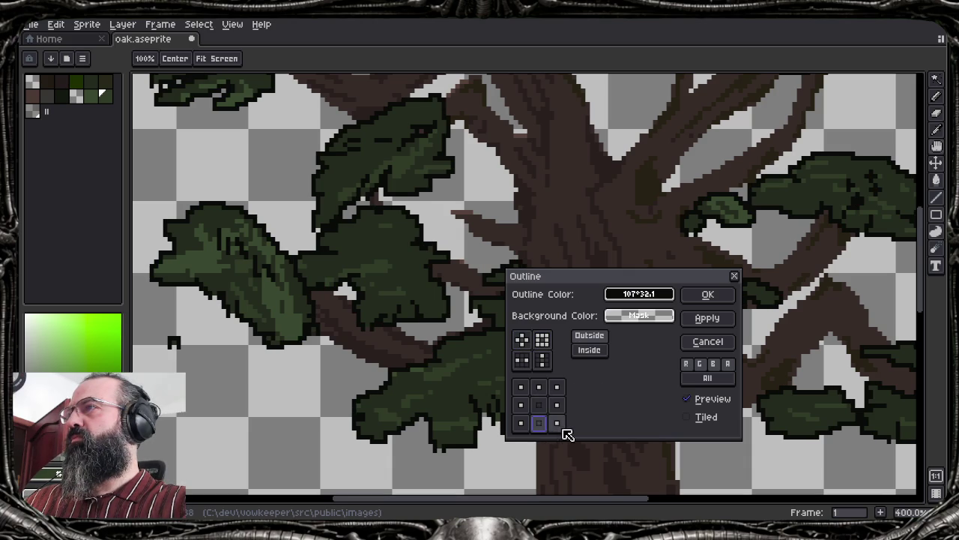
{"action": "left_click", "coordinate": [522, 423]}
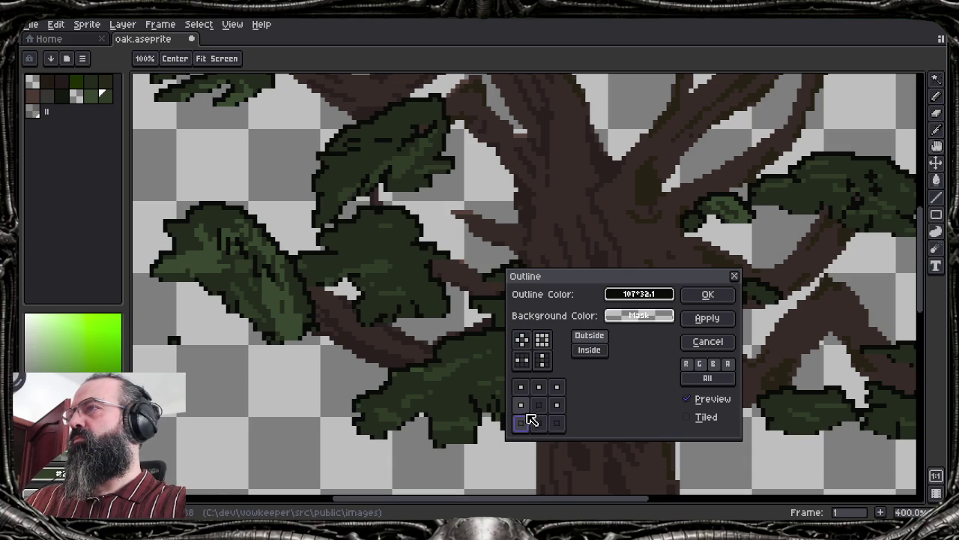
{"action": "left_click", "coordinate": [522, 423]}
{"action": "left_click", "coordinate": [560, 425]}
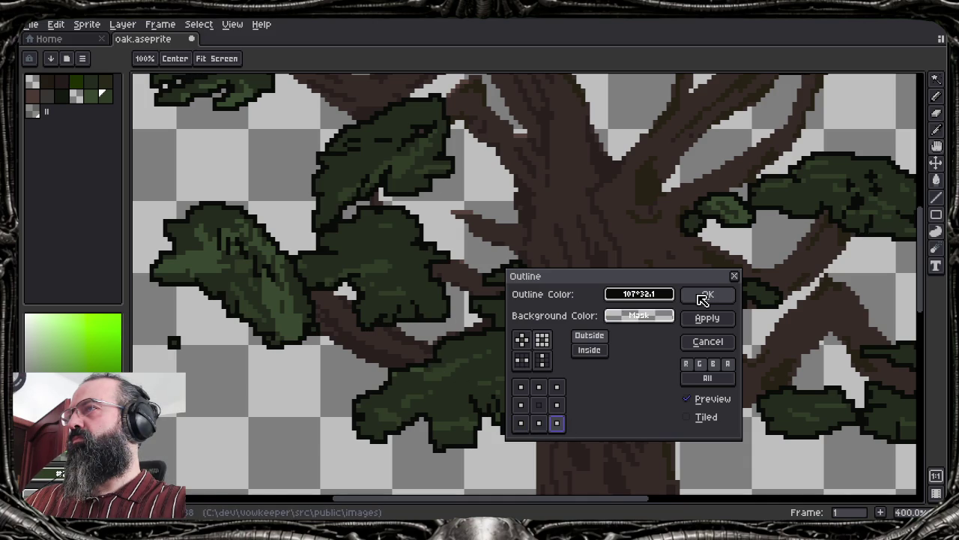
{"action": "left_click", "coordinate": [711, 399]}
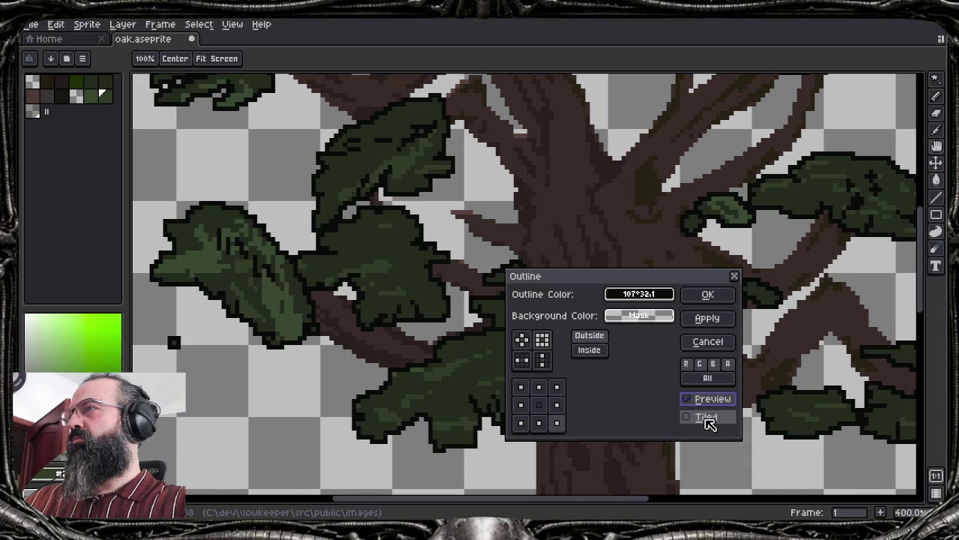
{"action": "left_click", "coordinate": [713, 297]}
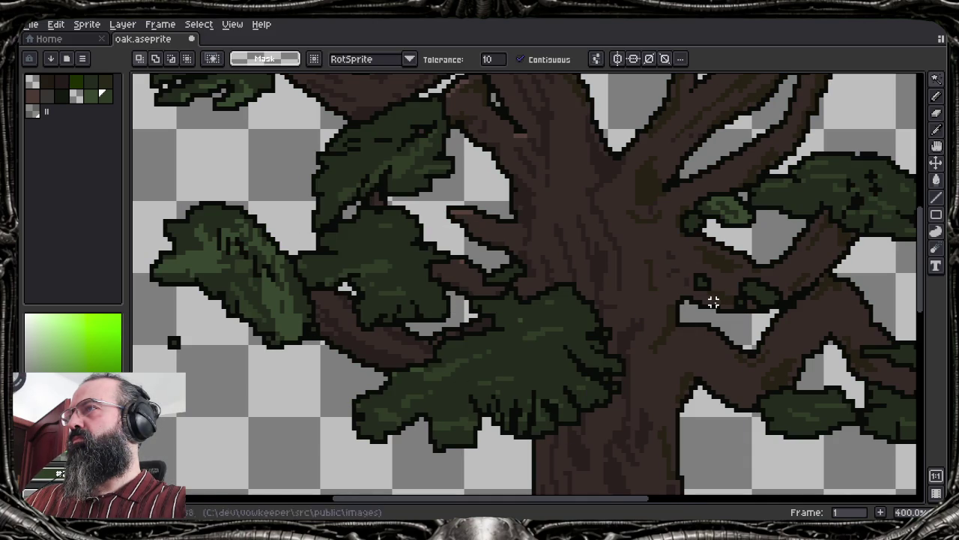
Undo the outline, then outline just the foliage layer's cels and undo that too
{"action": "key", "text": "ctrl+z"}
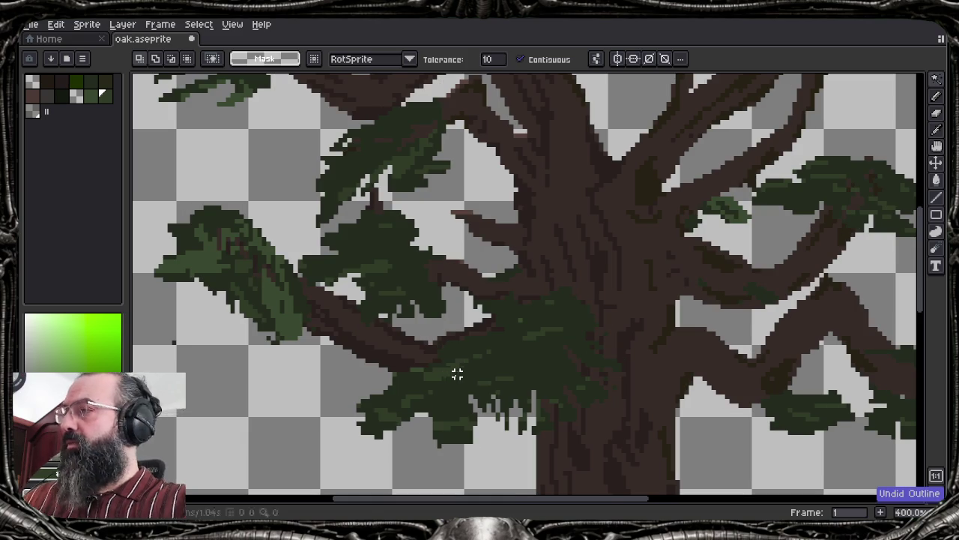
{"action": "key", "text": "Tab"}
{"action": "left_click", "coordinate": [218, 360]}
{"action": "left_click", "coordinate": [57, 24]}
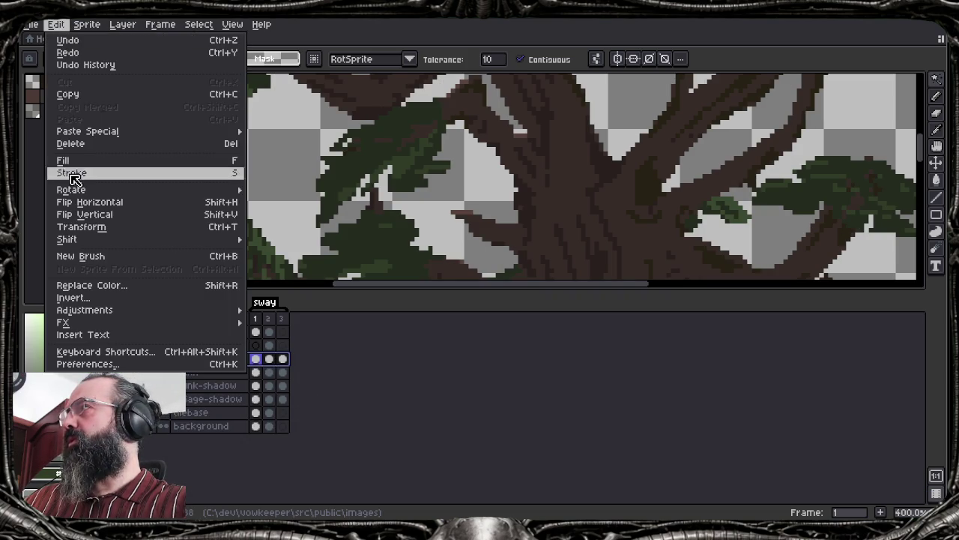
{"action": "mouse_move", "coordinate": [142, 322]}
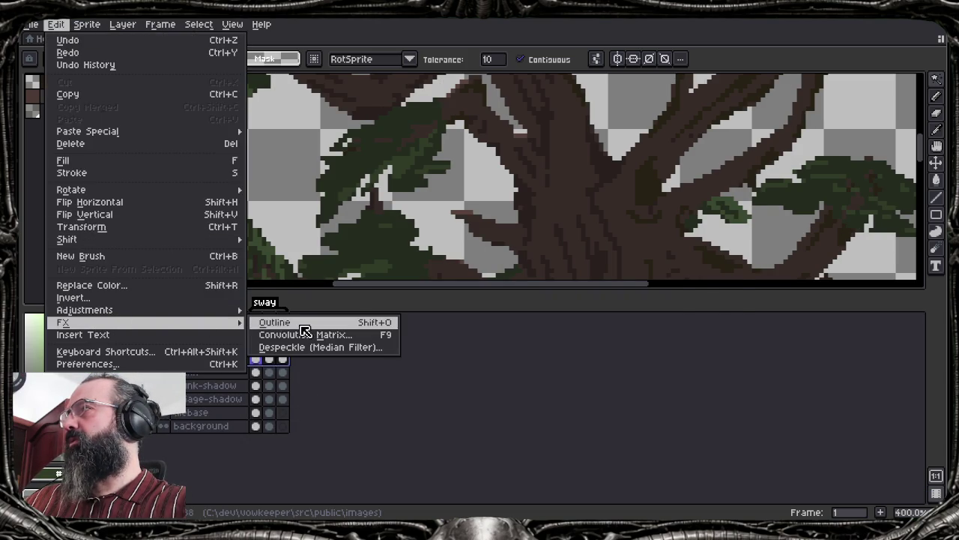
{"action": "left_click", "coordinate": [303, 327]}
{"action": "left_click", "coordinate": [702, 293]}
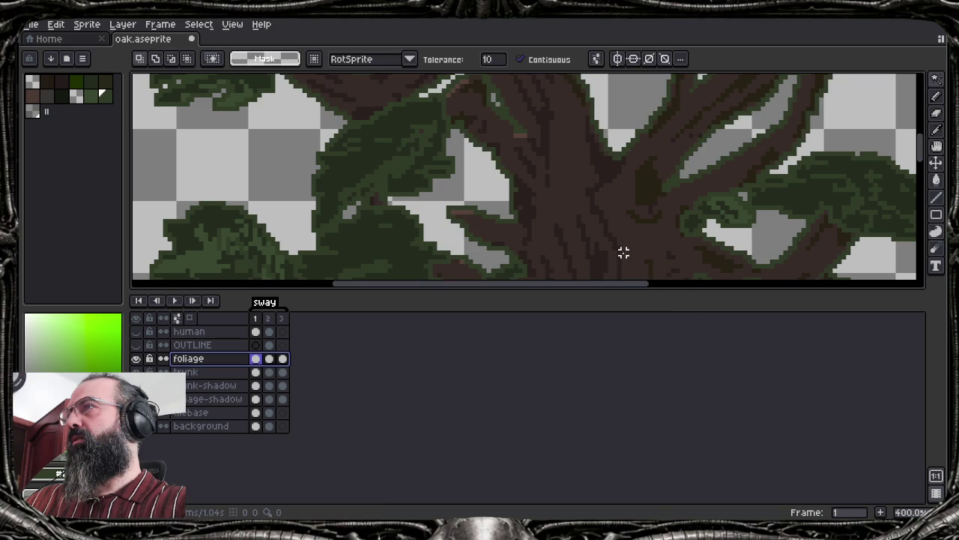
{"action": "key", "text": "ctrl+z"}
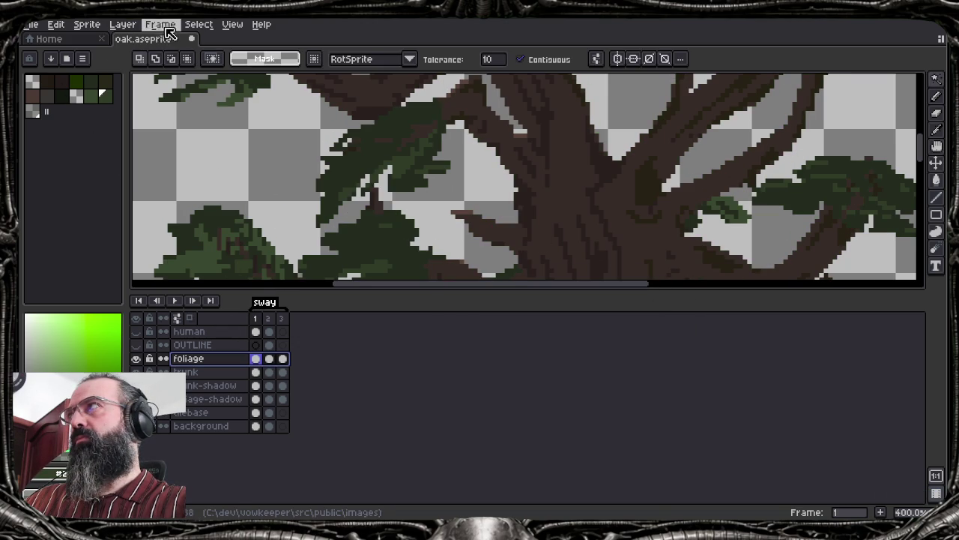
Select the entire canvas, then magic-wand the empty area around the foliage
{"action": "left_click", "coordinate": [210, 24]}
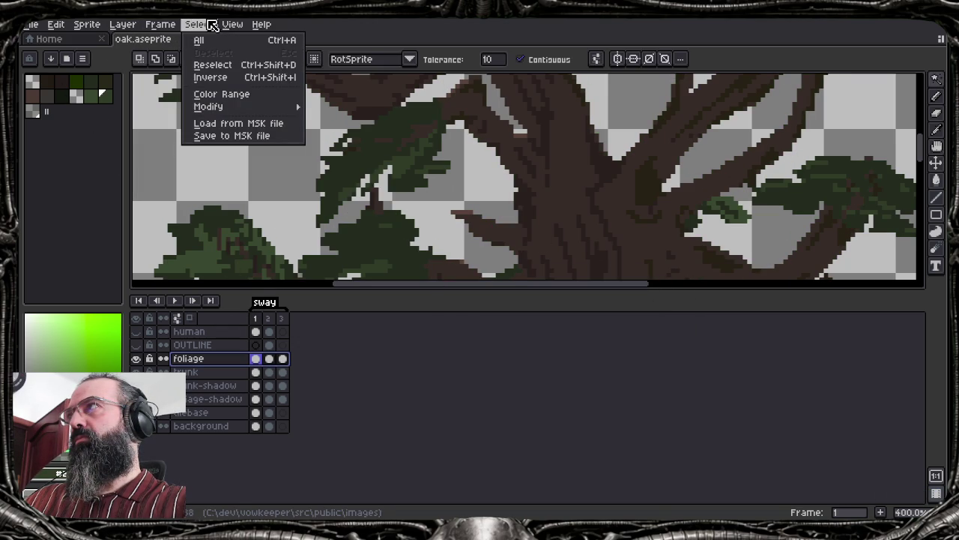
{"action": "left_click", "coordinate": [216, 40]}
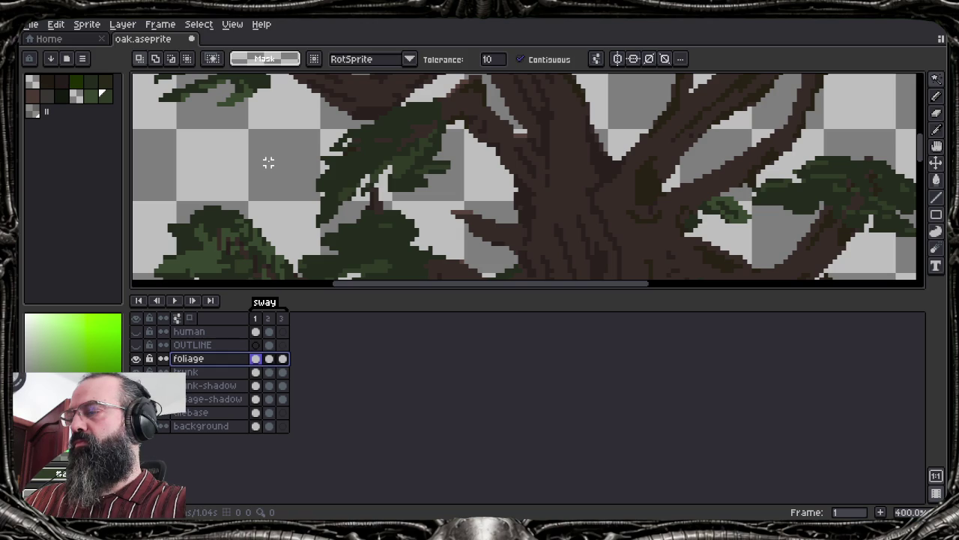
{"action": "left_click", "coordinate": [253, 143]}
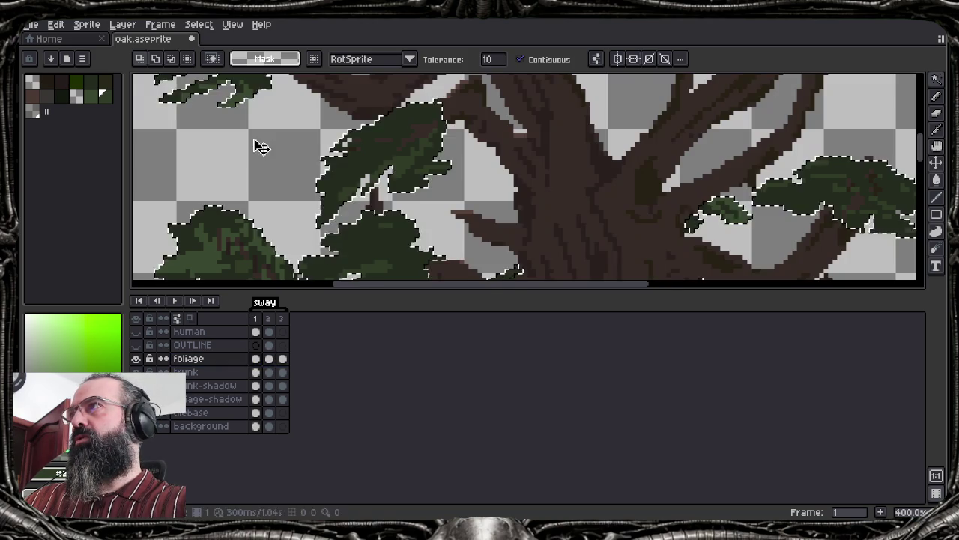
Invert the selection onto the foliage, preview Outline inside and outside, then cancel
{"action": "left_click", "coordinate": [198, 25]}
{"action": "left_click", "coordinate": [225, 77]}
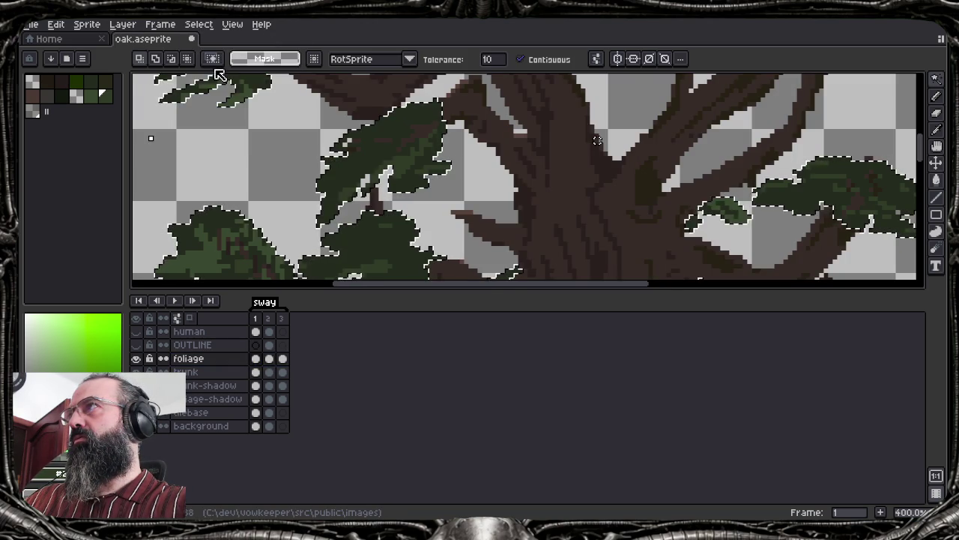
{"action": "left_click", "coordinate": [56, 24]}
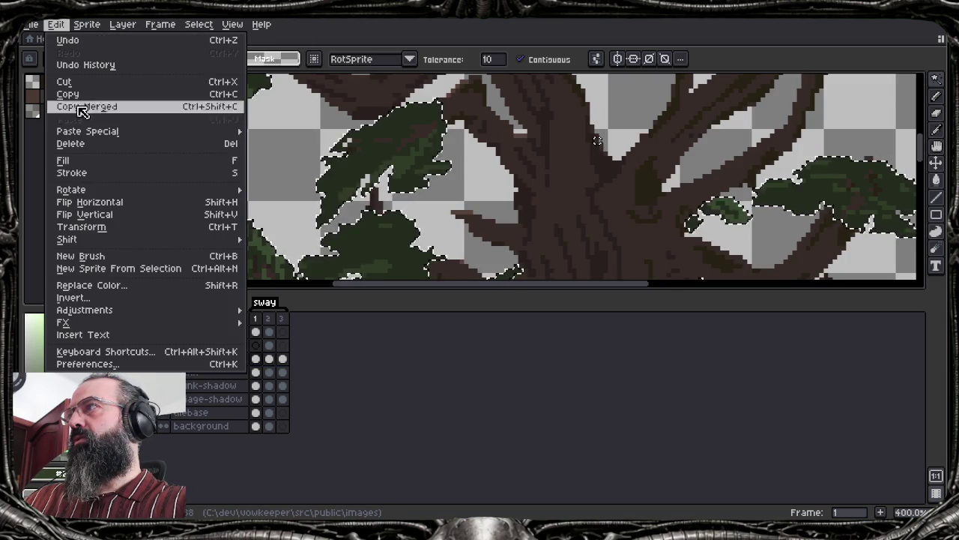
{"action": "left_click", "coordinate": [262, 324]}
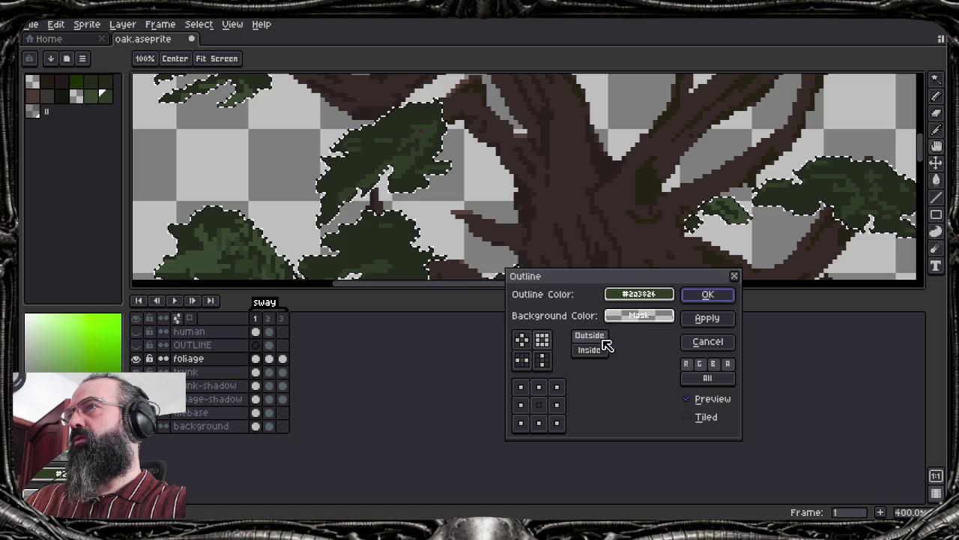
{"action": "left_click", "coordinate": [589, 351]}
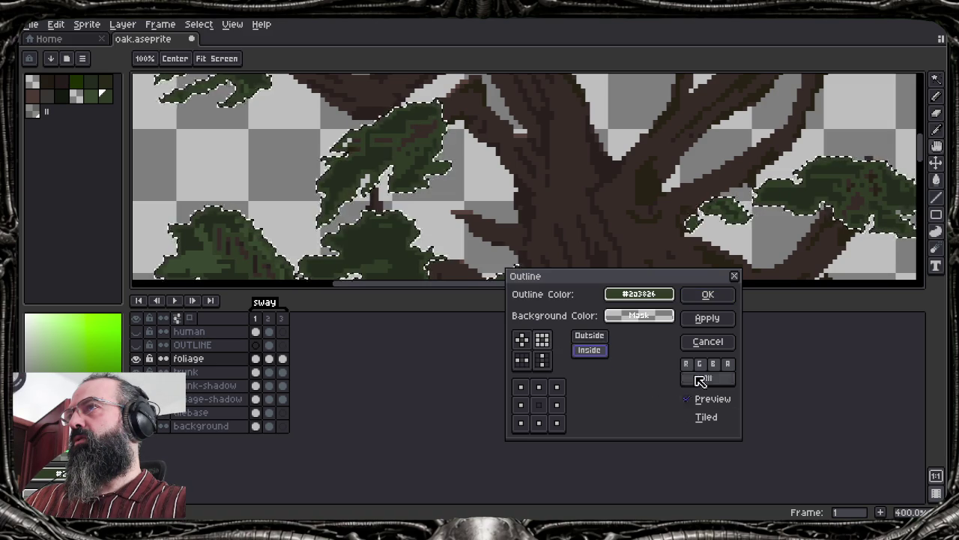
{"action": "left_click", "coordinate": [589, 335]}
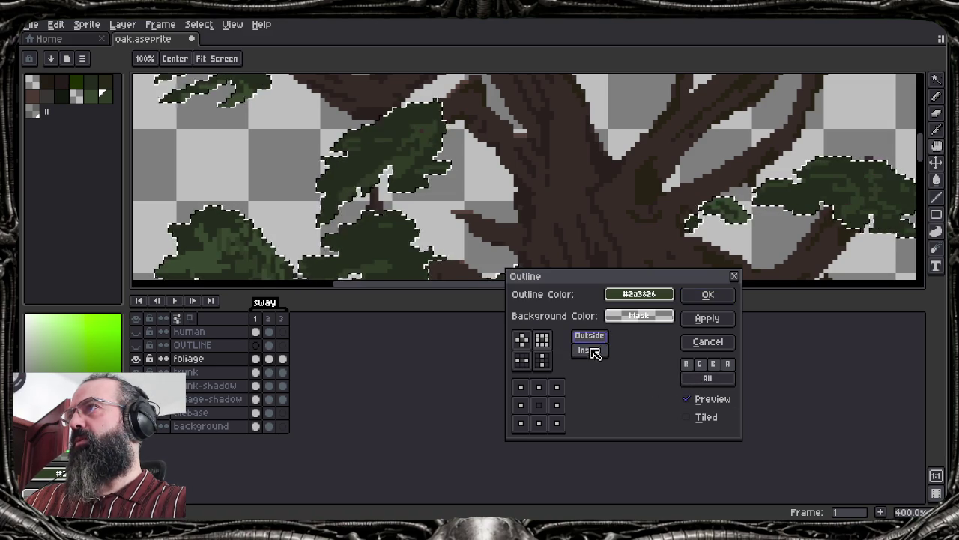
{"action": "left_click", "coordinate": [707, 343]}
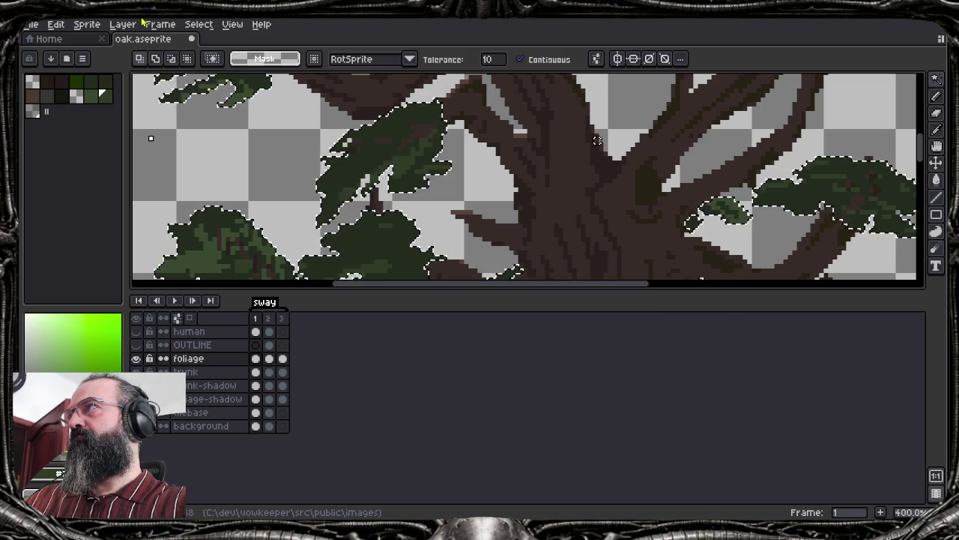
Clear the foliage selection, close the menus without an effect, and select the foliage layer
{"action": "left_click", "coordinate": [102, 25]}
{"action": "left_click", "coordinate": [103, 25]}
{"action": "key", "text": "ctrl+d"}
{"action": "left_click", "coordinate": [60, 25]}
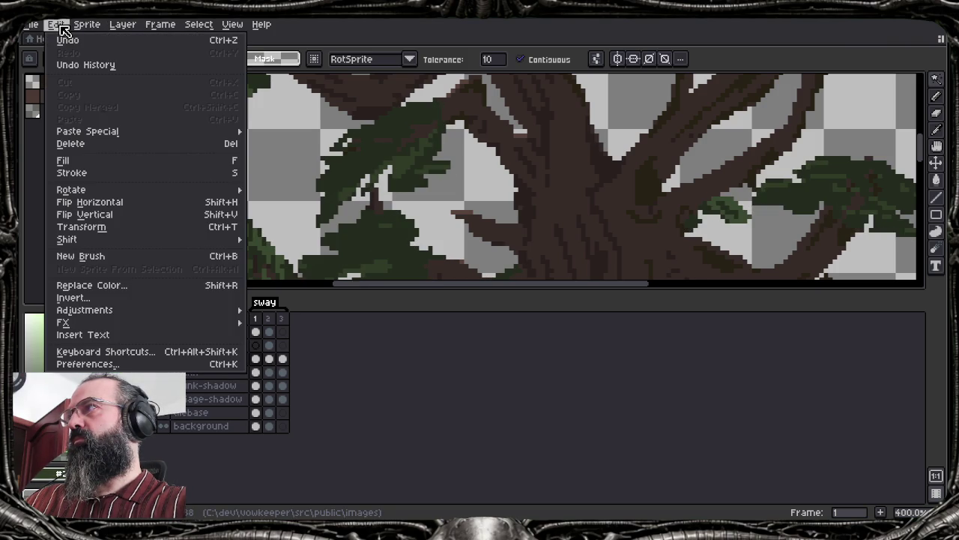
{"action": "mouse_move", "coordinate": [63, 322]}
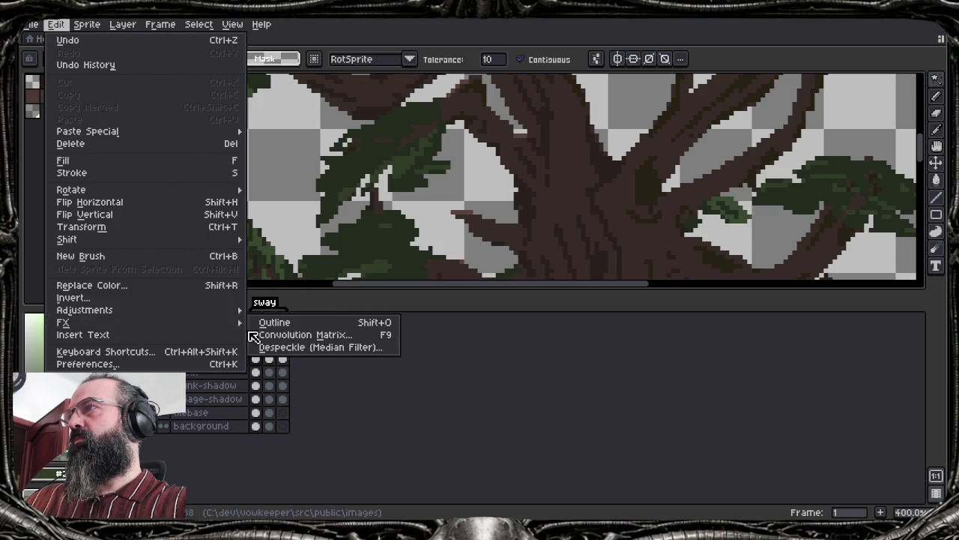
{"action": "left_click", "coordinate": [324, 427]}
{"action": "left_click", "coordinate": [193, 364]}
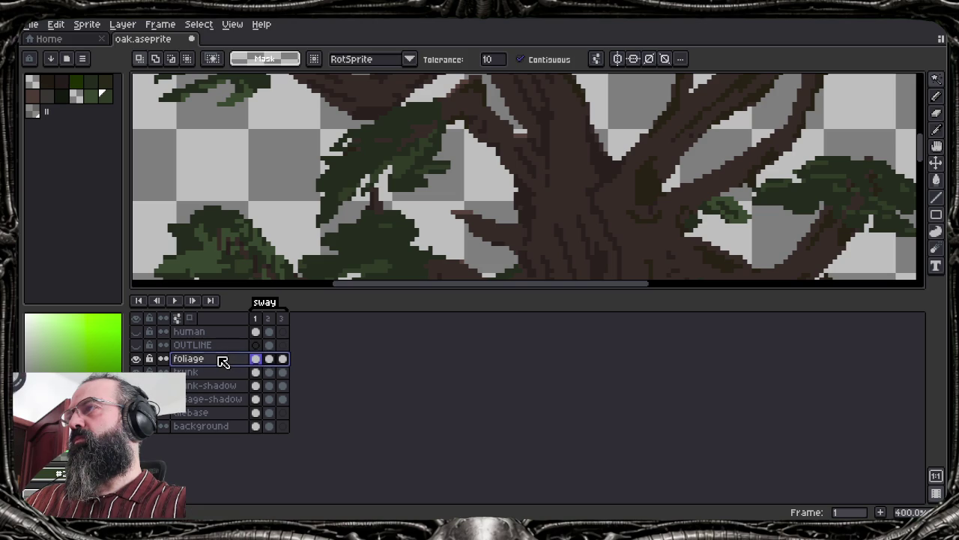
Check the foliage layer options and effects list, then switch to the three-oak reference image
{"action": "right_click", "coordinate": [222, 361]}
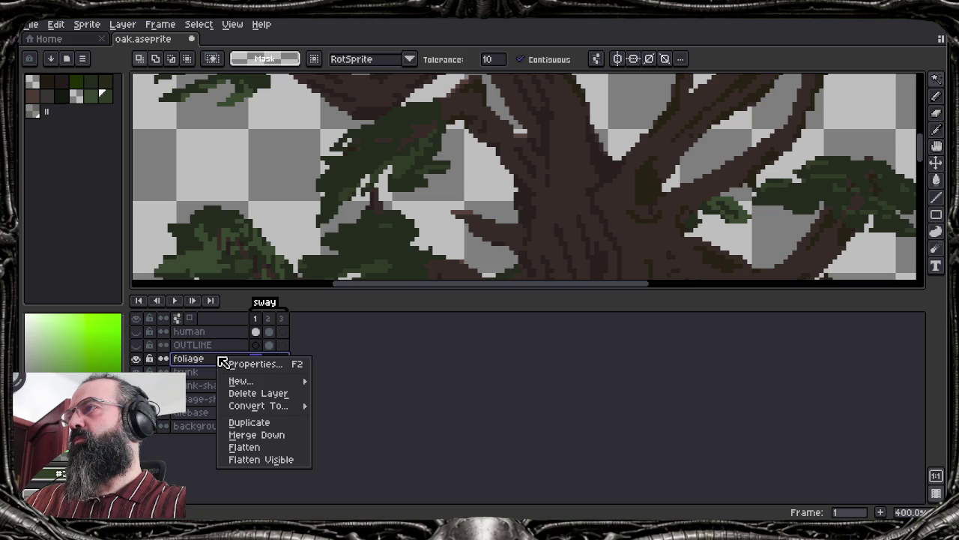
{"action": "left_click", "coordinate": [89, 30]}
{"action": "left_click", "coordinate": [57, 24]}
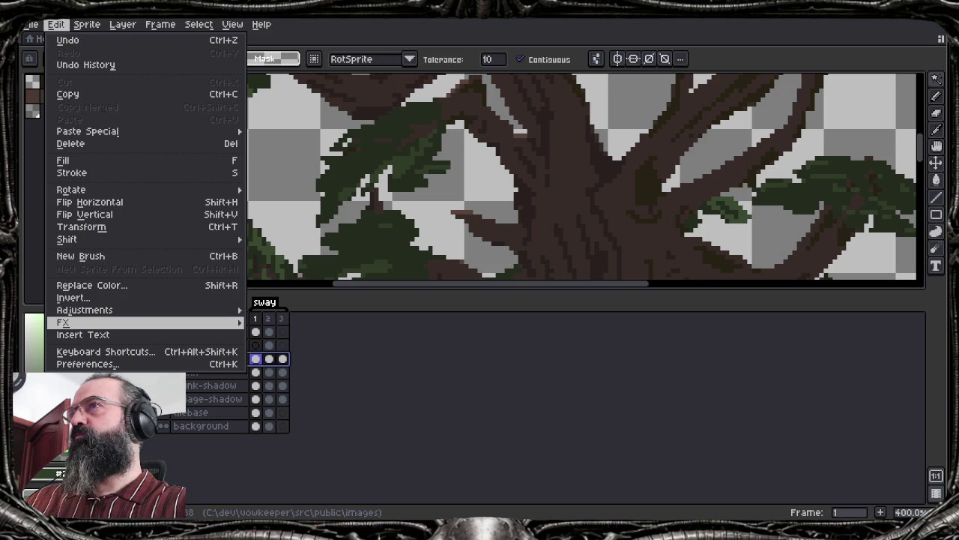
{"action": "scroll", "coordinate": [330, 123], "scroll_direction": "down", "scroll_amount": 1}
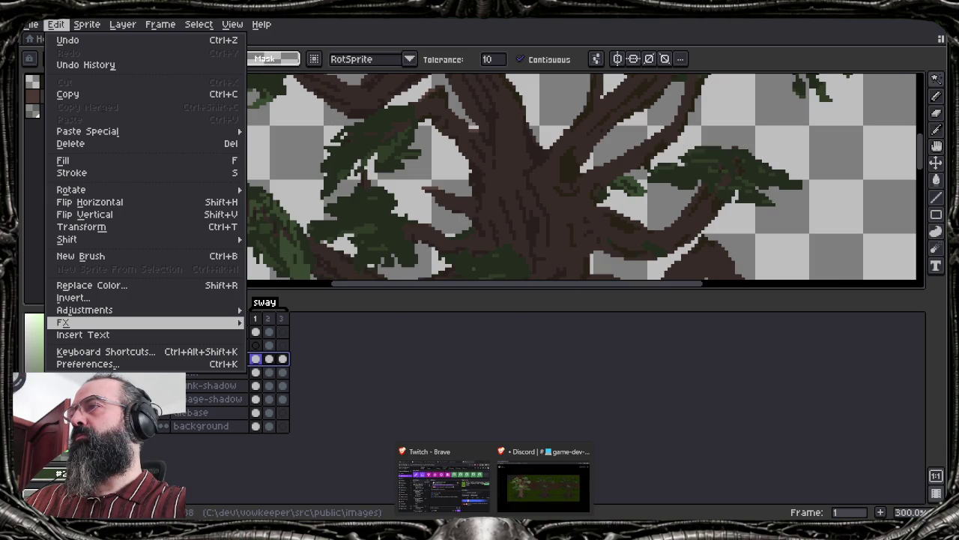
{"action": "left_click", "coordinate": [531, 488]}
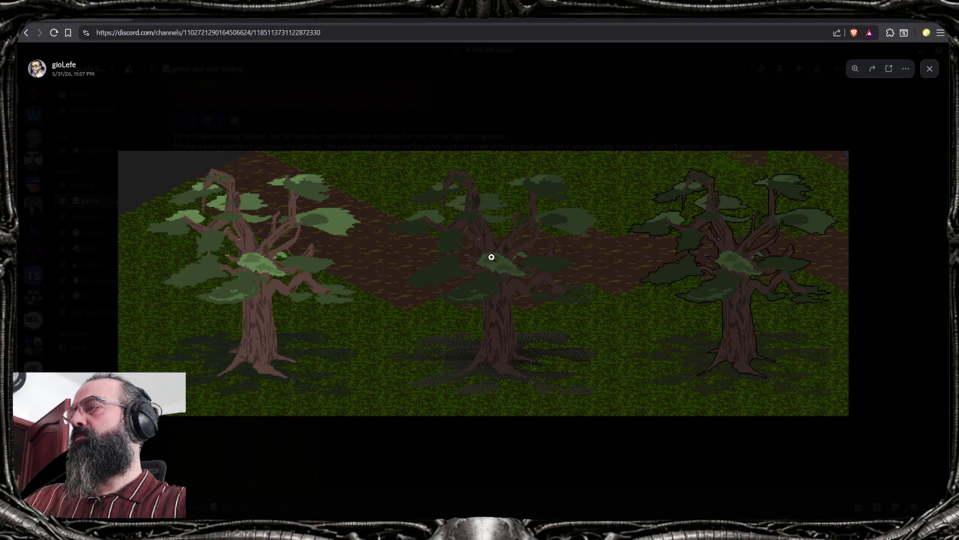
Search DuckDuckGo for 'aseprite outline one layer', read the answer, then return to Aseprite
{"action": "key", "text": "ctrl+t"}
{"action": "type", "text": "asep"}
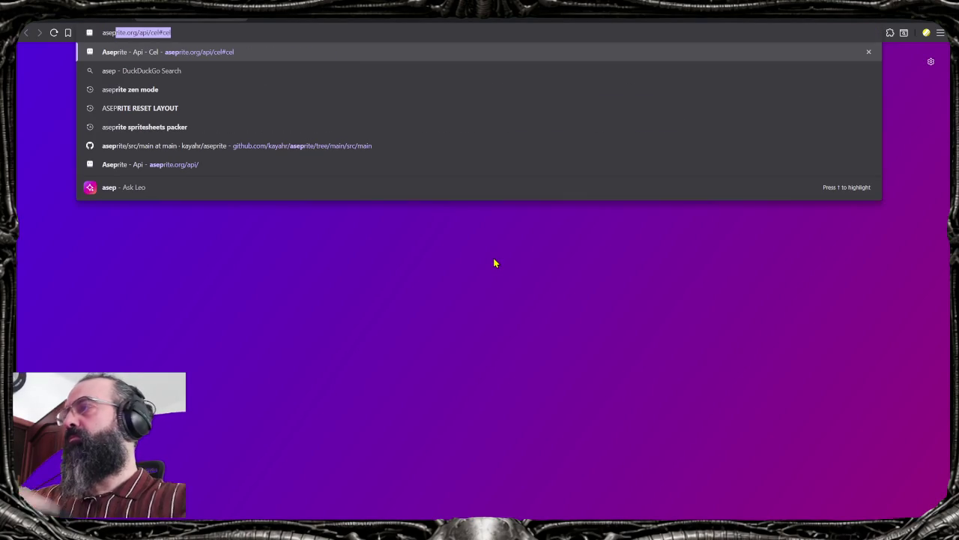
{"action": "type", "text": "rite outline one layer"}
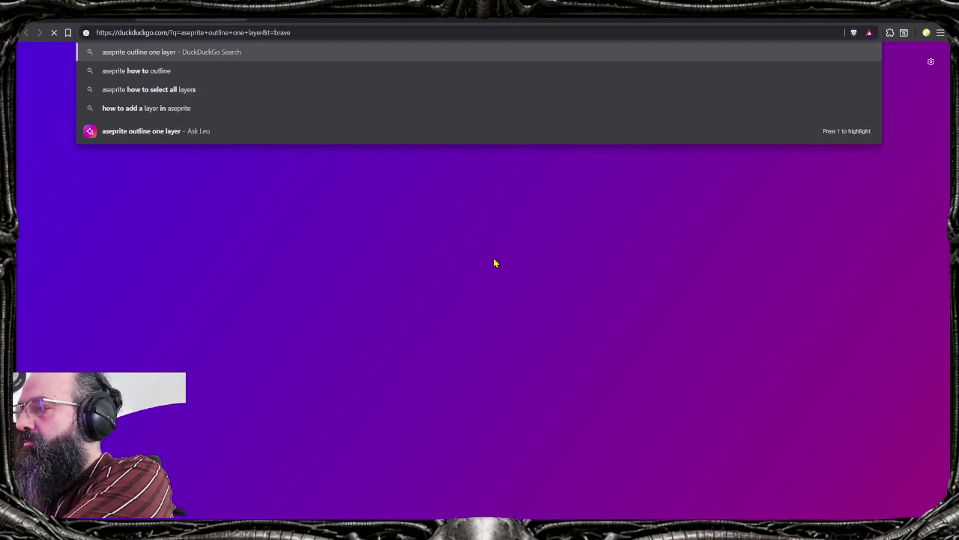
{"action": "key", "text": "Return"}
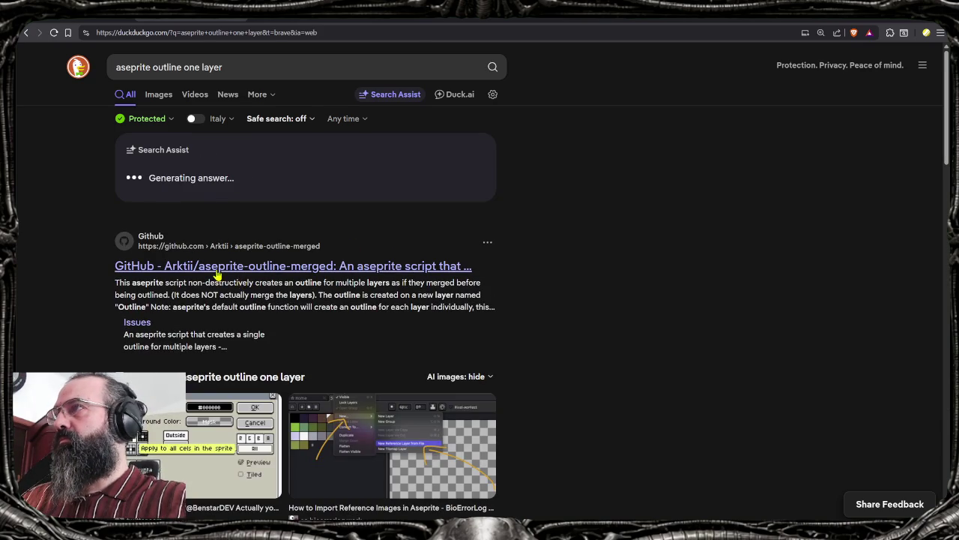
{"action": "scroll", "coordinate": [240, 278], "scroll_direction": "down", "scroll_amount": 1}
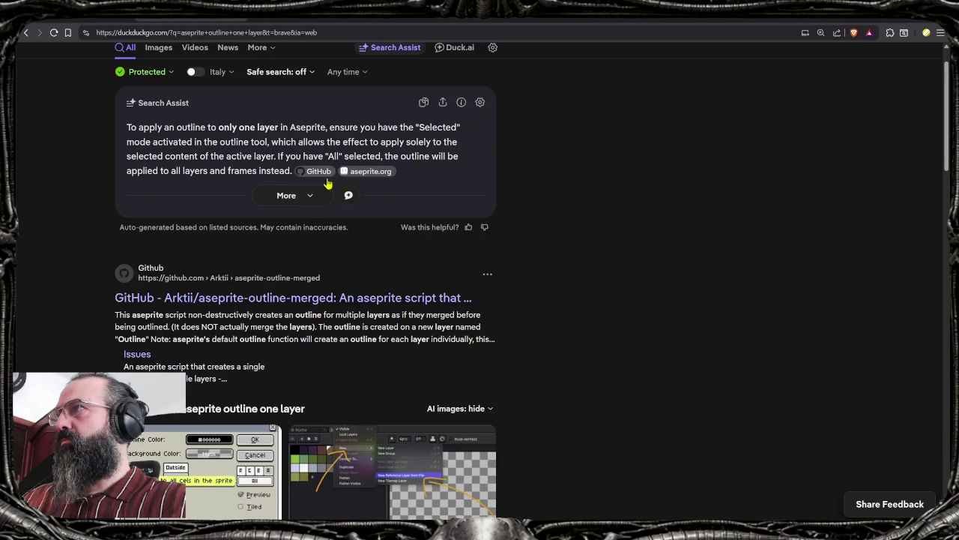
{"action": "key", "text": "alt+Tab"}
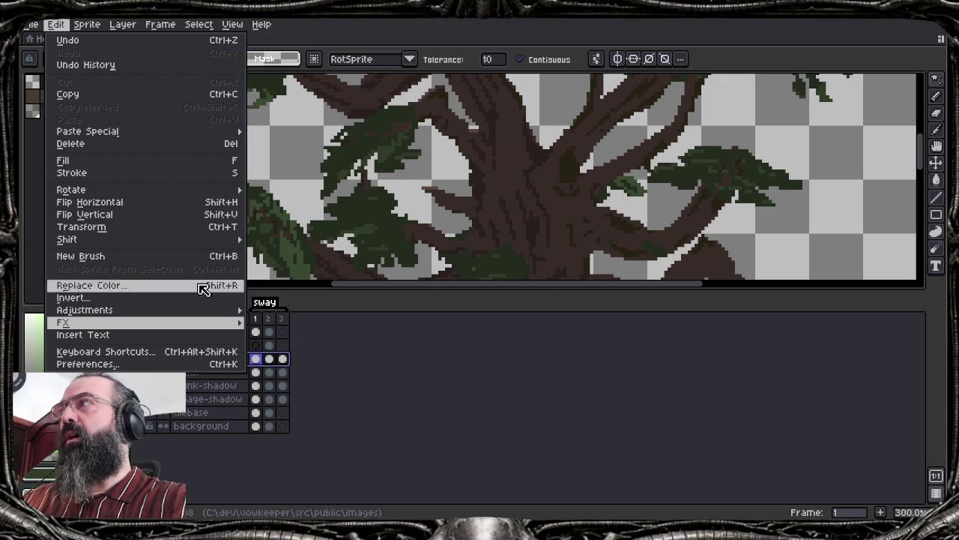
{"action": "mouse_move", "coordinate": [142, 322]}
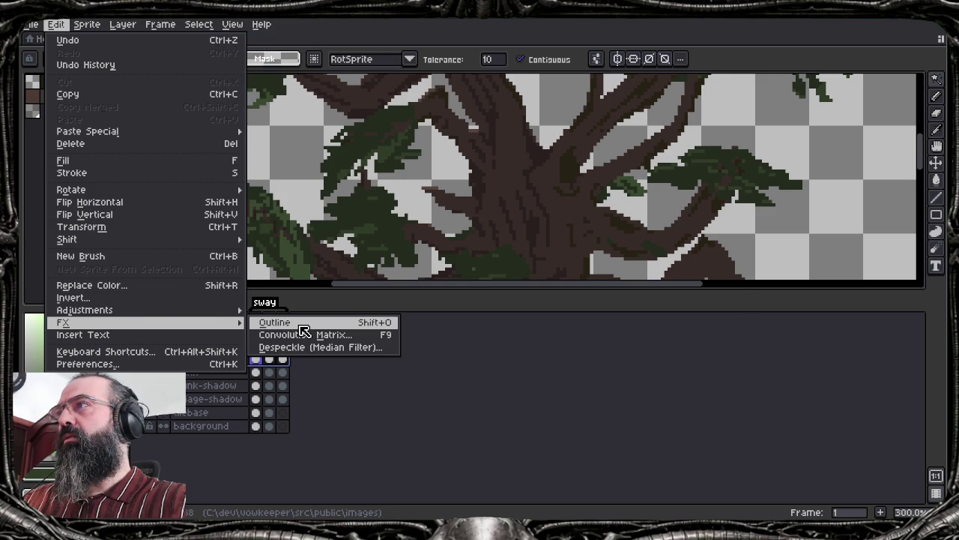
Outline only the selected foliage cels in near-black #060805, with HSV value near 3
{"action": "left_click", "coordinate": [300, 325]}
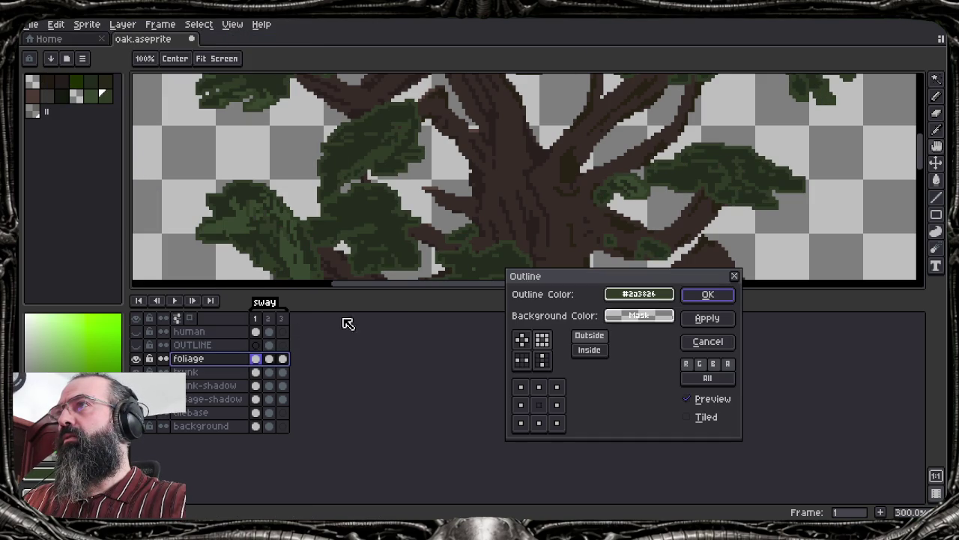
{"action": "left_click", "coordinate": [724, 381]}
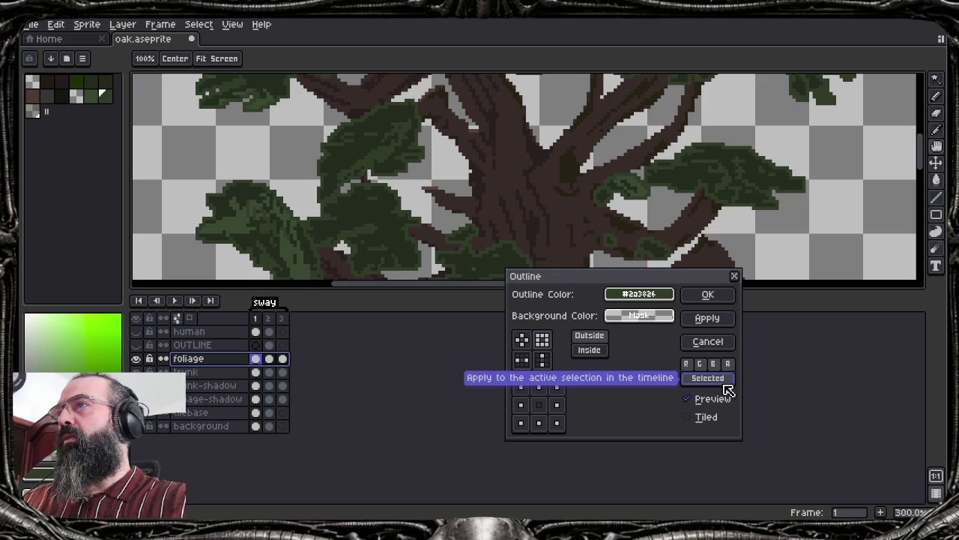
{"action": "left_click", "coordinate": [663, 293]}
{"action": "left_click", "coordinate": [663, 294]}
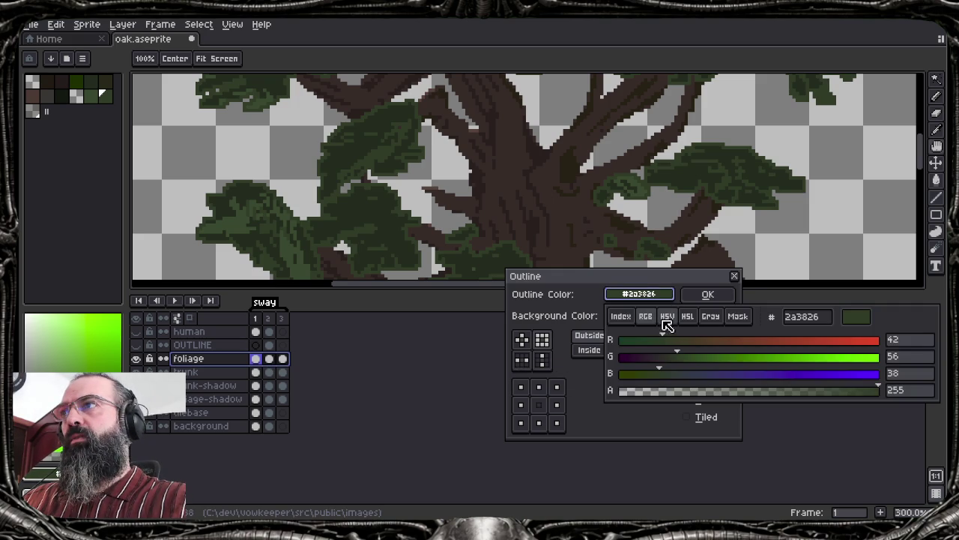
{"action": "left_click", "coordinate": [667, 317]}
{"action": "left_click_drag", "start_coordinate": [654, 380], "coordinate": [636, 377]}
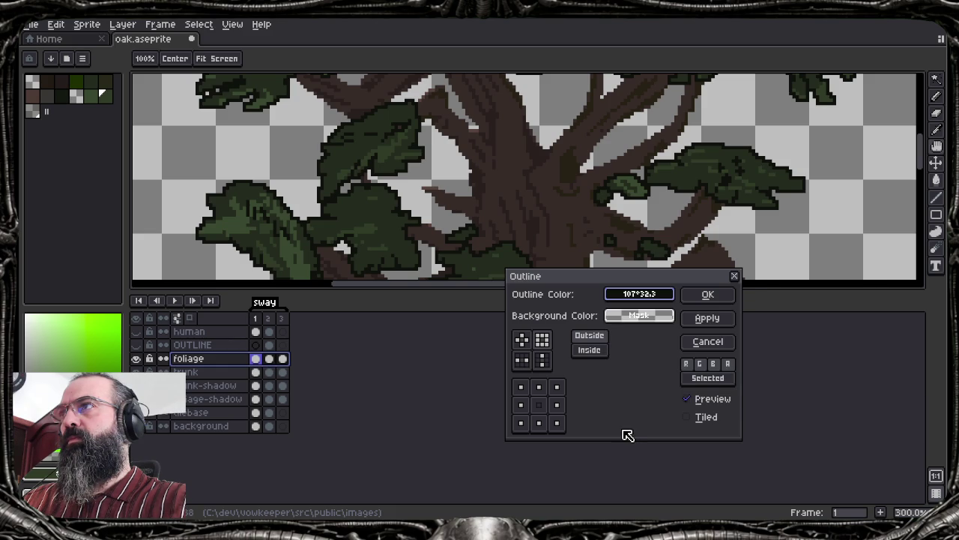
{"action": "left_click", "coordinate": [723, 294]}
{"action": "left_click_drag", "start_coordinate": [564, 239], "coordinate": [520, 162]}
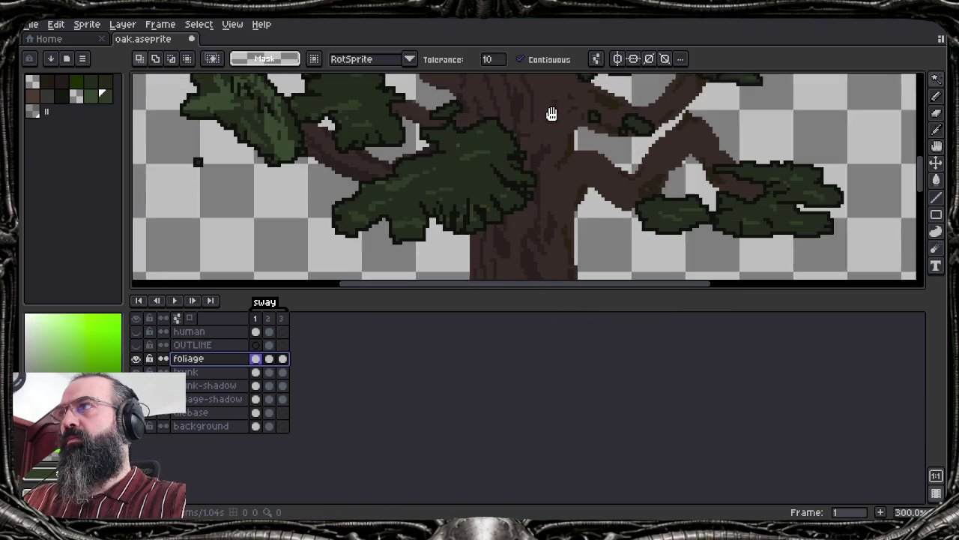
Undo the foliage outline
{"action": "scroll", "coordinate": [520, 163], "scroll_direction": "down", "scroll_amount": 1}
{"action": "key", "text": "b"}
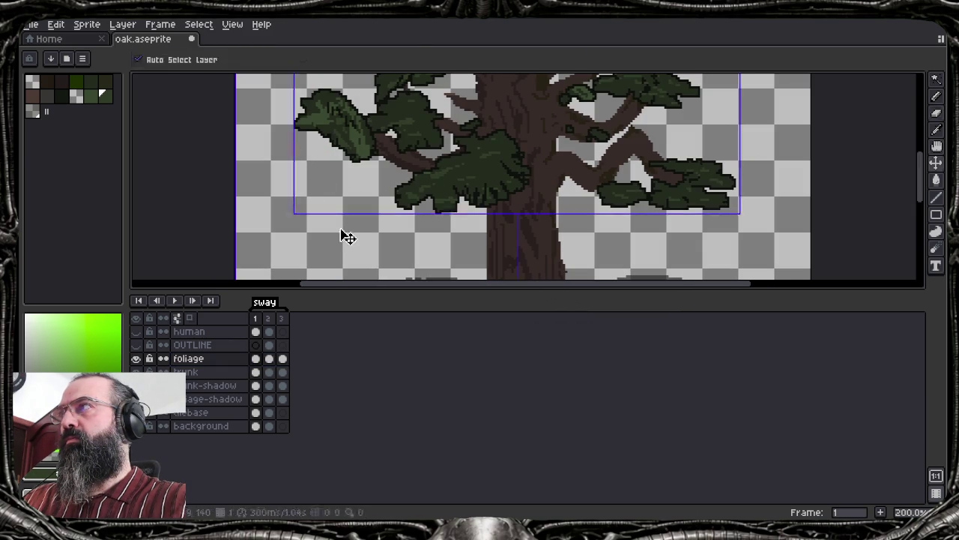
{"action": "key", "text": "ctrl"}
{"action": "key", "text": "ctrl+z"}
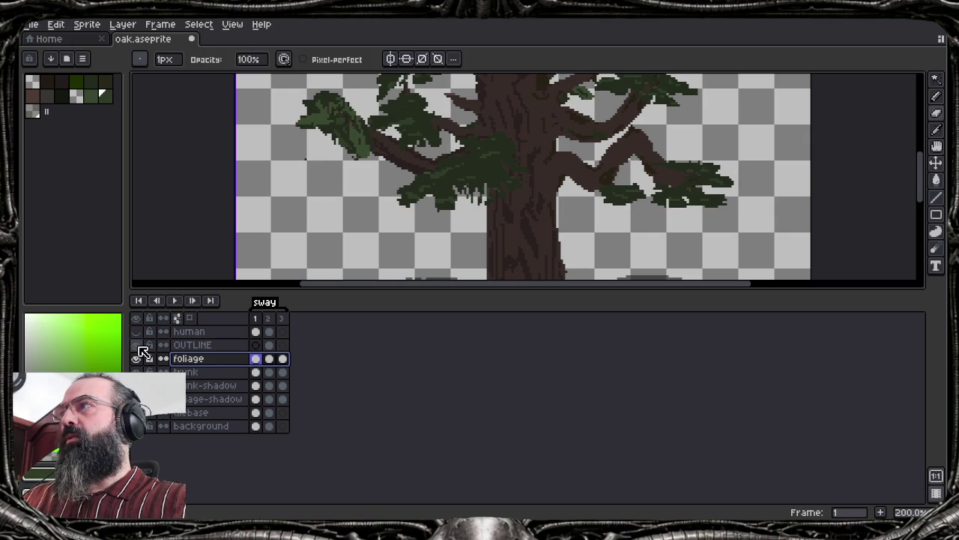
Reselect the first foliage cel and enlarge the canvas to show the tree's base
{"action": "left_click", "coordinate": [269, 358]}
{"action": "left_click", "coordinate": [255, 358]}
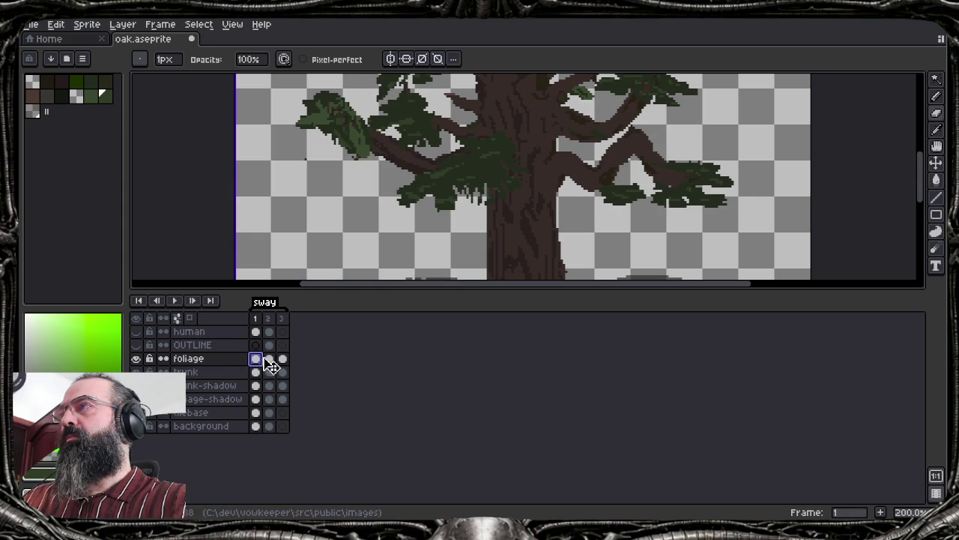
{"action": "left_click", "coordinate": [267, 360]}
{"action": "left_click", "coordinate": [256, 360]}
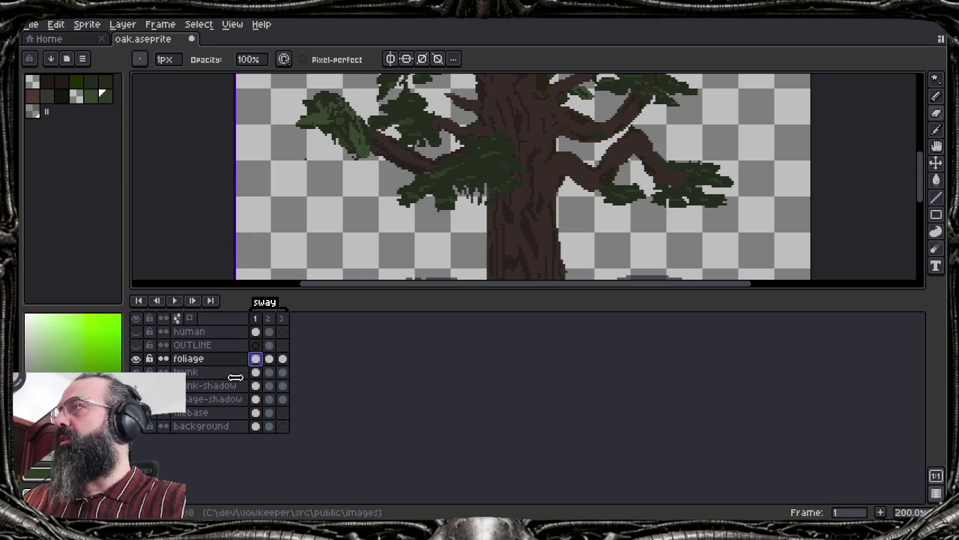
{"action": "left_click_drag", "start_coordinate": [402, 151], "coordinate": [401, 183]}
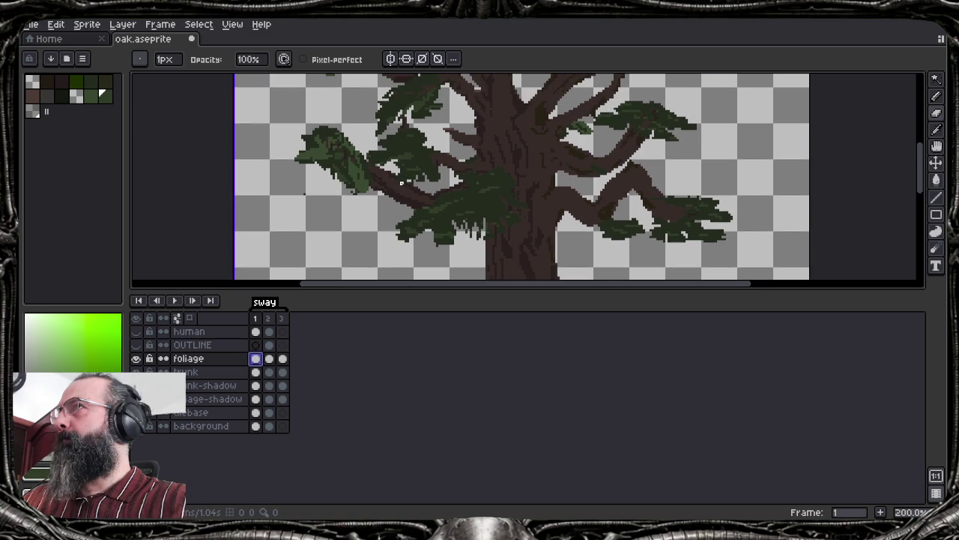
{"action": "left_click_drag", "start_coordinate": [323, 289], "coordinate": [313, 359]}
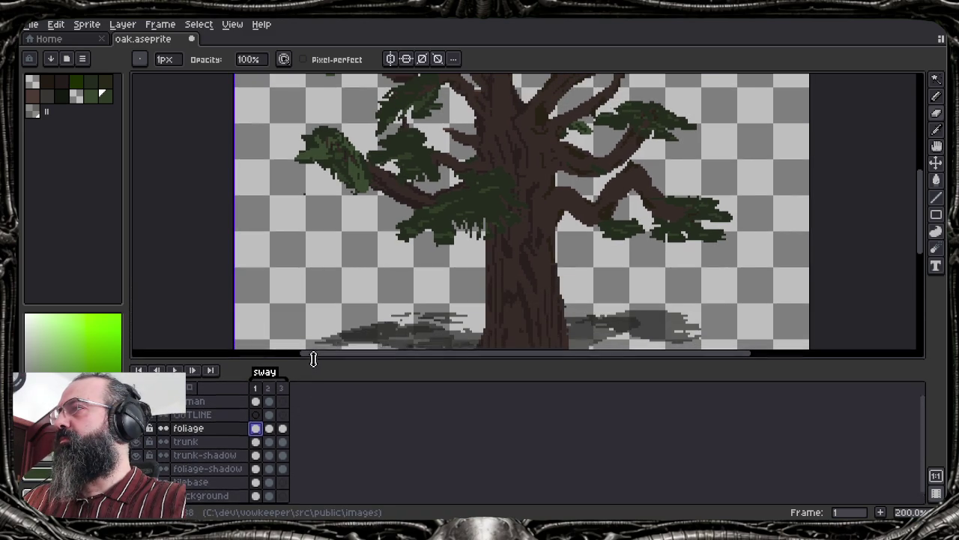
Read the Search Assist answer in Brave, then return to Aseprite with the foliage cels selected
{"action": "mouse_move", "coordinate": [514, 524]}
{"action": "left_click", "coordinate": [529, 504]}
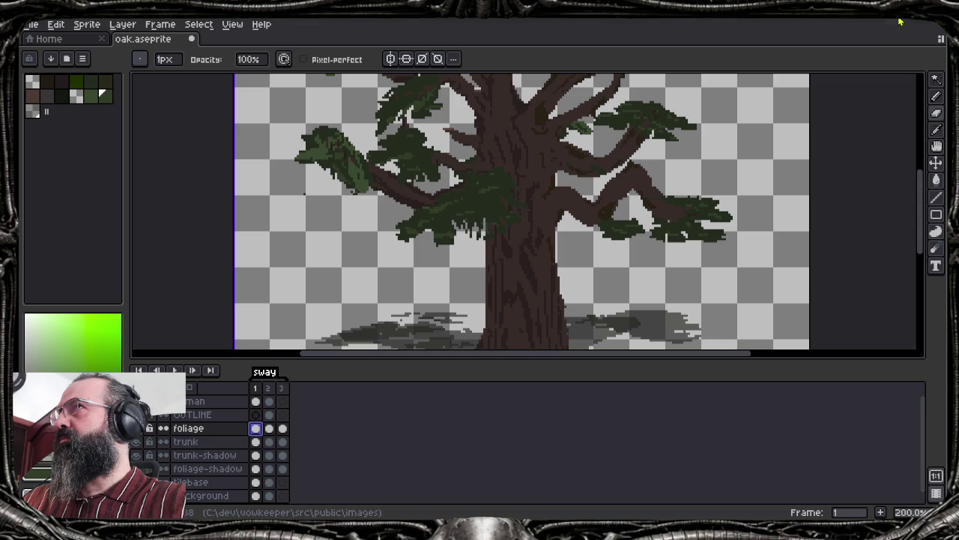
{"action": "left_click", "coordinate": [901, 22]}
{"action": "left_click", "coordinate": [198, 428]}
{"action": "left_click", "coordinate": [56, 24]}
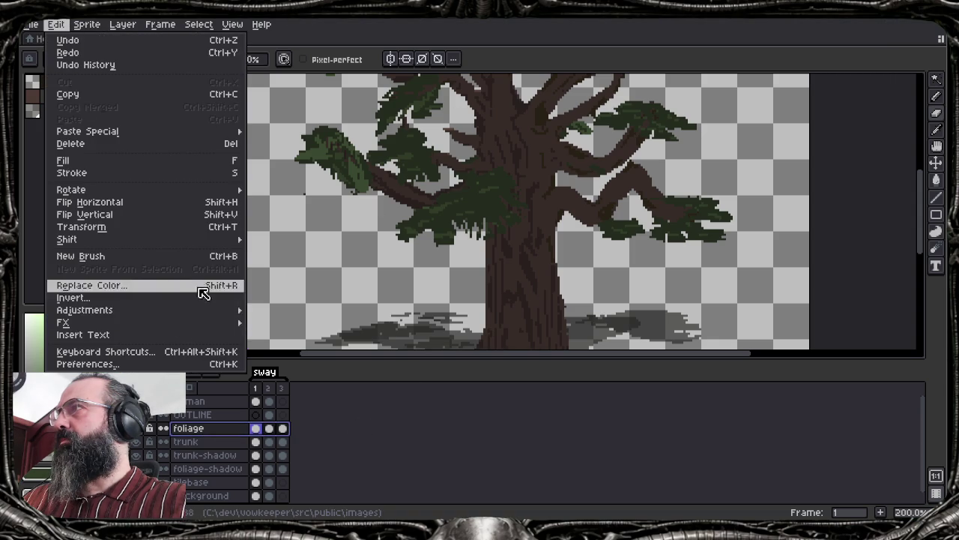
{"action": "left_click", "coordinate": [287, 324]}
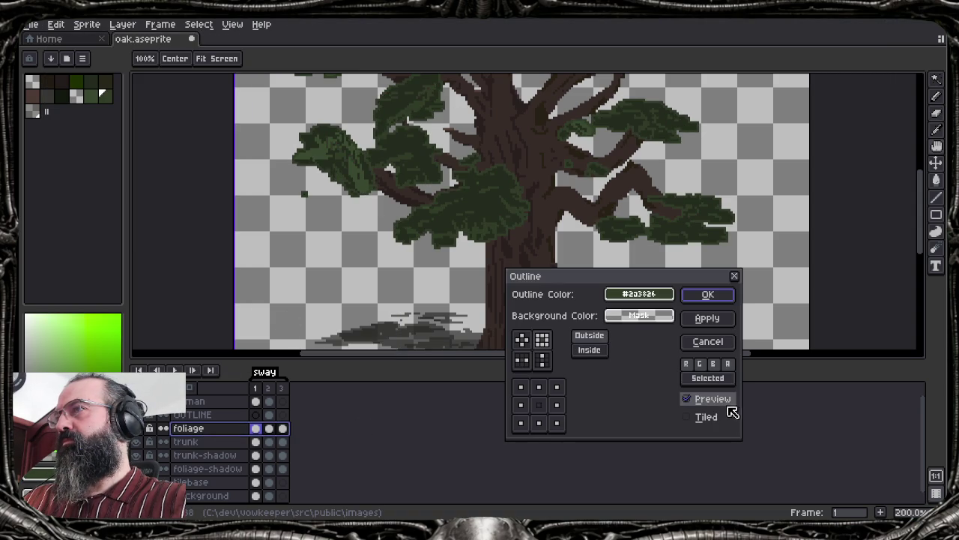
{"action": "left_click", "coordinate": [735, 276]}
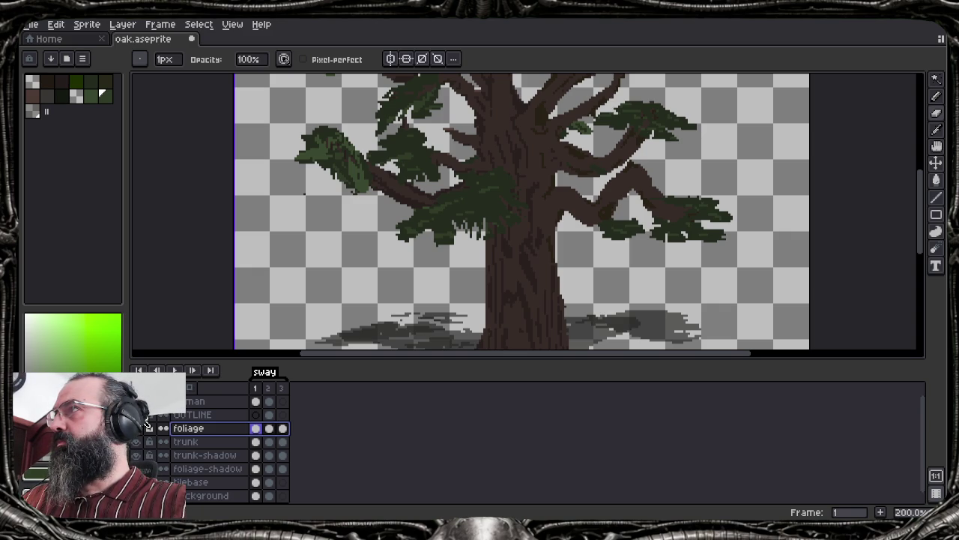
Range-select the frame 1 cels of both the foliage and trunk layers
{"action": "scroll", "coordinate": [223, 98], "scroll_direction": "down", "scroll_amount": 1}
{"action": "scroll", "coordinate": [223, 97], "scroll_direction": "up", "scroll_amount": 1}
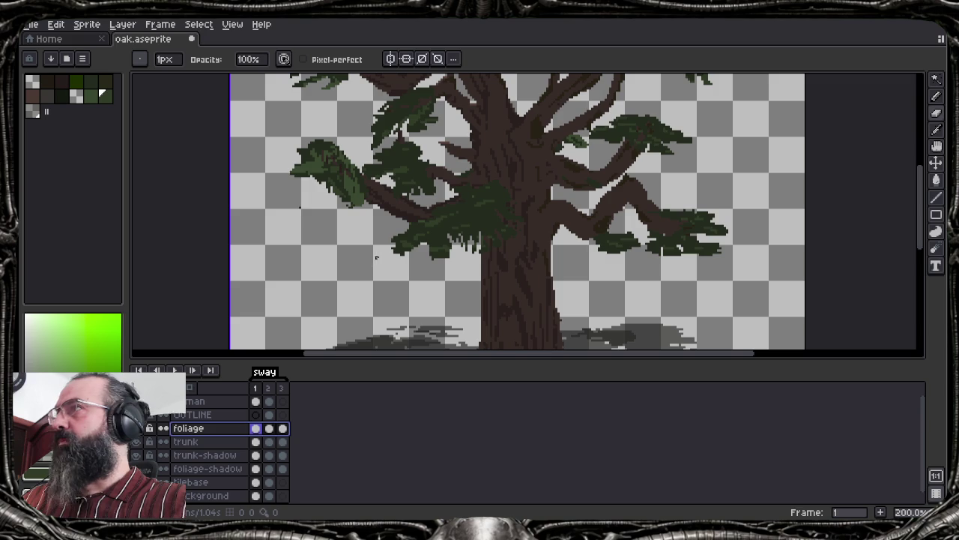
{"action": "left_click", "coordinate": [221, 444], "text": "ctrl"}
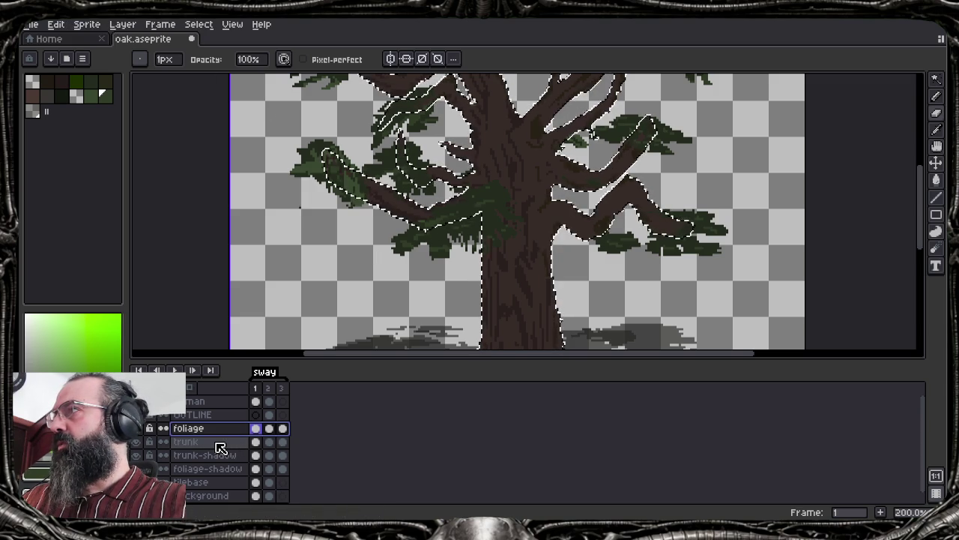
{"action": "left_click", "coordinate": [221, 443]}
{"action": "left_click", "coordinate": [225, 433], "text": "ctrl"}
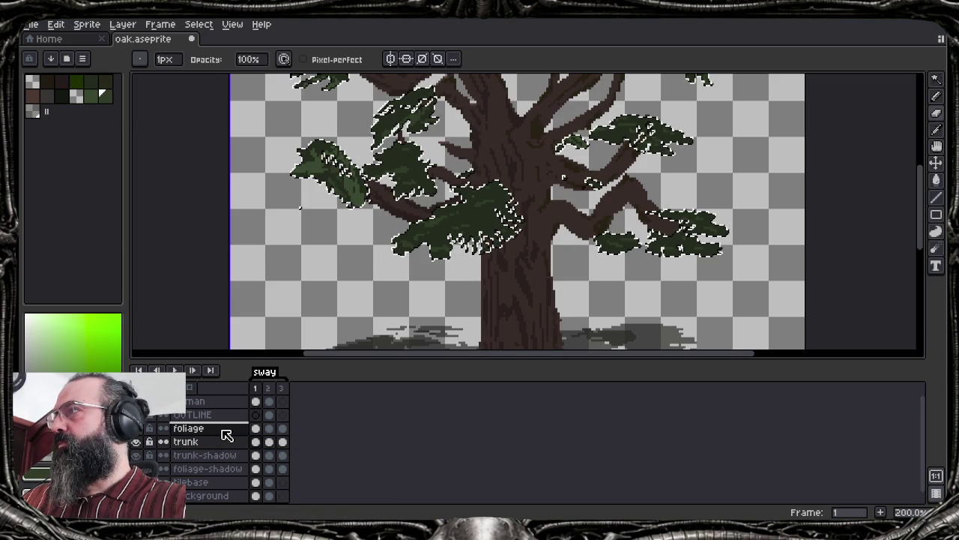
{"action": "key", "text": "ctrl+d"}
{"action": "left_click", "coordinate": [217, 429]}
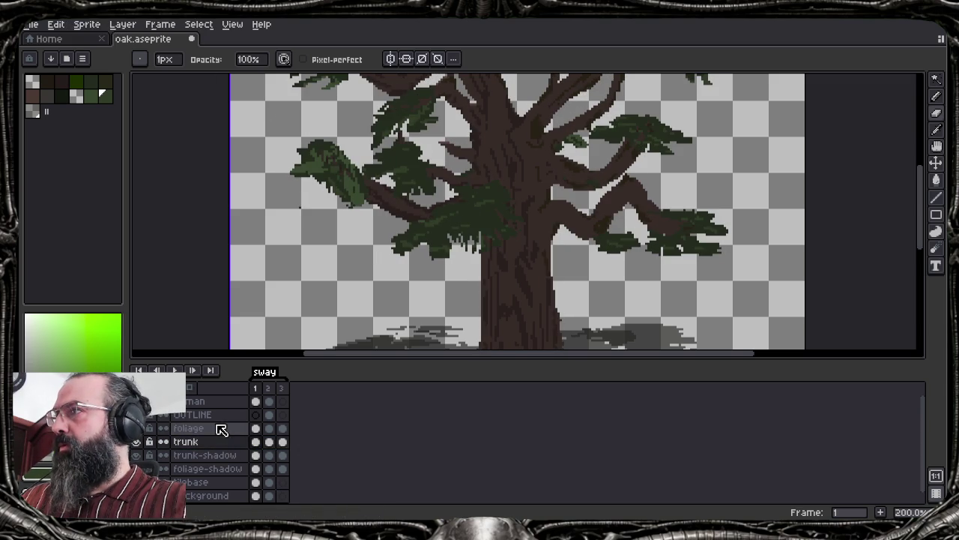
{"action": "left_click", "coordinate": [216, 443], "text": "shift"}
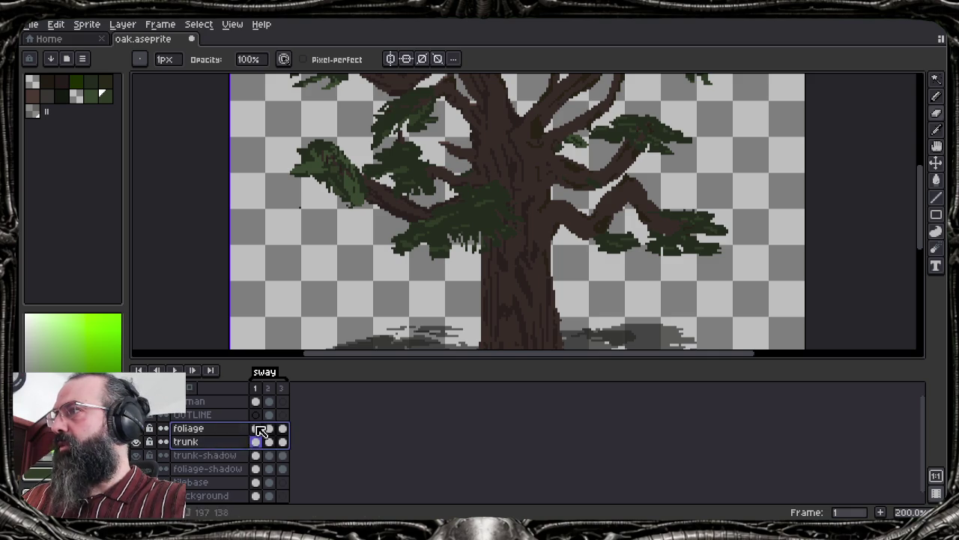
{"action": "left_click_drag", "start_coordinate": [258, 441], "coordinate": [259, 428]}
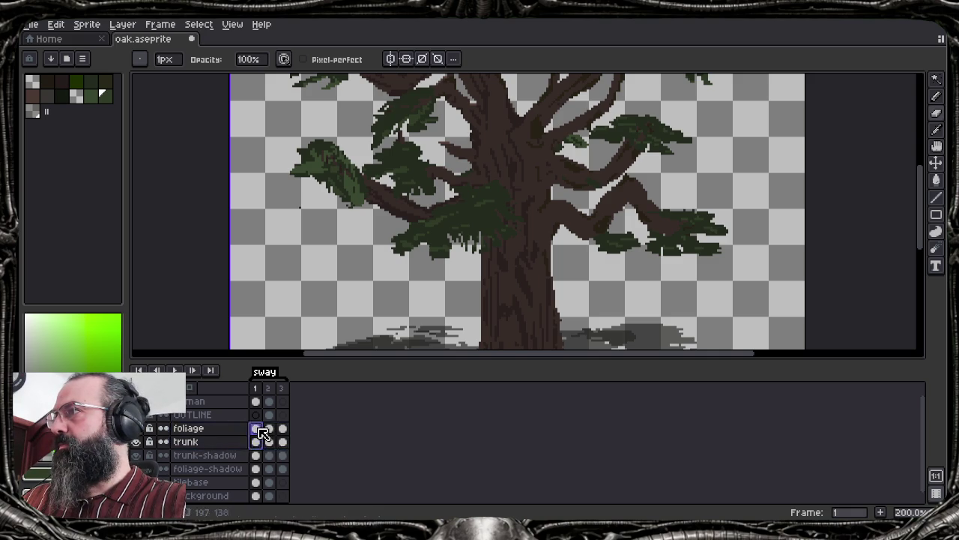
Outline both cels in near-black #040503, setting HSV value to 2
{"action": "left_click", "coordinate": [57, 24]}
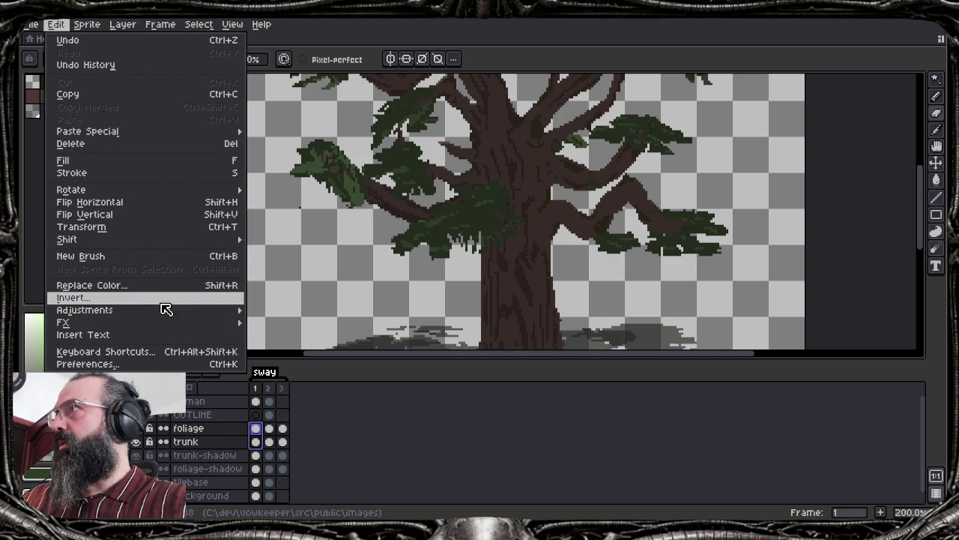
{"action": "mouse_move", "coordinate": [113, 322]}
{"action": "left_click", "coordinate": [282, 323]}
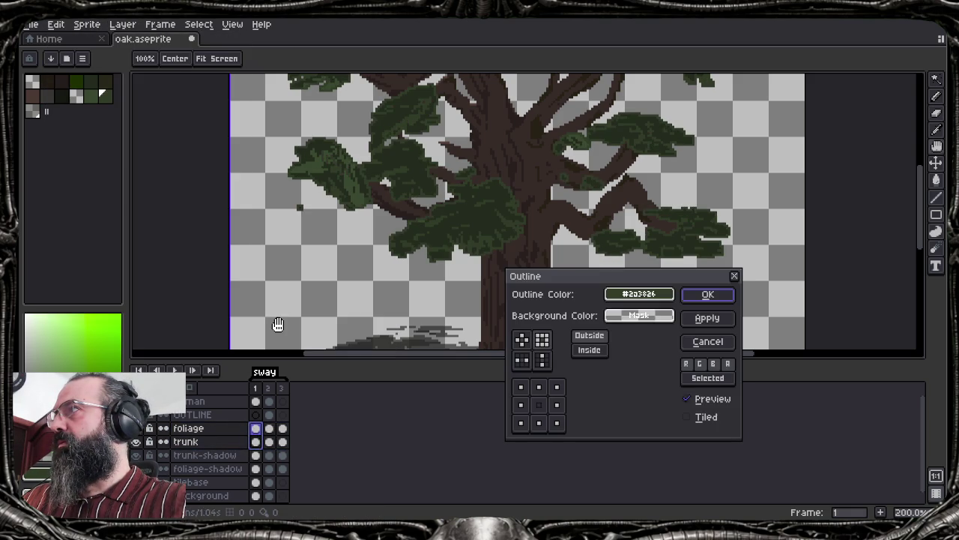
{"action": "left_click", "coordinate": [650, 298]}
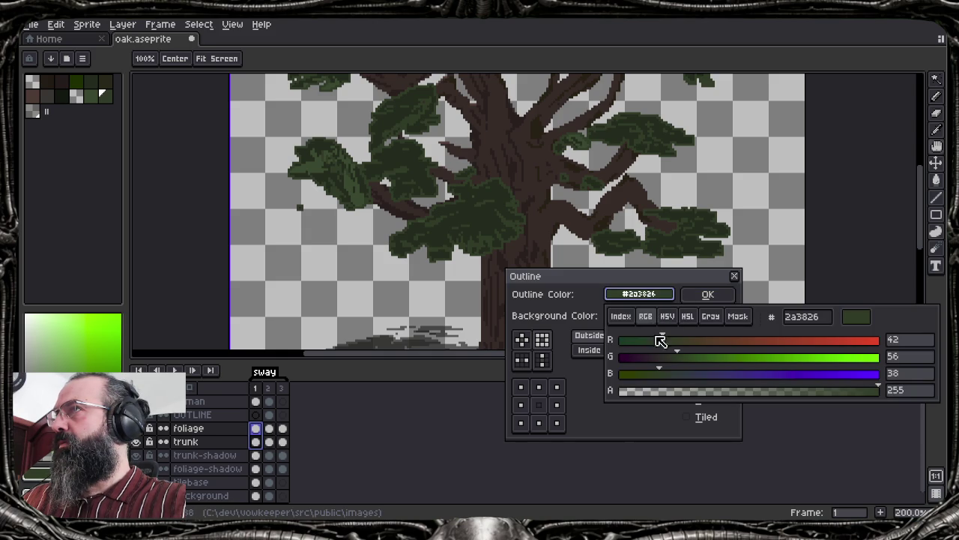
{"action": "left_click", "coordinate": [672, 318]}
{"action": "left_click", "coordinate": [632, 373]}
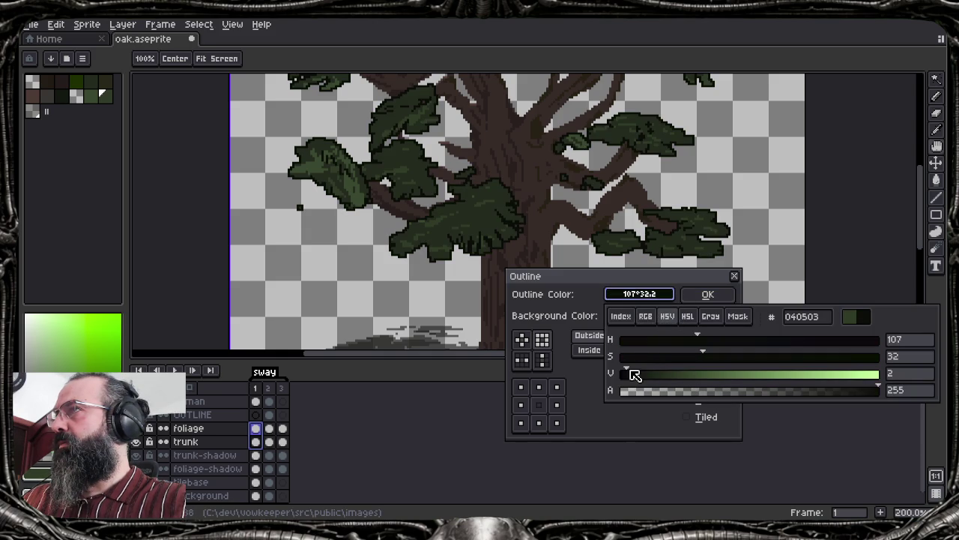
{"action": "left_click", "coordinate": [685, 290]}
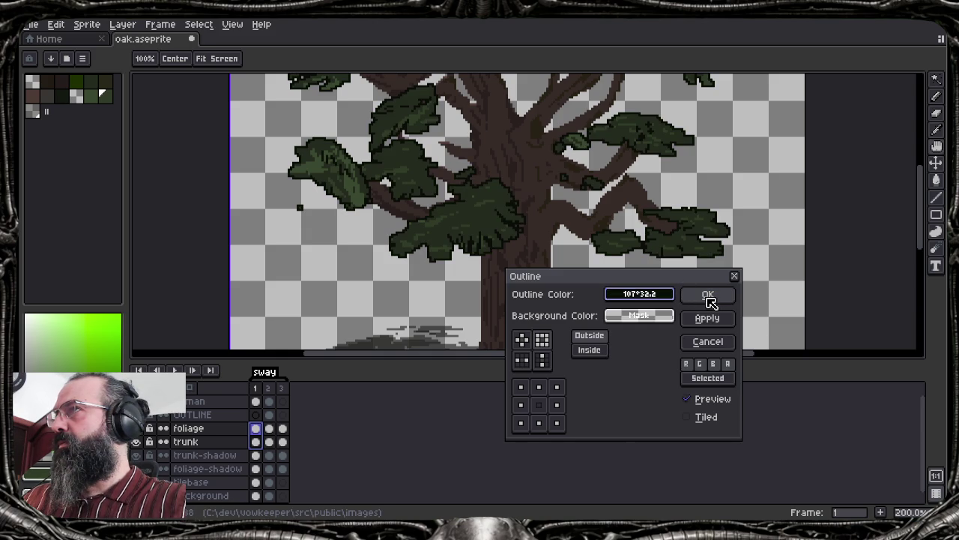
{"action": "left_click", "coordinate": [709, 295]}
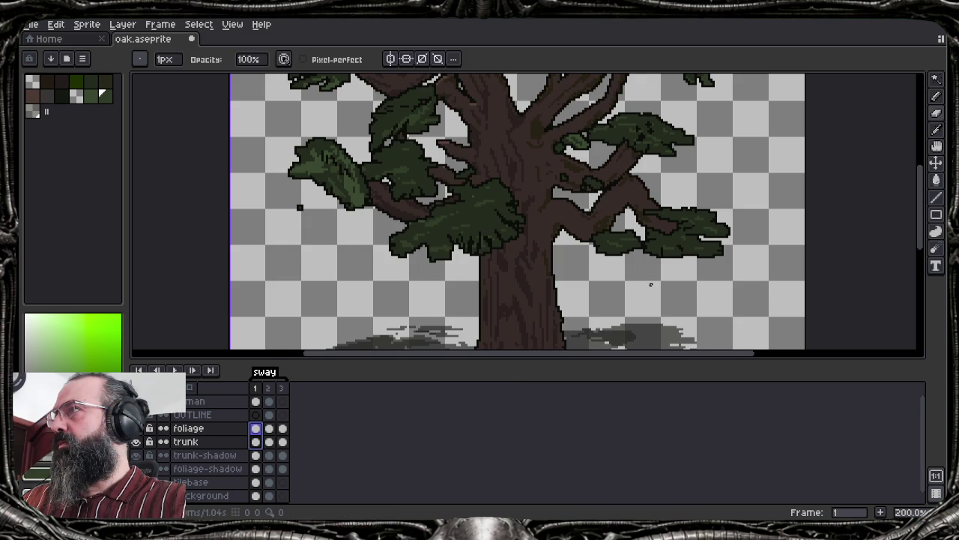
{"action": "scroll", "coordinate": [572, 223], "scroll_direction": "down", "scroll_amount": 1}
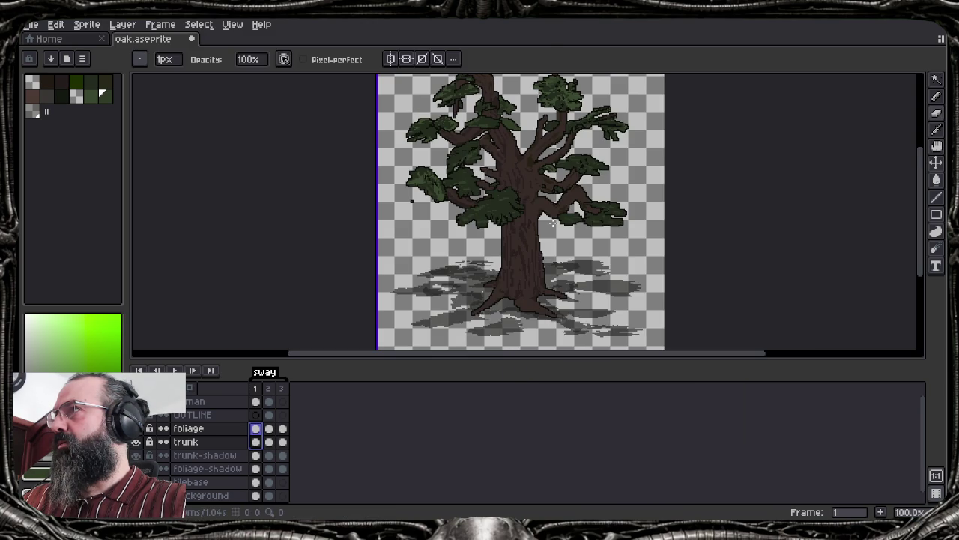
Pan up to the sprite's top edge, then bring the browser window forward
{"action": "left_click_drag", "start_coordinate": [555, 235], "coordinate": [536, 259]}
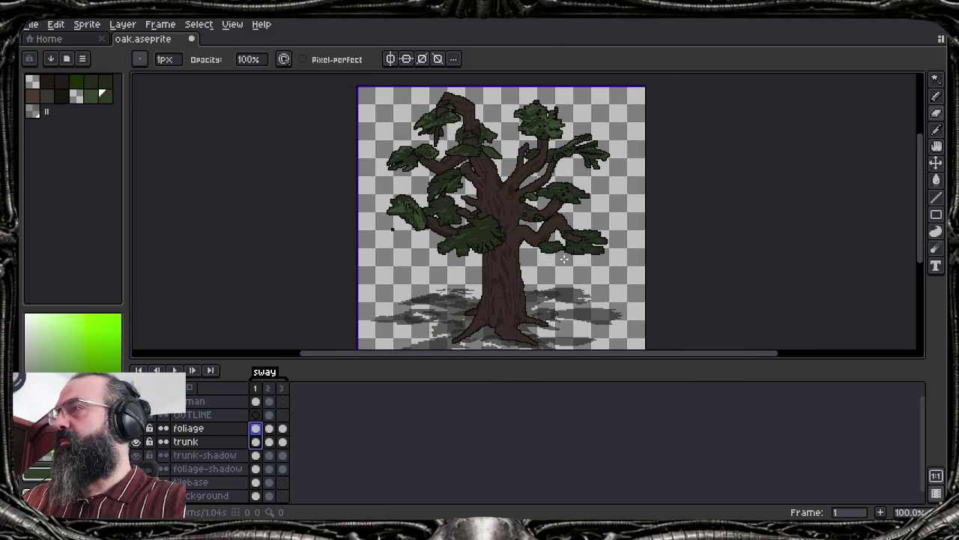
{"action": "mouse_move", "coordinate": [293, 512]}
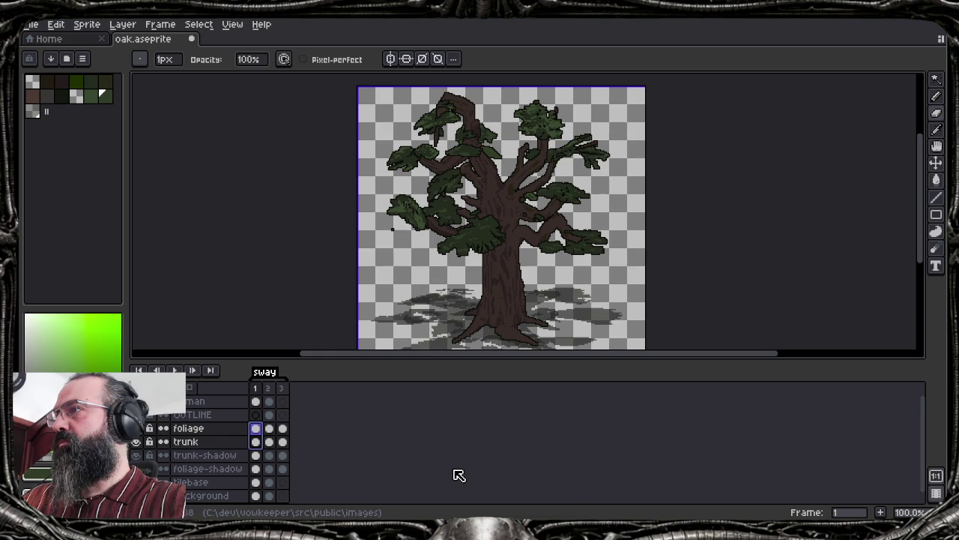
{"action": "left_click", "coordinate": [545, 483]}
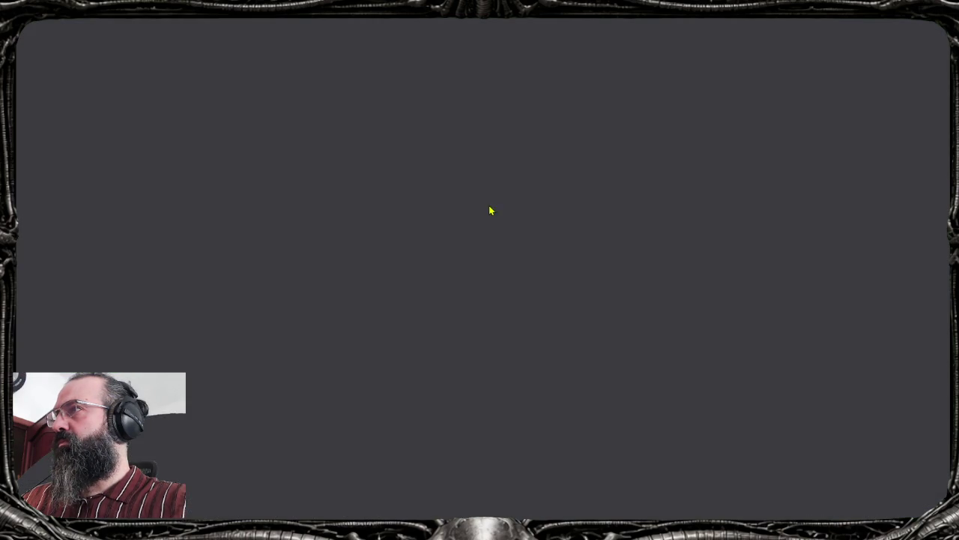
Open the three-tree reference image in Discord and place it beside a narrowed Aseprite window
{"action": "left_click", "coordinate": [101, 21]}
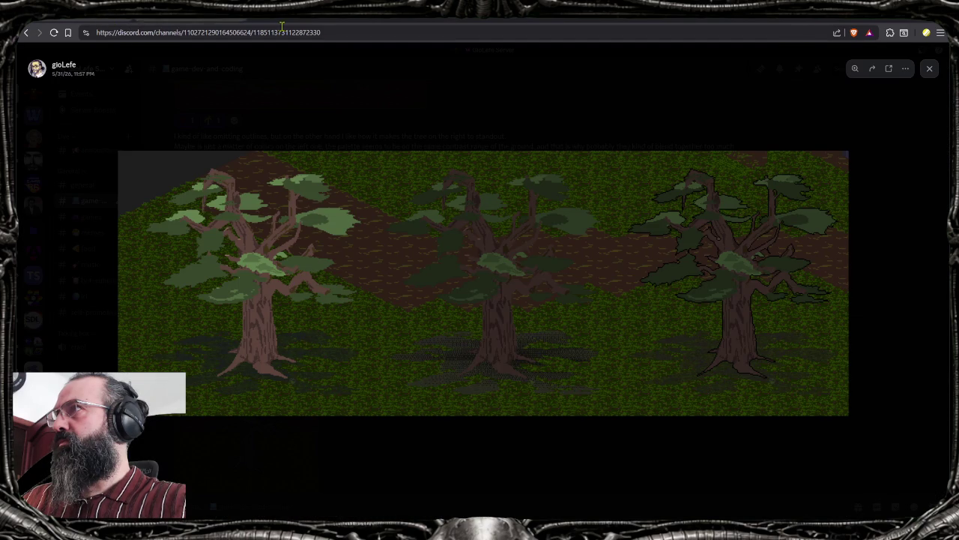
{"action": "key", "text": "alt+Tab"}
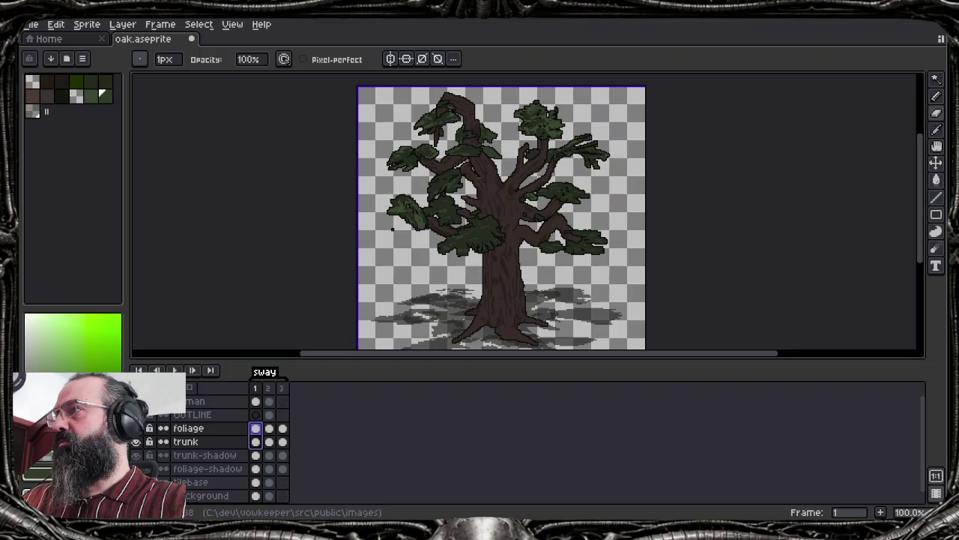
{"action": "key", "text": "alt+Tab"}
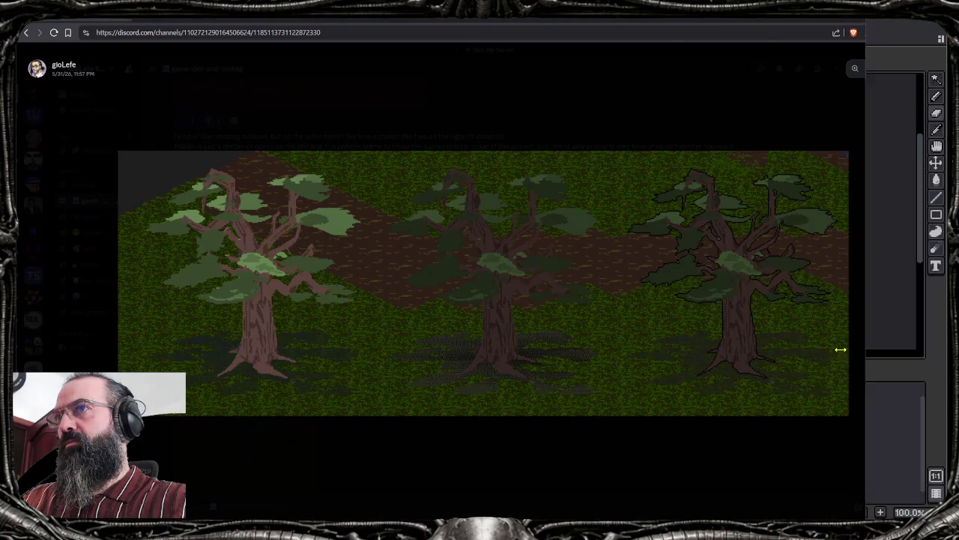
{"action": "left_click_drag", "start_coordinate": [912, 349], "coordinate": [458, 362]}
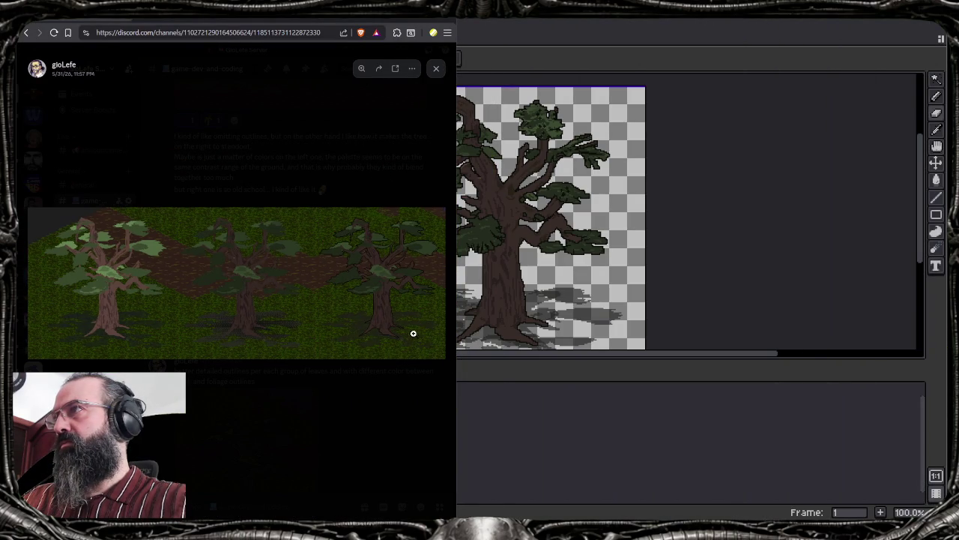
{"action": "left_click_drag", "start_coordinate": [356, 21], "coordinate": [537, 433]}
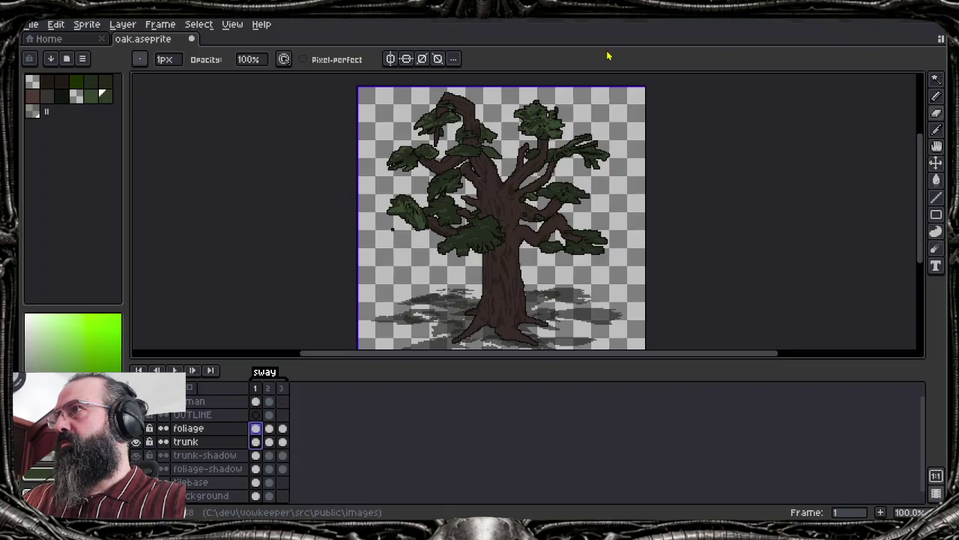
{"action": "key", "text": "alt+Tab"}
{"action": "mouse_move", "coordinate": [610, 57]}
{"action": "left_mouse_down"}
{"action": "mouse_move", "coordinate": [356, 68]}
{"action": "mouse_move", "coordinate": [4, 224]}
{"action": "left_mouse_up"}
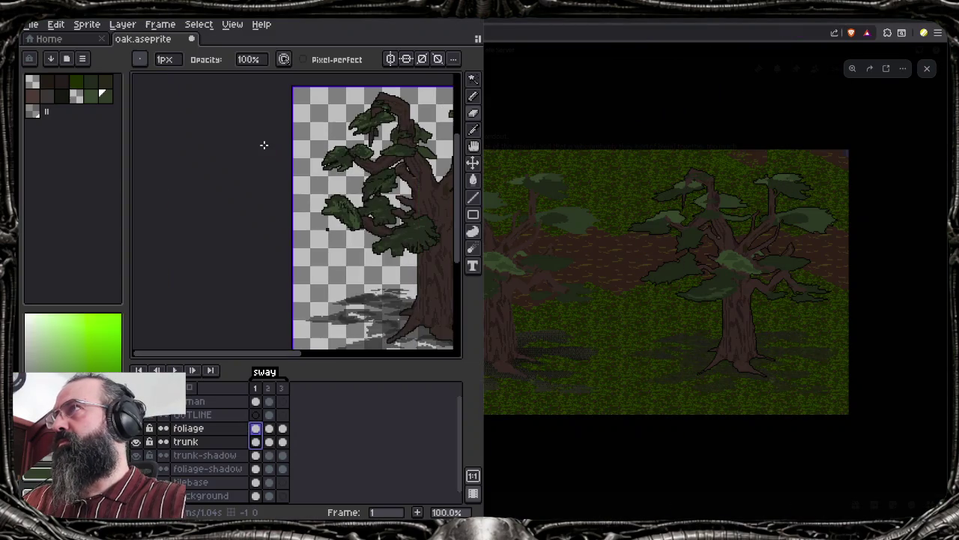
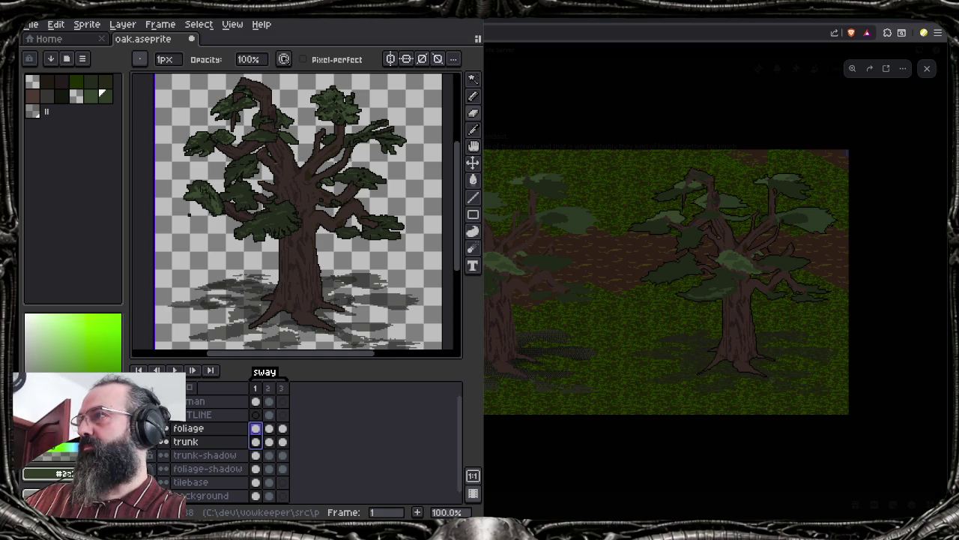
Remove a stray dark pixel beside the foliage and limit editing to the foliage cel
{"action": "left_click_drag", "start_coordinate": [273, 225], "coordinate": [278, 238]}
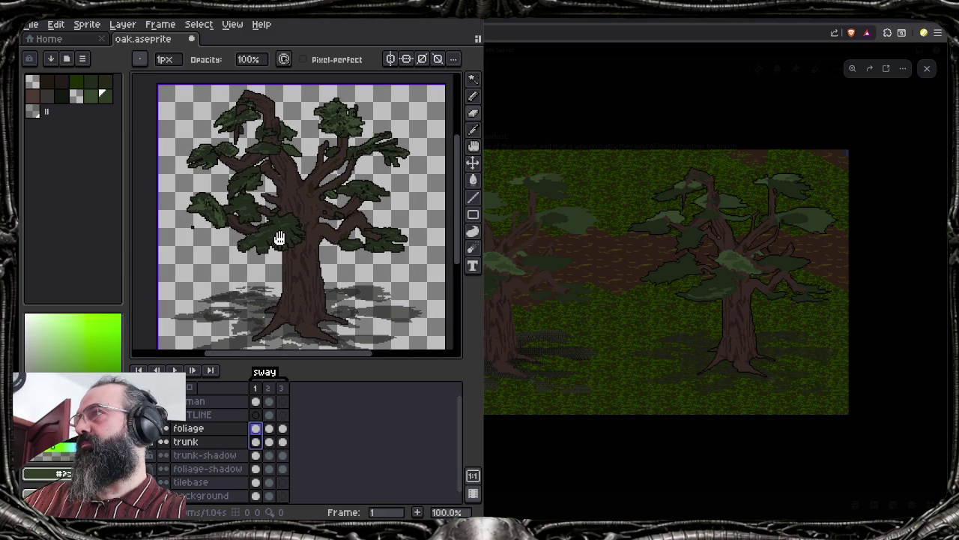
{"action": "scroll", "coordinate": [285, 202], "scroll_direction": "up", "scroll_amount": 4}
{"action": "scroll", "coordinate": [284, 201], "scroll_direction": "down", "scroll_amount": 2}
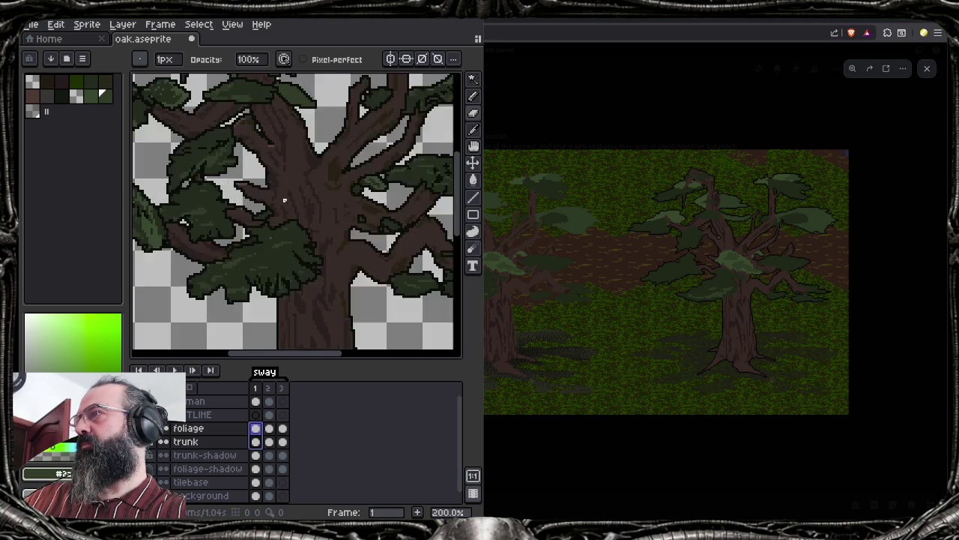
{"action": "scroll", "coordinate": [285, 200], "scroll_direction": "down", "scroll_amount": 3}
{"action": "scroll", "coordinate": [217, 224], "scroll_direction": "up", "scroll_amount": 1}
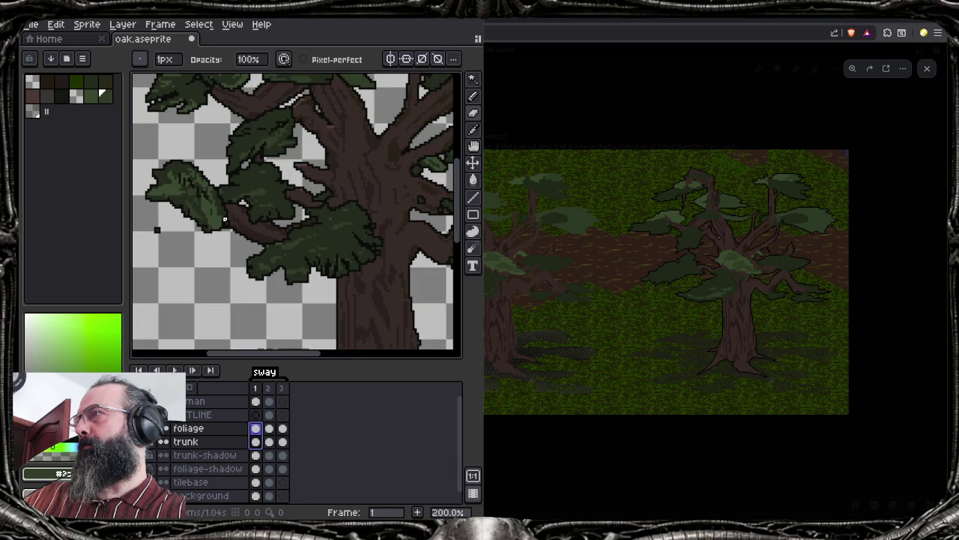
{"action": "left_click", "coordinate": [157, 230]}
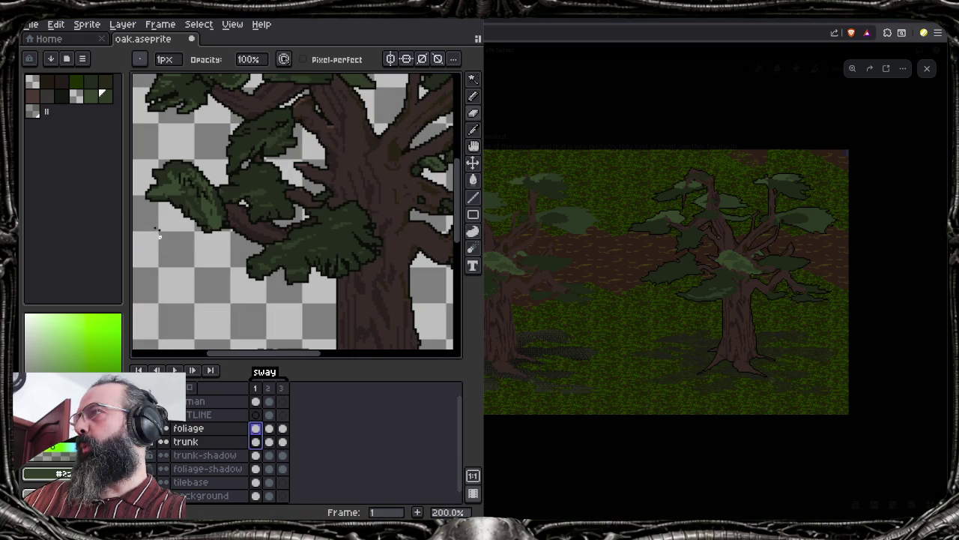
{"action": "left_click", "coordinate": [166, 239]}
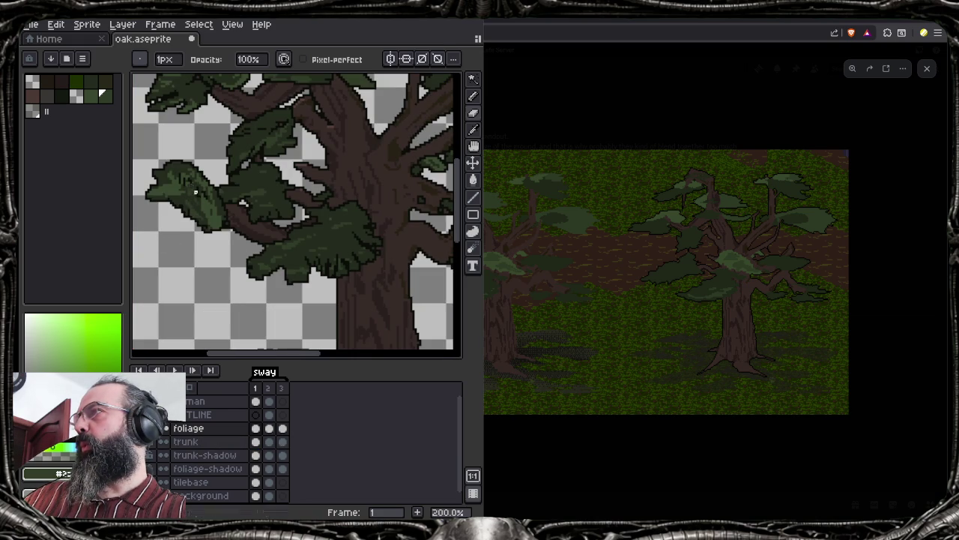
Shade the left leaf clump darker and erase the dark pixels along its left edge
{"action": "left_click_drag", "start_coordinate": [192, 178], "coordinate": [201, 183]}
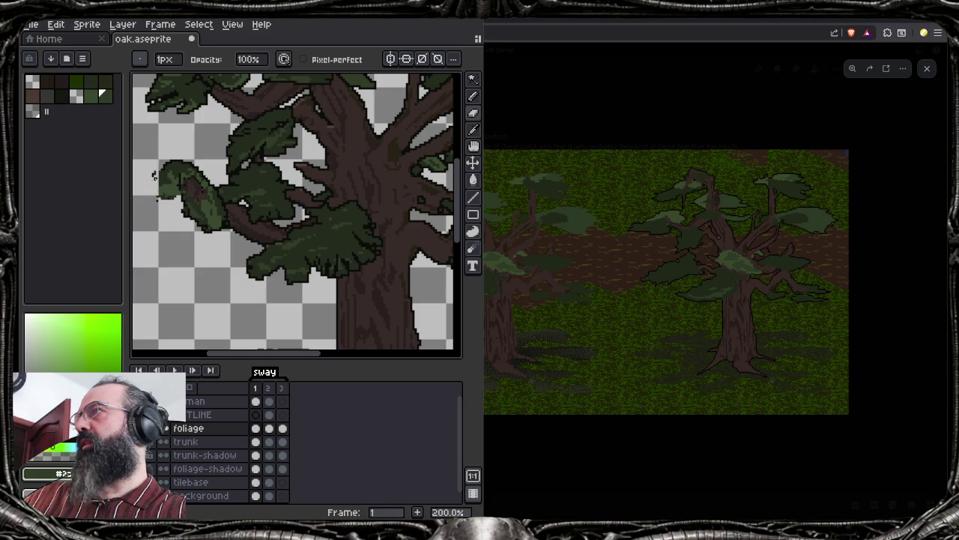
{"action": "left_click_drag", "start_coordinate": [159, 210], "coordinate": [162, 175]}
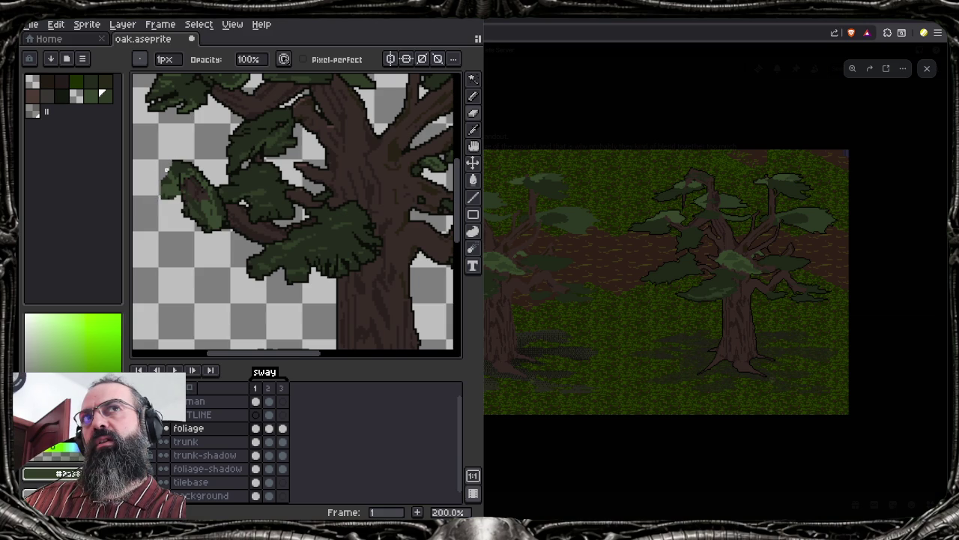
{"action": "scroll", "coordinate": [166, 170], "scroll_direction": "down", "scroll_amount": 2}
{"action": "scroll", "coordinate": [285, 203], "scroll_direction": "up", "scroll_amount": 1}
{"action": "left_click_drag", "start_coordinate": [300, 173], "coordinate": [272, 223]}
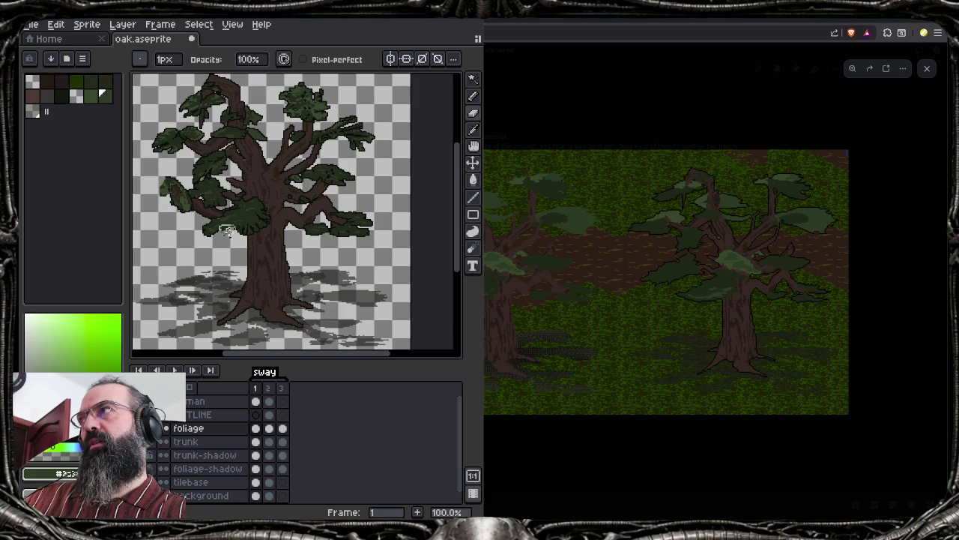
{"action": "scroll", "coordinate": [225, 230], "scroll_direction": "up", "scroll_amount": 3}
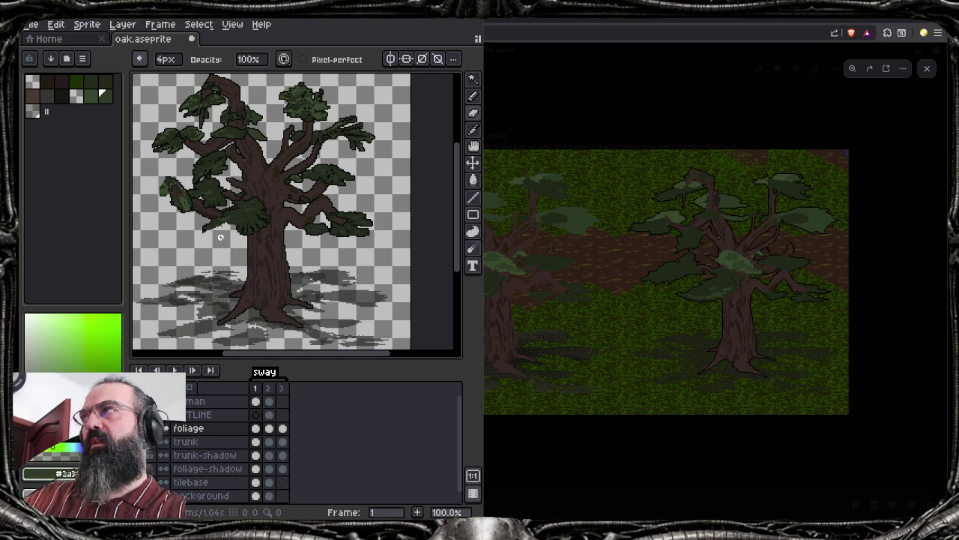
Undo the last small edit and the outline added to the foliage
{"action": "key", "text": "v"}
{"action": "key", "text": "ctrl+z"}
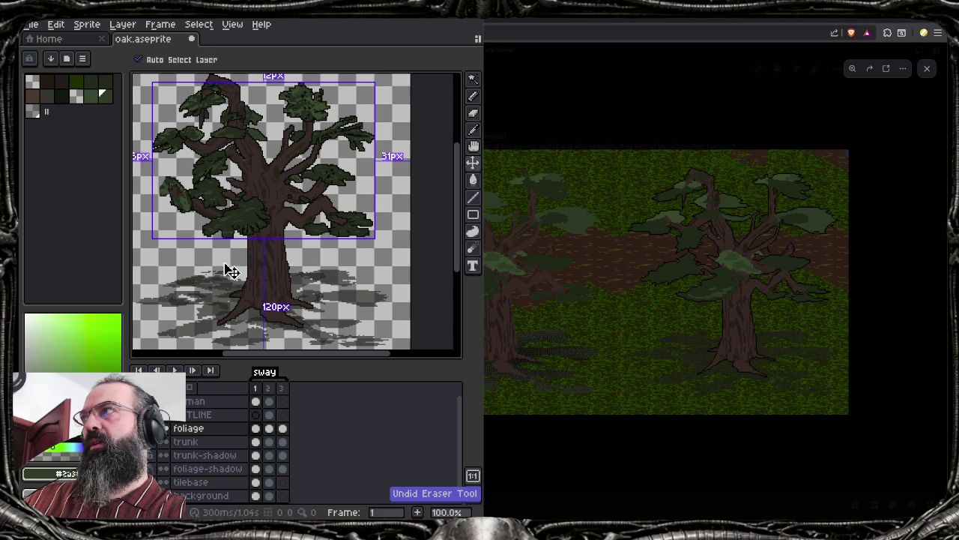
{"action": "key", "text": "ctrl+z"}
{"action": "scroll", "coordinate": [155, 192], "scroll_direction": "up", "scroll_amount": 5}
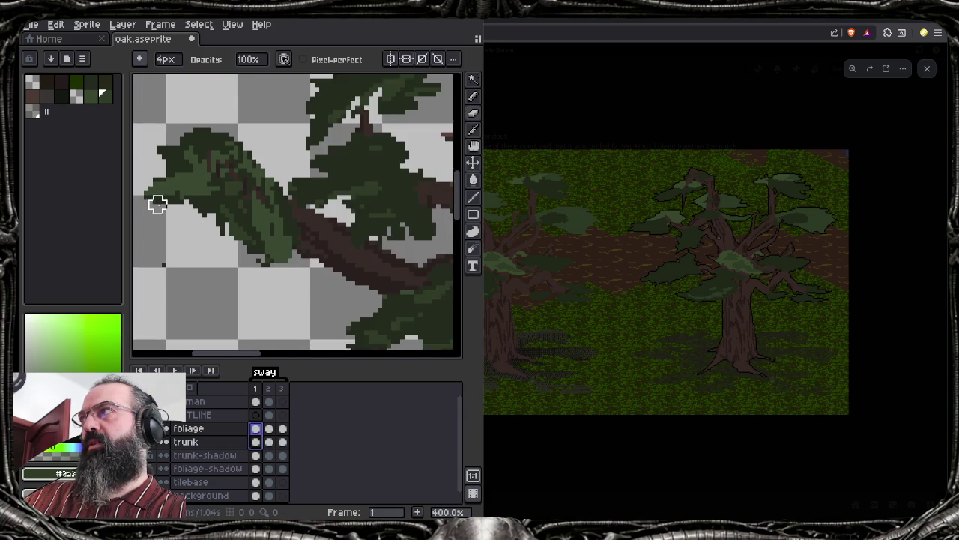
{"action": "scroll", "coordinate": [158, 204], "scroll_direction": "down", "scroll_amount": 1}
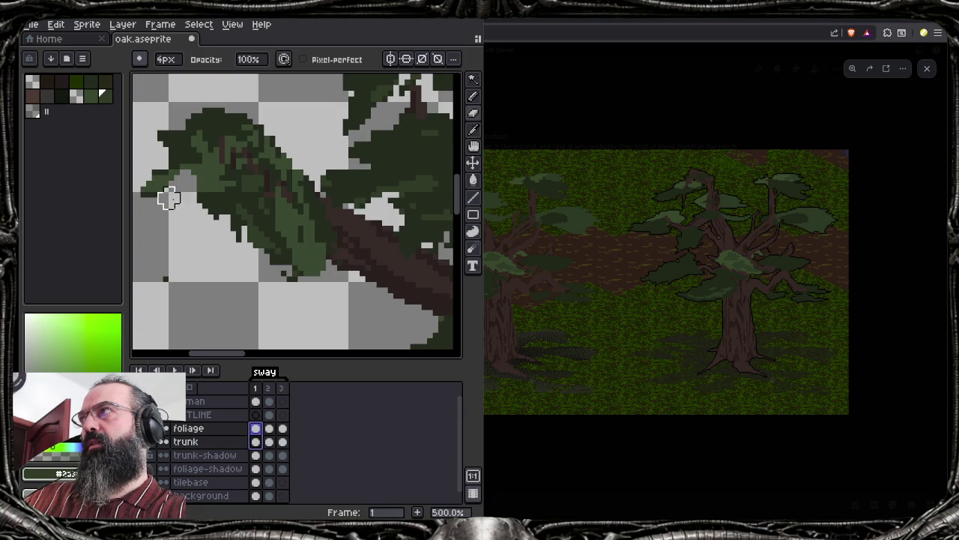
{"action": "scroll", "coordinate": [165, 180], "scroll_direction": "left", "scroll_amount": 1}
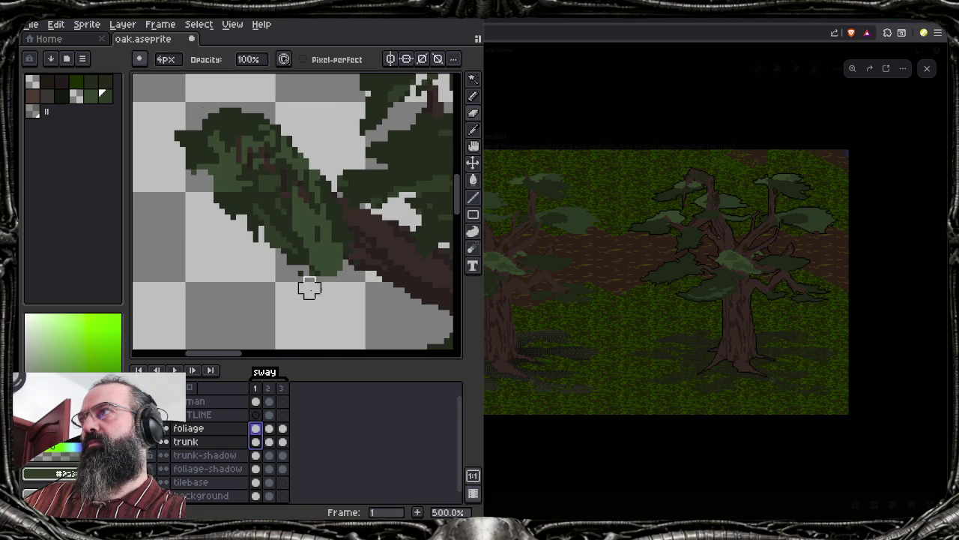
With a 2px brush, give the left clump a darker centre and a trimmed top-left edge
{"action": "key", "text": "Escape"}
{"action": "key", "text": "minus"}
{"action": "key", "text": "minus"}
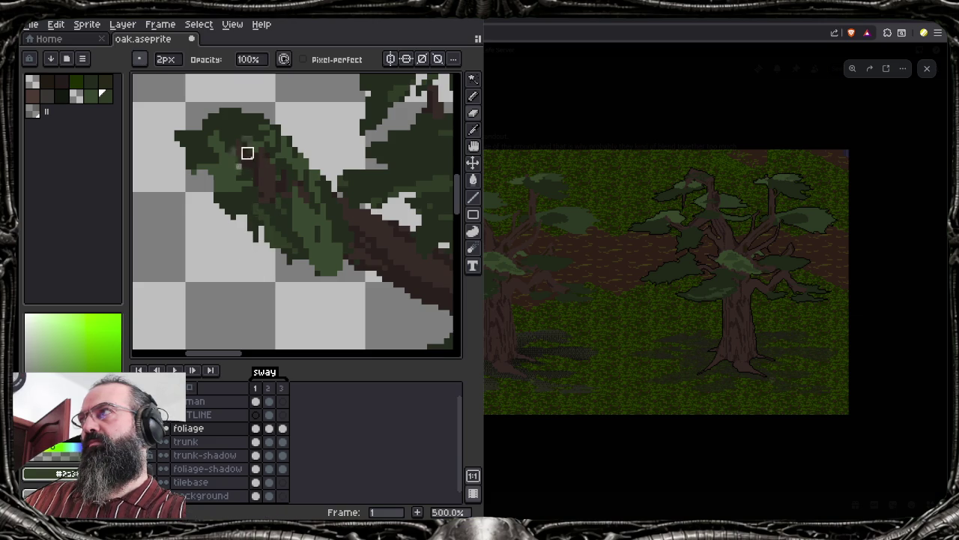
{"action": "key", "text": "ctrl+z"}
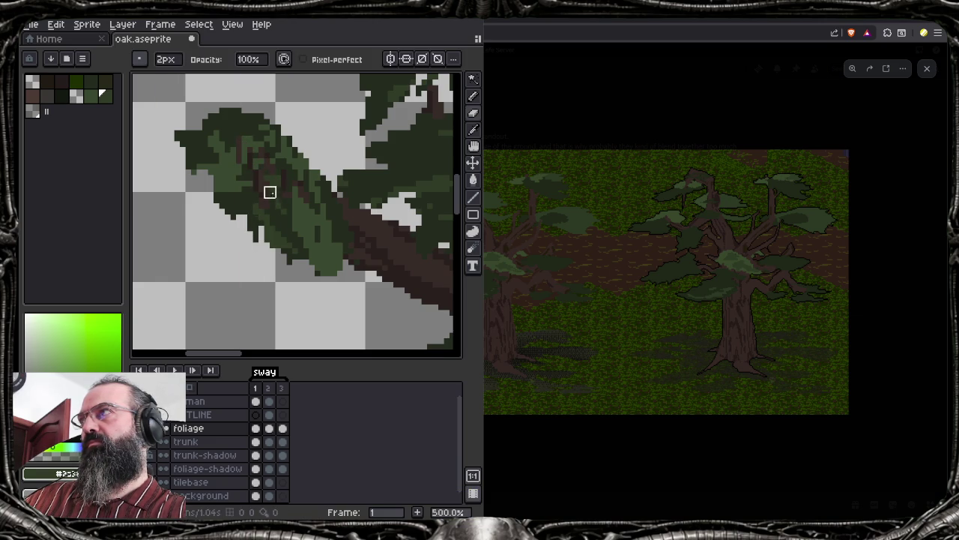
{"action": "key", "text": "ctrl"}
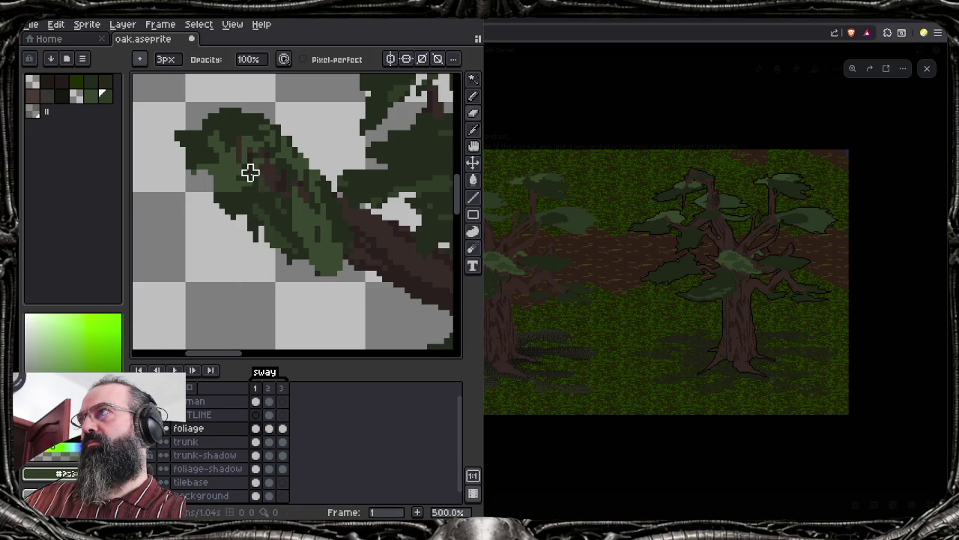
{"action": "mouse_move", "coordinate": [255, 155]}
{"action": "left_mouse_down"}
{"action": "mouse_move", "coordinate": [217, 115]}
{"action": "mouse_move", "coordinate": [199, 128]}
{"action": "mouse_move", "coordinate": [220, 123]}
{"action": "mouse_move", "coordinate": [187, 128]}
{"action": "mouse_move", "coordinate": [199, 133]}
{"action": "mouse_move", "coordinate": [194, 144]}
{"action": "mouse_move", "coordinate": [265, 122]}
{"action": "mouse_move", "coordinate": [233, 113]}
{"action": "mouse_move", "coordinate": [240, 128]}
{"action": "mouse_move", "coordinate": [188, 166]}
{"action": "left_mouse_up"}
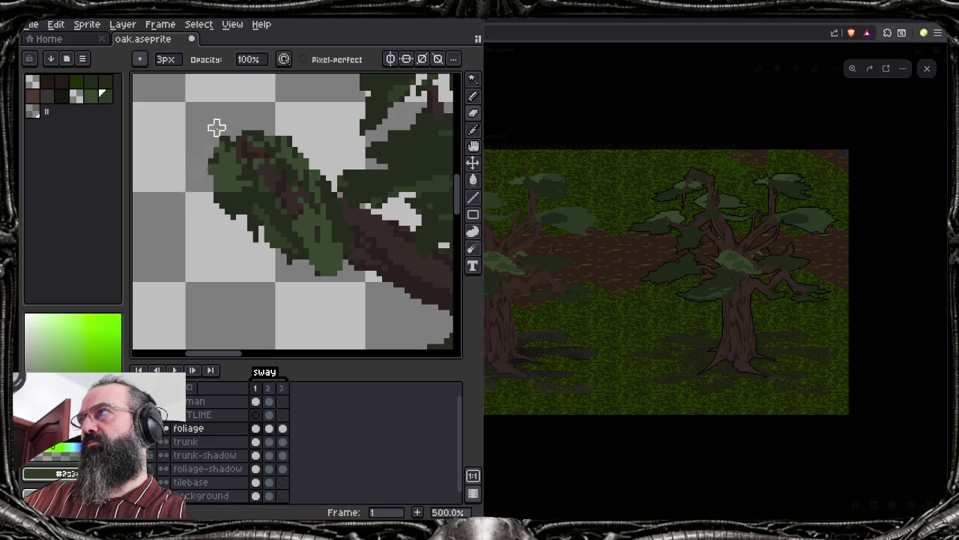
{"action": "scroll", "coordinate": [218, 150], "scroll_direction": "down", "scroll_amount": 6}
{"action": "scroll", "coordinate": [240, 163], "scroll_direction": "up", "scroll_amount": 2}
{"action": "scroll", "coordinate": [315, 235], "scroll_direction": "up", "scroll_amount": 2}
{"action": "scroll", "coordinate": [296, 231], "scroll_direction": "up", "scroll_amount": 2}
{"action": "scroll", "coordinate": [281, 226], "scroll_direction": "up", "scroll_amount": 1}
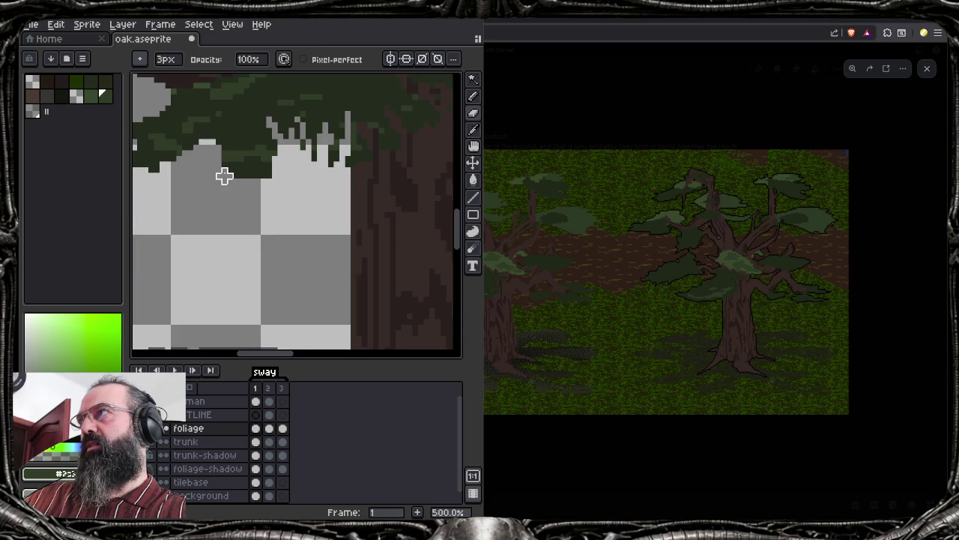
With a 1px pencil, draw thin light strands hanging below the foliage
{"action": "key", "text": "minus"}
{"action": "key", "text": "minus"}
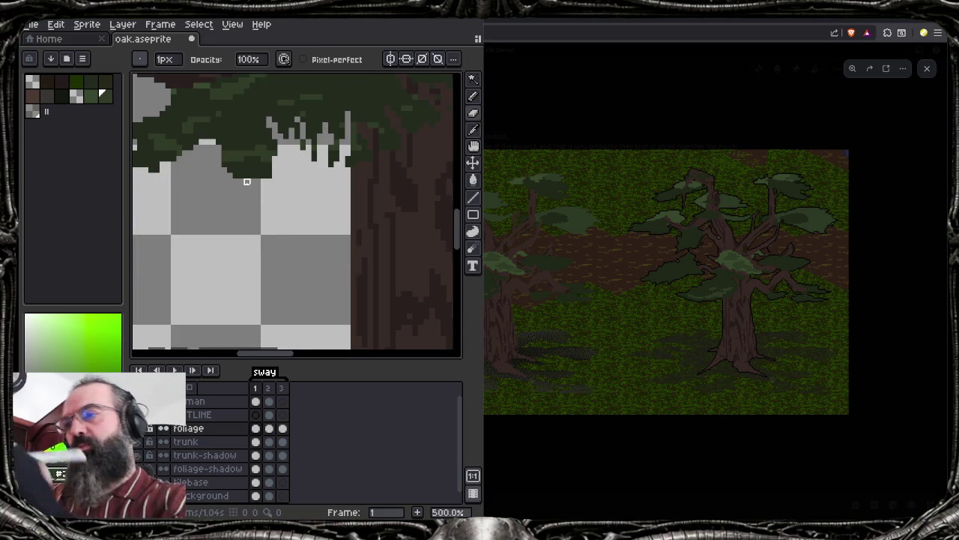
{"action": "mouse_move", "coordinate": [230, 172]}
{"action": "left_mouse_down"}
{"action": "mouse_move", "coordinate": [225, 137]}
{"action": "mouse_move", "coordinate": [247, 156]}
{"action": "mouse_move", "coordinate": [235, 134]}
{"action": "left_mouse_up"}
{"action": "left_click_drag", "start_coordinate": [259, 172], "coordinate": [236, 122]}
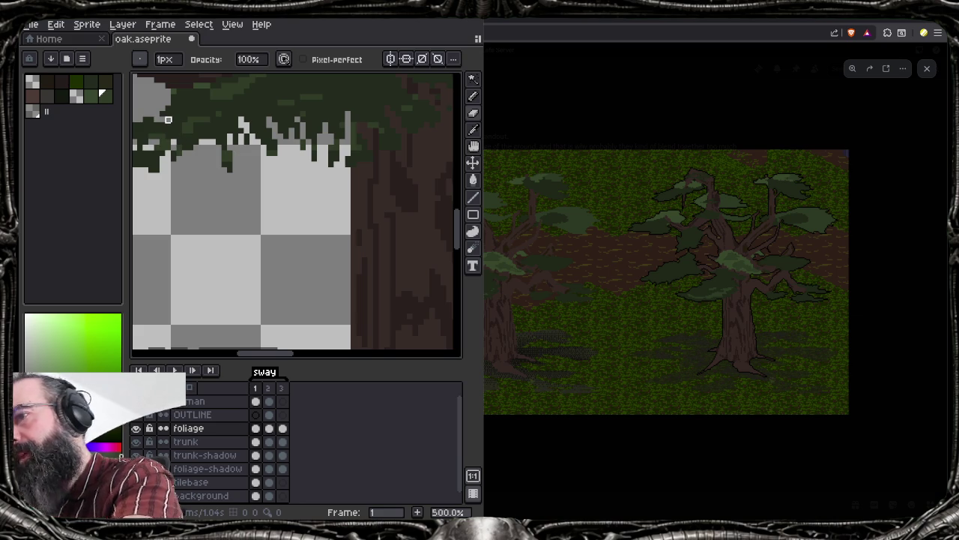
{"action": "scroll", "coordinate": [349, 204], "scroll_direction": "down", "scroll_amount": 1}
{"action": "scroll", "coordinate": [349, 207], "scroll_direction": "down", "scroll_amount": 1}
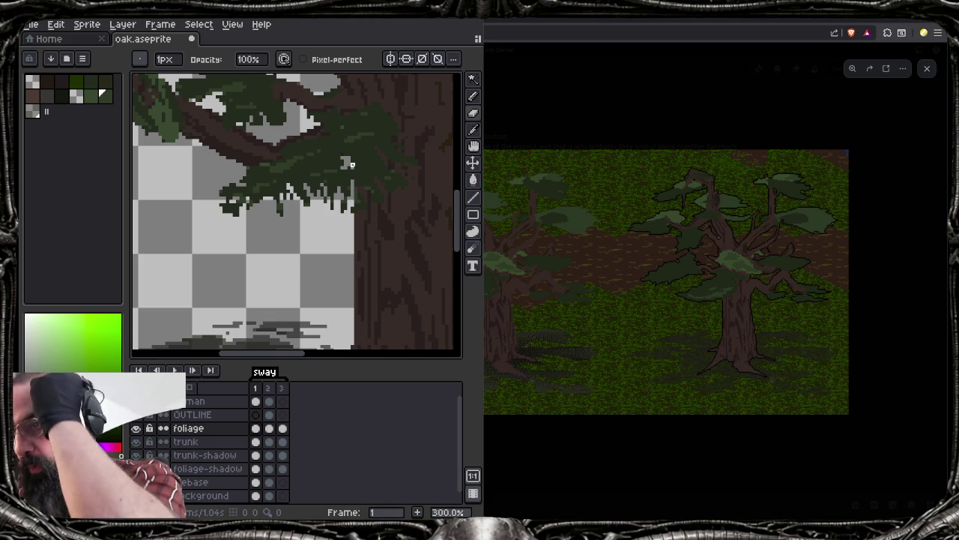
{"action": "scroll", "coordinate": [363, 202], "scroll_direction": "down", "scroll_amount": 1}
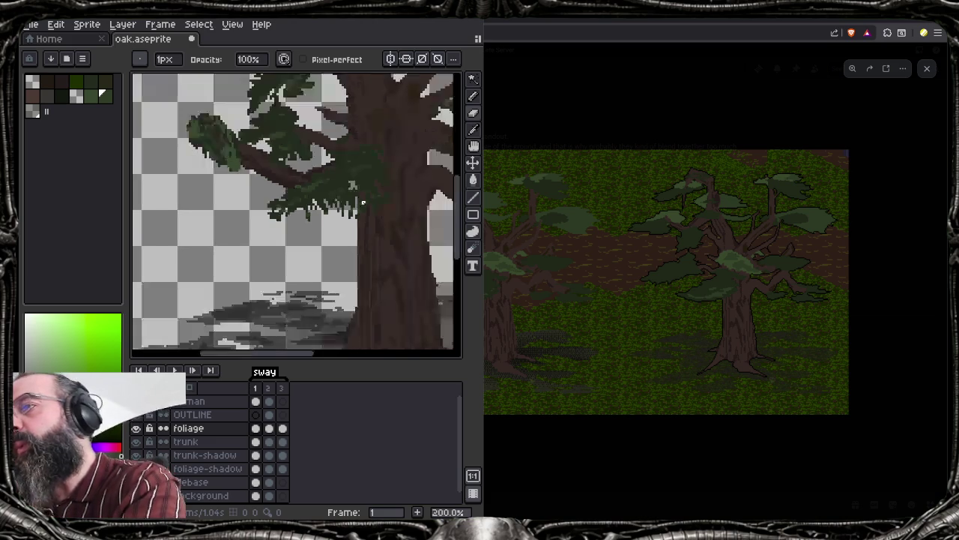
{"action": "scroll", "coordinate": [363, 202], "scroll_direction": "up", "scroll_amount": 1}
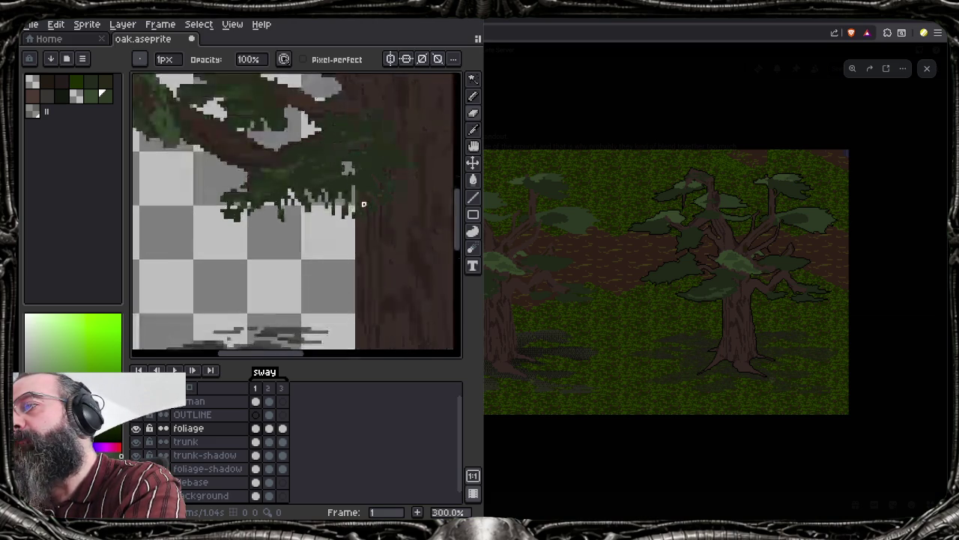
Undo a stray erase and add light-green leaves beside and near the top of the trunk
{"action": "key", "text": "ctrl+z"}
{"action": "mouse_move", "coordinate": [345, 161]}
{"action": "left_mouse_down"}
{"action": "mouse_move", "coordinate": [343, 185]}
{"action": "mouse_move", "coordinate": [353, 166]}
{"action": "left_mouse_up"}
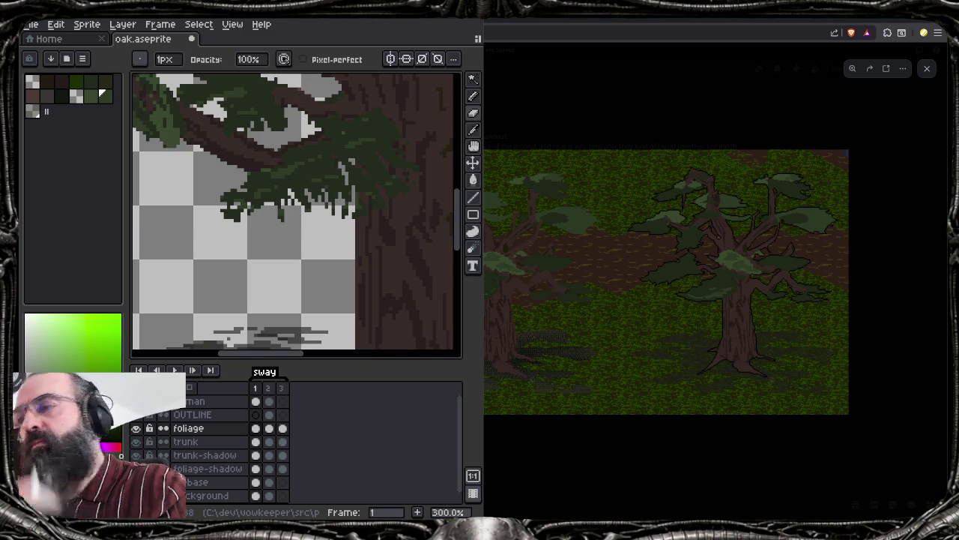
{"action": "scroll", "coordinate": [304, 145], "scroll_direction": "down", "scroll_amount": 1}
{"action": "left_click_drag", "start_coordinate": [225, 187], "coordinate": [308, 144]}
{"action": "scroll", "coordinate": [304, 144], "scroll_direction": "up", "scroll_amount": 2}
{"action": "left_click_drag", "start_coordinate": [296, 104], "coordinate": [347, 121]}
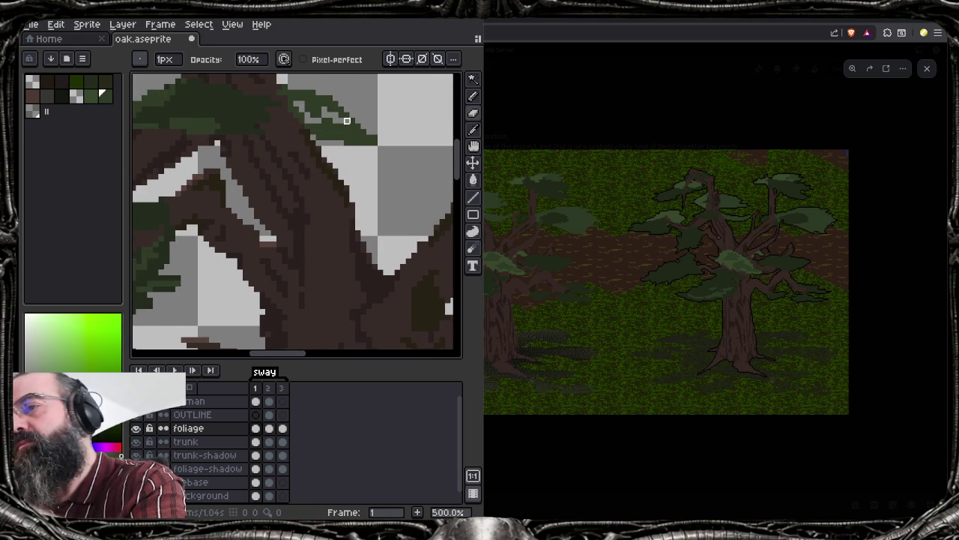
Undo the last eraser stroke on the foliage
{"action": "scroll", "coordinate": [278, 186], "scroll_direction": "down", "scroll_amount": 1}
{"action": "scroll", "coordinate": [279, 185], "scroll_direction": "down", "scroll_amount": 1}
{"action": "scroll", "coordinate": [280, 185], "scroll_direction": "up", "scroll_amount": 1}
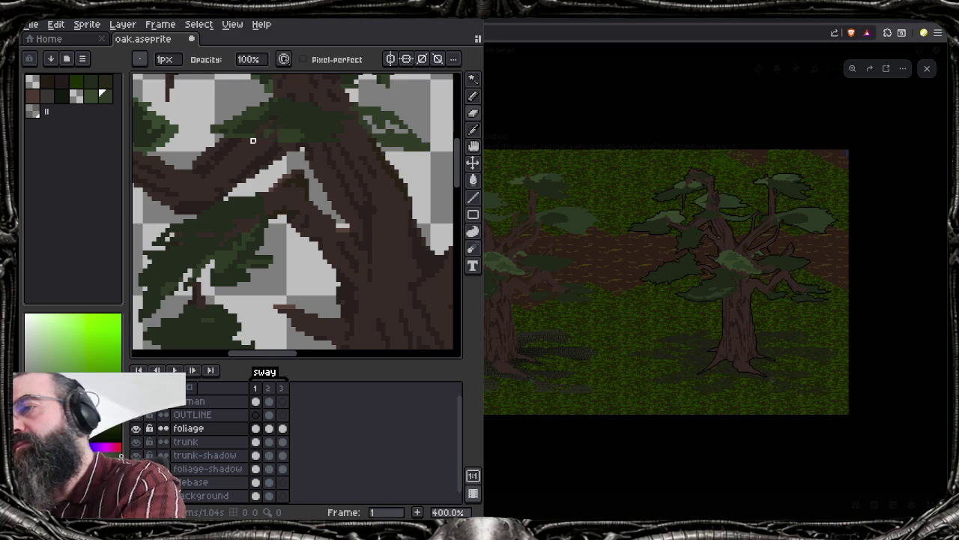
{"action": "scroll", "coordinate": [253, 140], "scroll_direction": "down", "scroll_amount": 2}
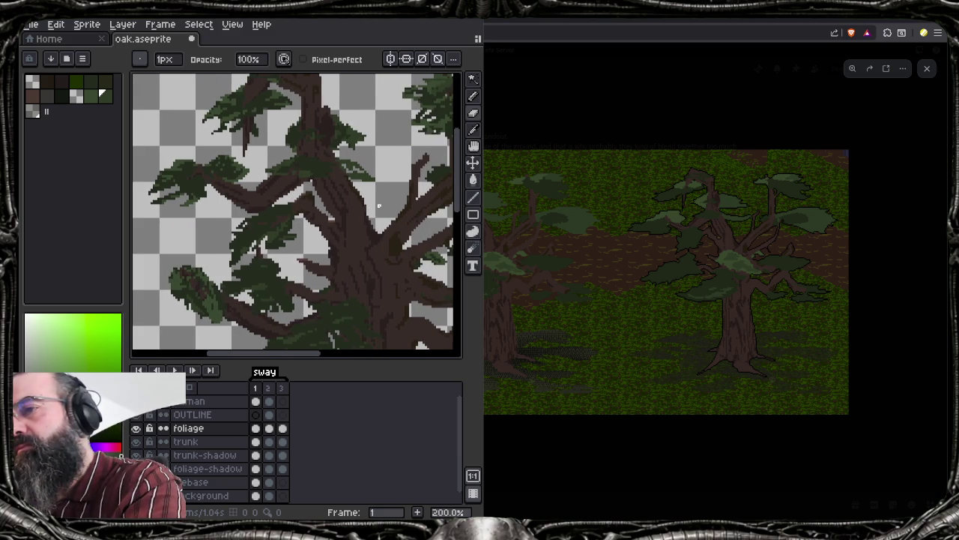
{"action": "scroll", "coordinate": [386, 209], "scroll_direction": "up", "scroll_amount": 1}
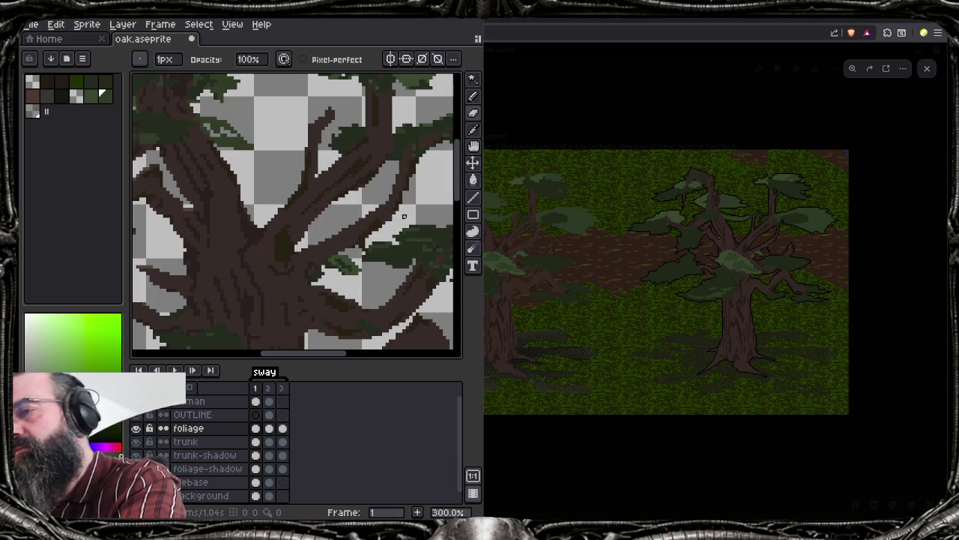
{"action": "key", "text": "ctrl+z"}
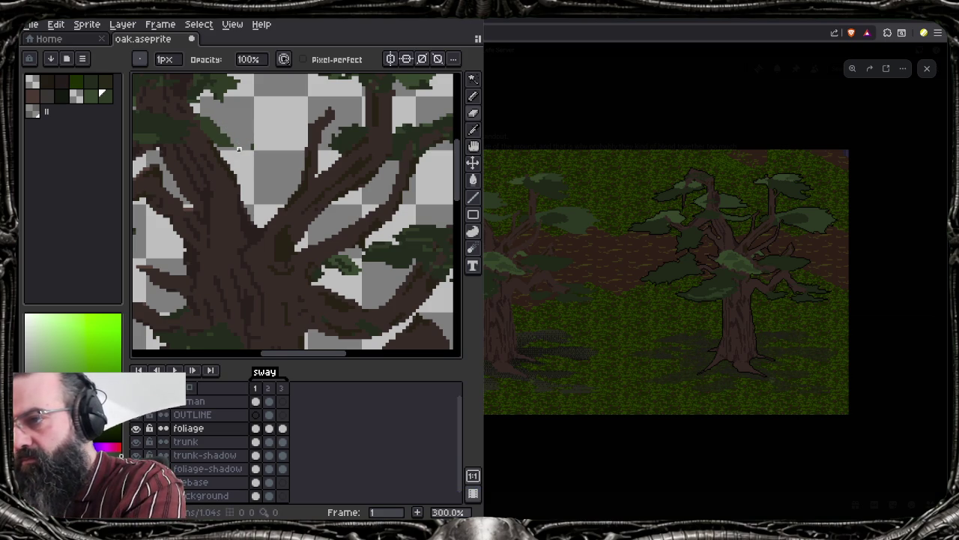
Erase foliage pixels from the underside of the clump on the right branches
{"action": "scroll", "coordinate": [239, 149], "scroll_direction": "down", "scroll_amount": 1}
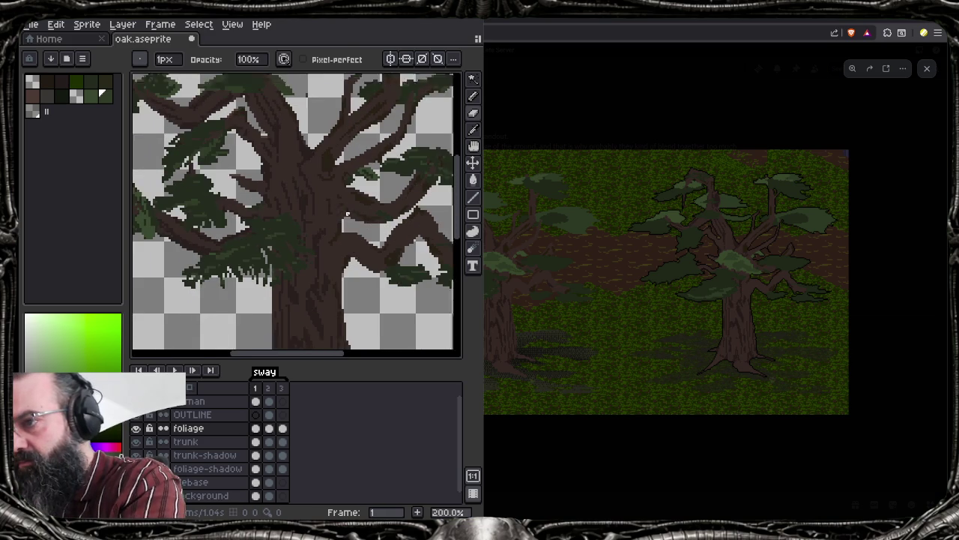
{"action": "left_click_drag", "start_coordinate": [346, 212], "coordinate": [289, 199]}
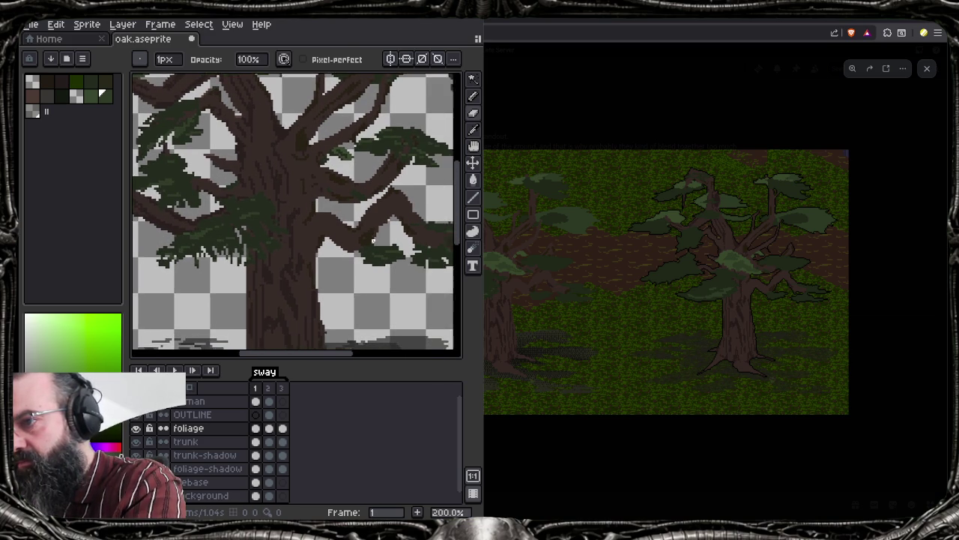
{"action": "scroll", "coordinate": [247, 224], "scroll_direction": "up", "scroll_amount": 1}
{"action": "left_click_drag", "start_coordinate": [175, 233], "coordinate": [235, 233]}
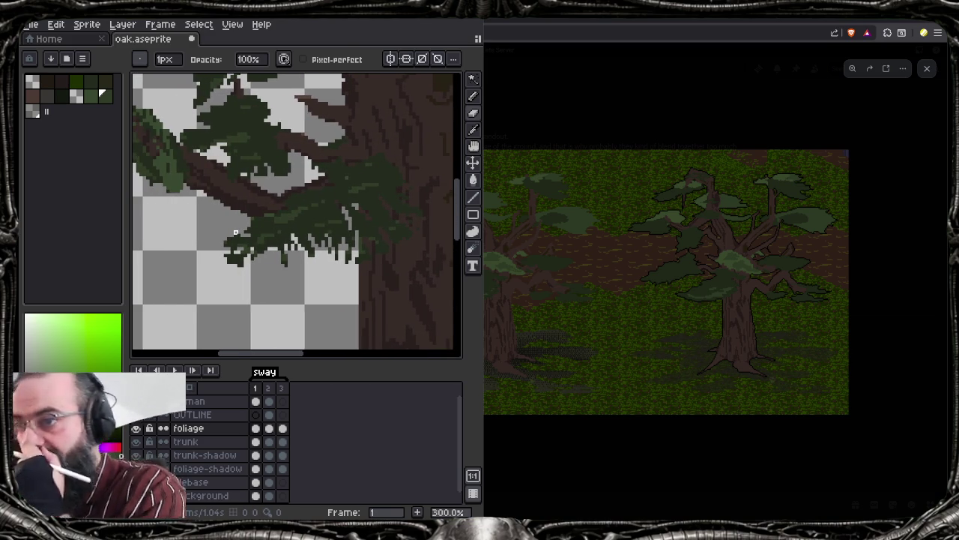
{"action": "scroll", "coordinate": [236, 234], "scroll_direction": "down", "scroll_amount": 1}
{"action": "left_click_drag", "start_coordinate": [412, 237], "coordinate": [380, 237]}
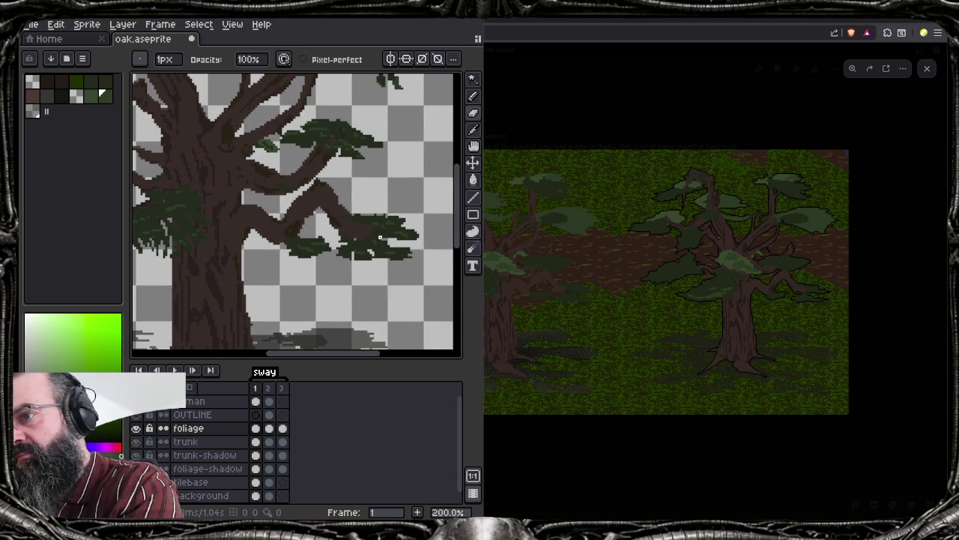
{"action": "scroll", "coordinate": [380, 236], "scroll_direction": "up", "scroll_amount": 2}
{"action": "scroll", "coordinate": [378, 257], "scroll_direction": "up", "scroll_amount": 1}
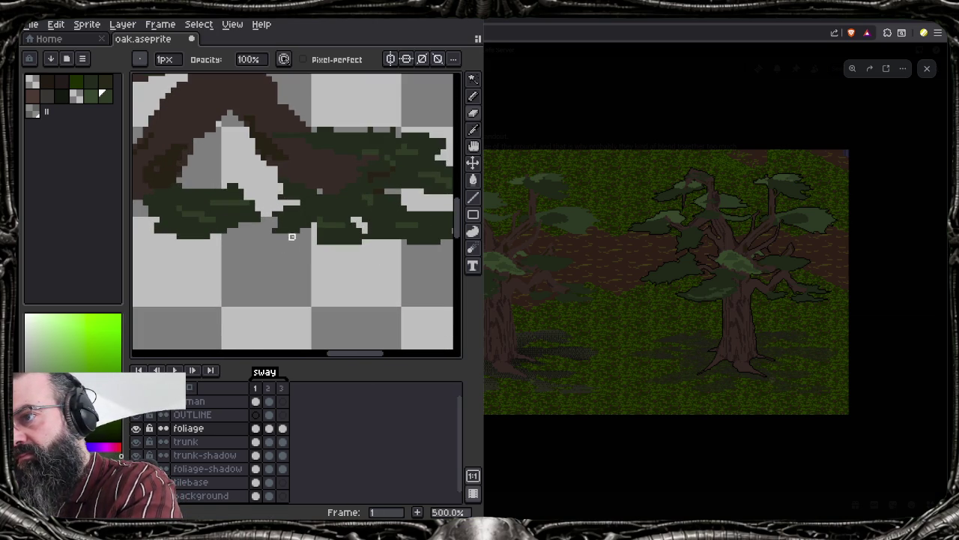
{"action": "left_click_drag", "start_coordinate": [228, 191], "coordinate": [258, 209]}
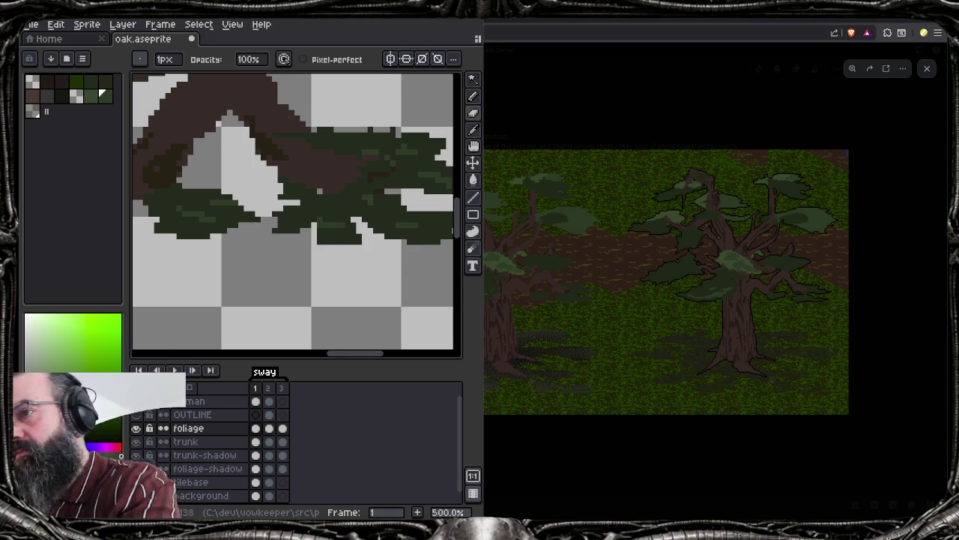
{"action": "scroll", "coordinate": [369, 200], "scroll_direction": "down", "scroll_amount": 3}
{"action": "scroll", "coordinate": [370, 200], "scroll_direction": "down", "scroll_amount": 1}
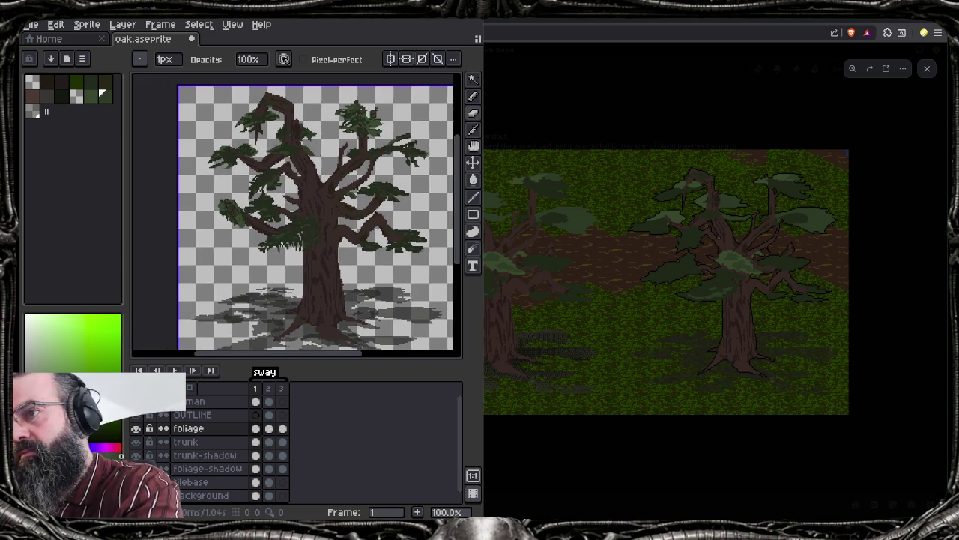
{"action": "scroll", "coordinate": [329, 210], "scroll_direction": "up", "scroll_amount": 1}
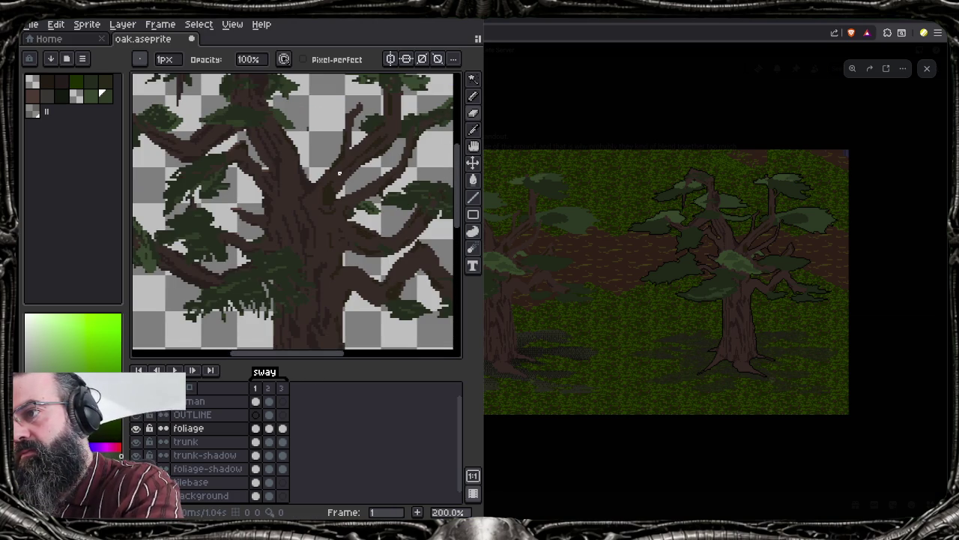
{"action": "scroll", "coordinate": [264, 174], "scroll_direction": "left", "scroll_amount": 2}
{"action": "scroll", "coordinate": [264, 174], "scroll_direction": "left", "scroll_amount": 3}
{"action": "scroll", "coordinate": [264, 174], "scroll_direction": "up", "scroll_amount": 2}
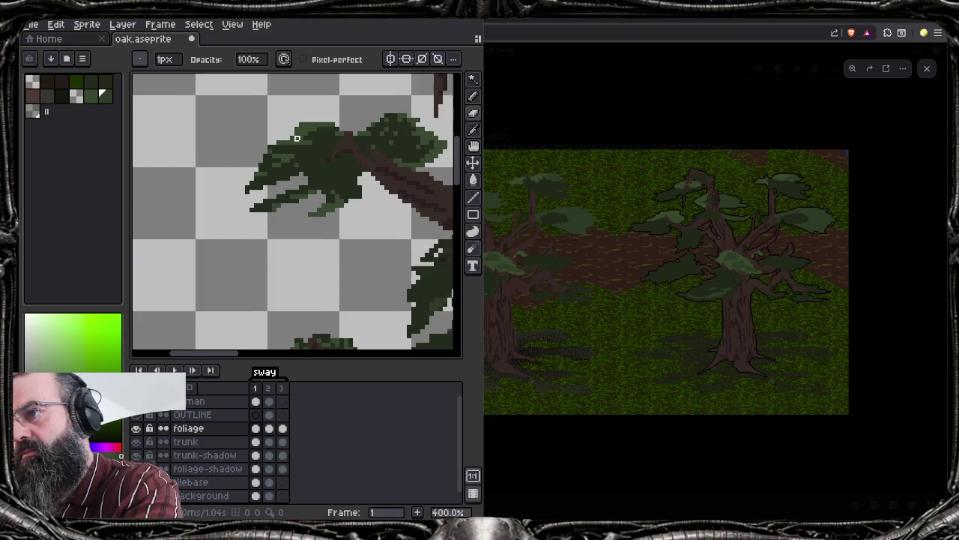
Draw and then undo a dark-green stroke, and pick dark green from the palette
{"action": "left_click_drag", "start_coordinate": [270, 150], "coordinate": [308, 157]}
{"action": "key", "text": "ctrl+z"}
{"action": "key", "text": "ctrl+z"}
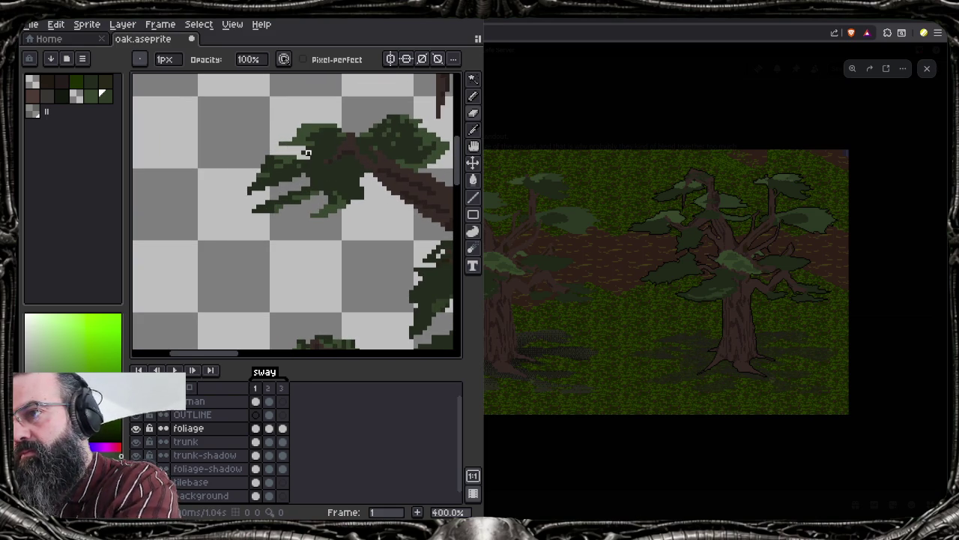
{"action": "key", "text": "ctrl+z"}
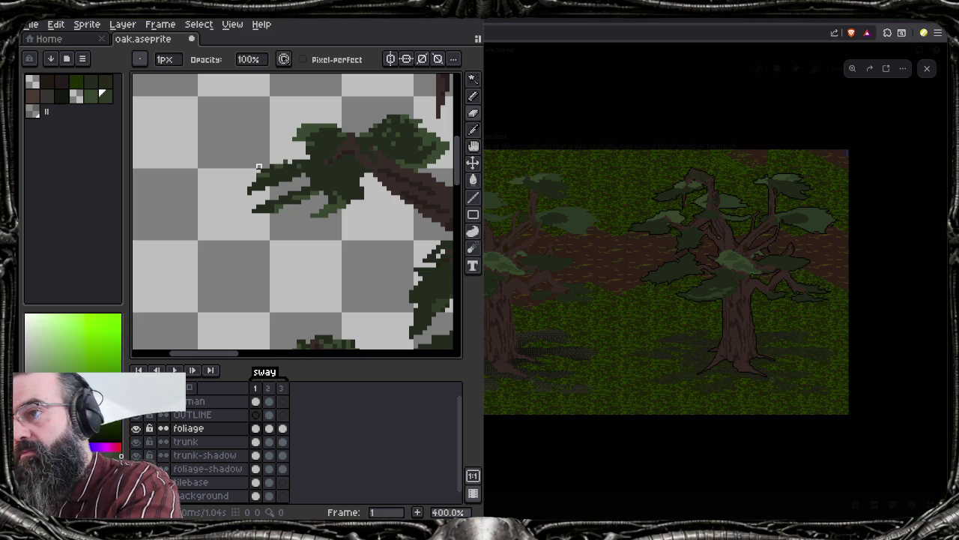
{"action": "left_click", "coordinate": [258, 166], "text": "alt"}
Erase the left clump's drooping tips into sparse, scattered pixels
{"action": "key", "text": "e"}
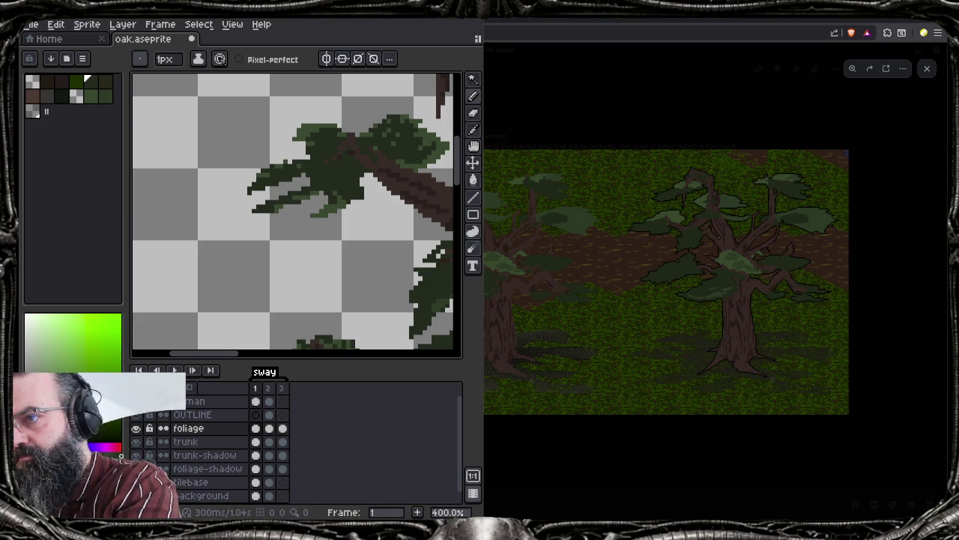
{"action": "key", "text": "b"}
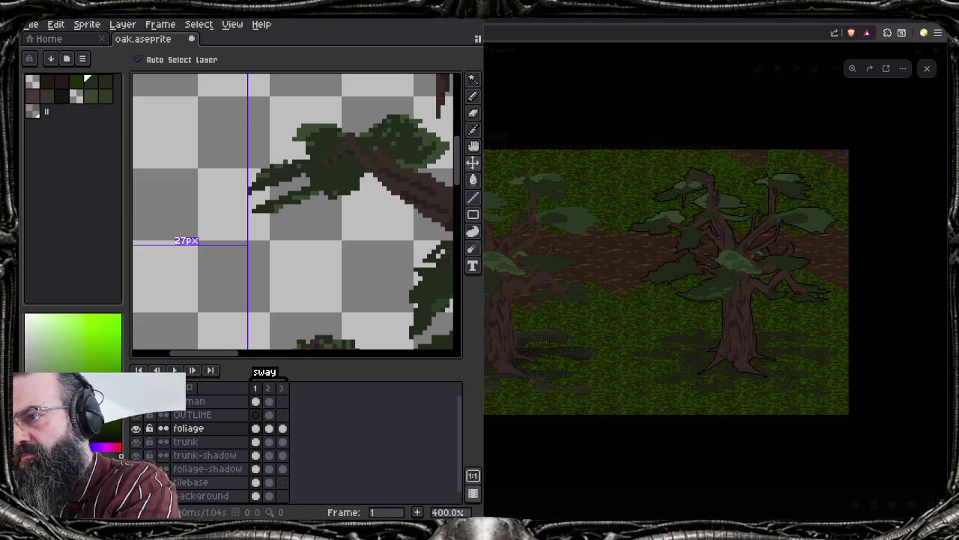
{"action": "key", "text": "ctrl+z"}
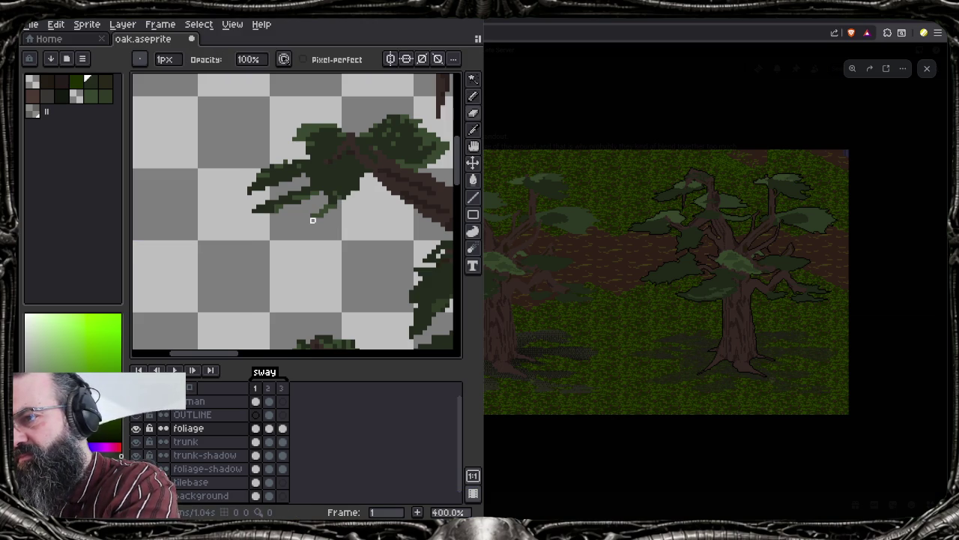
{"action": "mouse_move", "coordinate": [298, 163]}
{"action": "left_mouse_down"}
{"action": "mouse_move", "coordinate": [251, 189]}
{"action": "mouse_move", "coordinate": [282, 180]}
{"action": "mouse_move", "coordinate": [257, 216]}
{"action": "mouse_move", "coordinate": [273, 193]}
{"action": "left_mouse_up"}
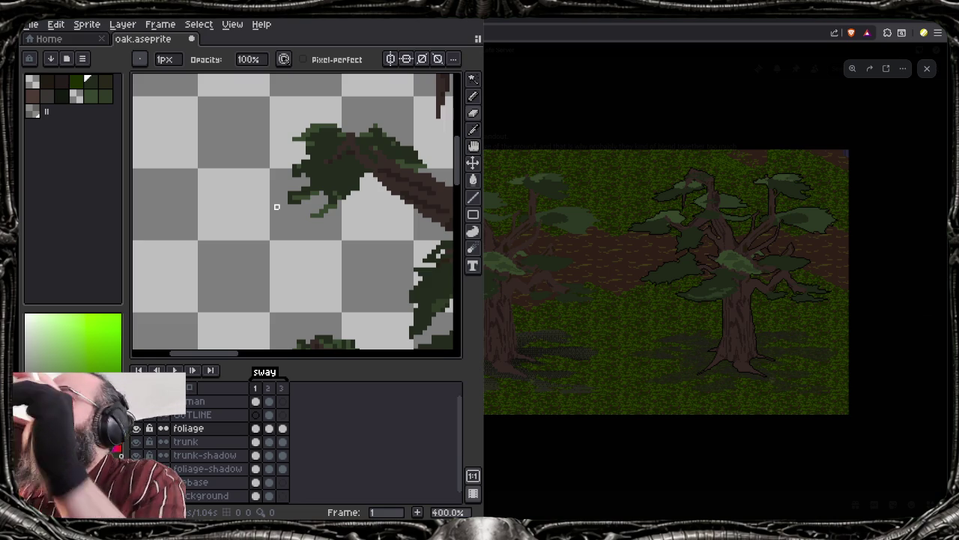
{"action": "scroll", "coordinate": [277, 206], "scroll_direction": "down", "scroll_amount": 3}
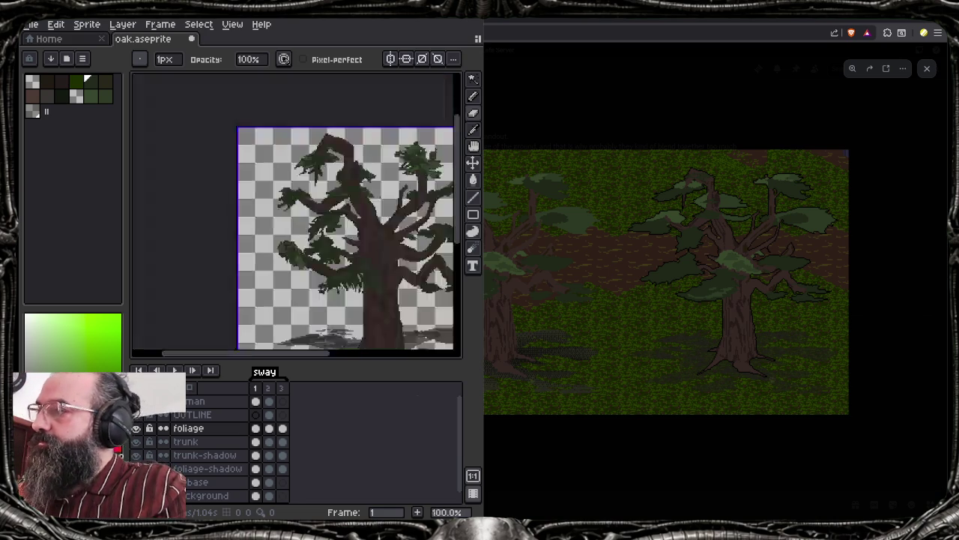
Sample a lighter green from the canvas and paint it down the branch-tip clump's left edge
{"action": "left_click_drag", "start_coordinate": [350, 260], "coordinate": [254, 246]}
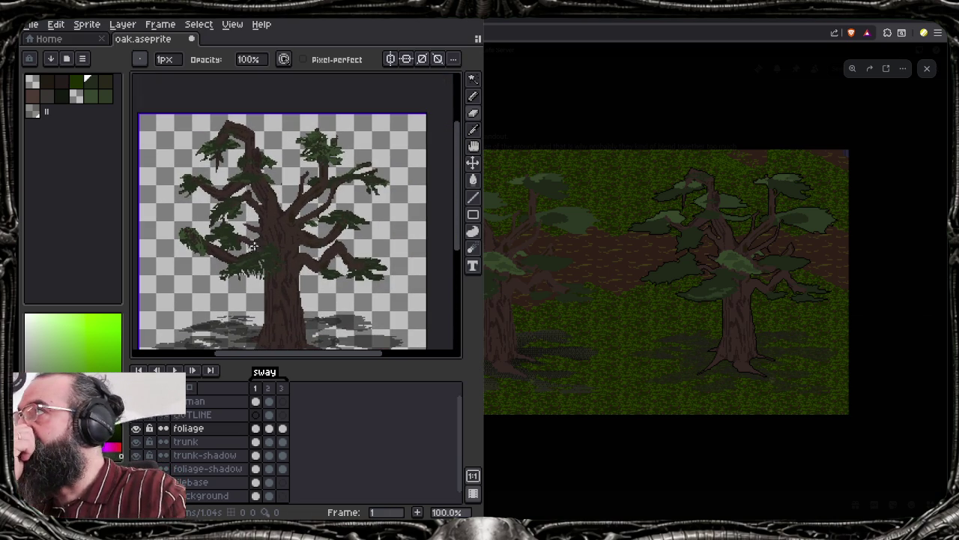
{"action": "scroll", "coordinate": [153, 186], "scroll_direction": "up", "scroll_amount": 3}
{"action": "scroll", "coordinate": [159, 186], "scroll_direction": "up", "scroll_amount": 1}
{"action": "left_click_drag", "start_coordinate": [160, 185], "coordinate": [418, 246]}
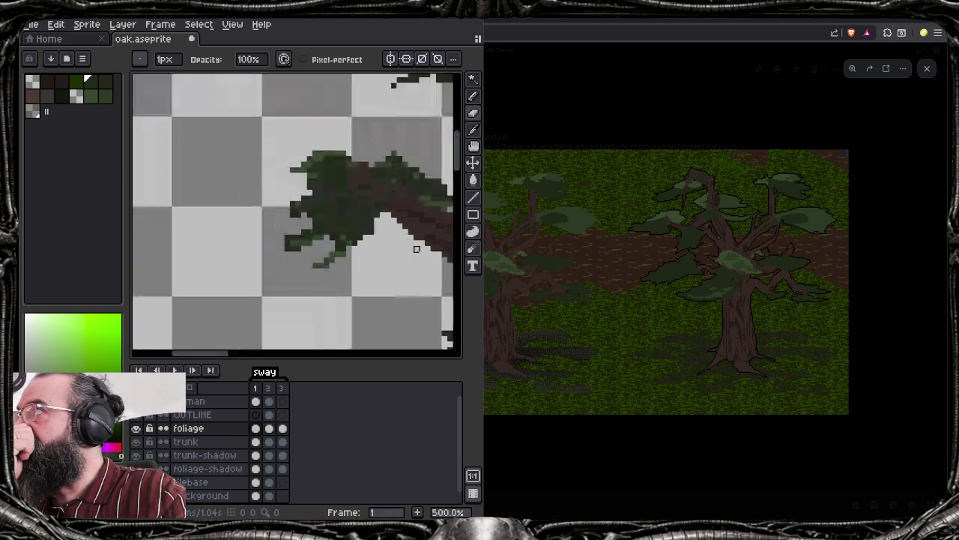
{"action": "key", "text": "i"}
{"action": "left_click", "coordinate": [364, 207]}
{"action": "key", "text": "b"}
{"action": "mouse_move", "coordinate": [320, 180]}
{"action": "left_mouse_down"}
{"action": "mouse_move", "coordinate": [288, 264]}
{"action": "mouse_move", "coordinate": [316, 252]}
{"action": "mouse_move", "coordinate": [323, 273]}
{"action": "mouse_move", "coordinate": [338, 281]}
{"action": "left_mouse_up"}
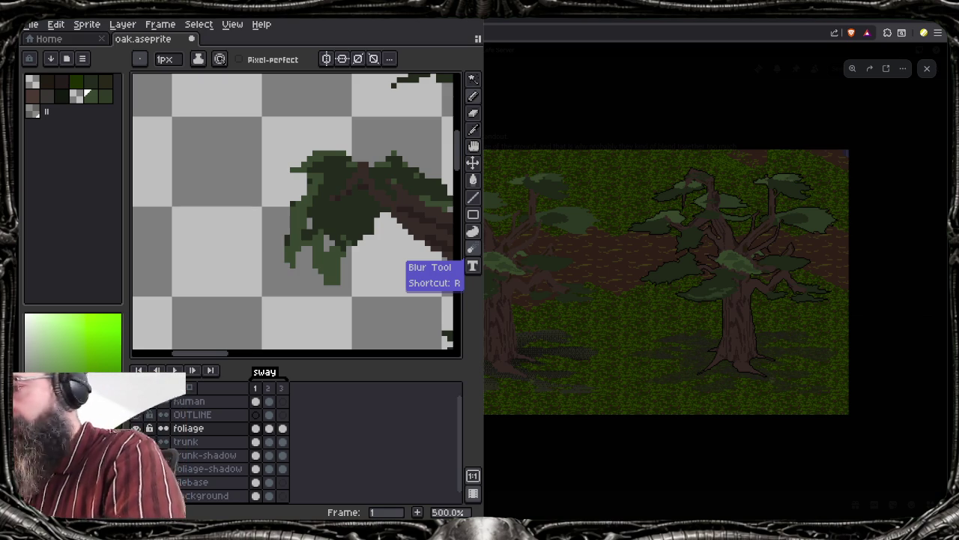
{"action": "key", "text": "alt"}
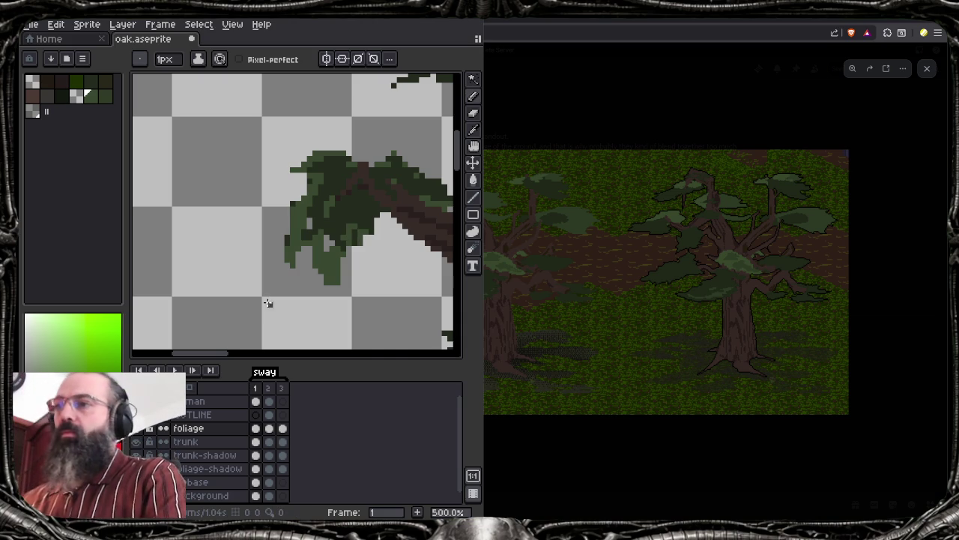
{"action": "left_click_drag", "start_coordinate": [217, 276], "coordinate": [175, 242]}
Paint lighter-green highlight pixels into two foliage clumps
{"action": "scroll", "coordinate": [248, 225], "scroll_direction": "down", "scroll_amount": 2}
{"action": "scroll", "coordinate": [255, 172], "scroll_direction": "down", "scroll_amount": 1}
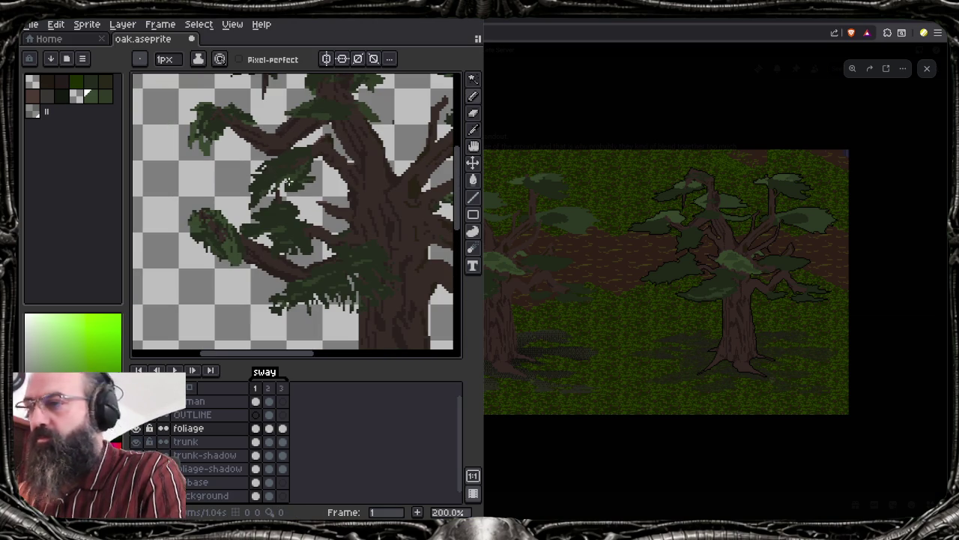
{"action": "scroll", "coordinate": [311, 225], "scroll_direction": "up", "scroll_amount": 4}
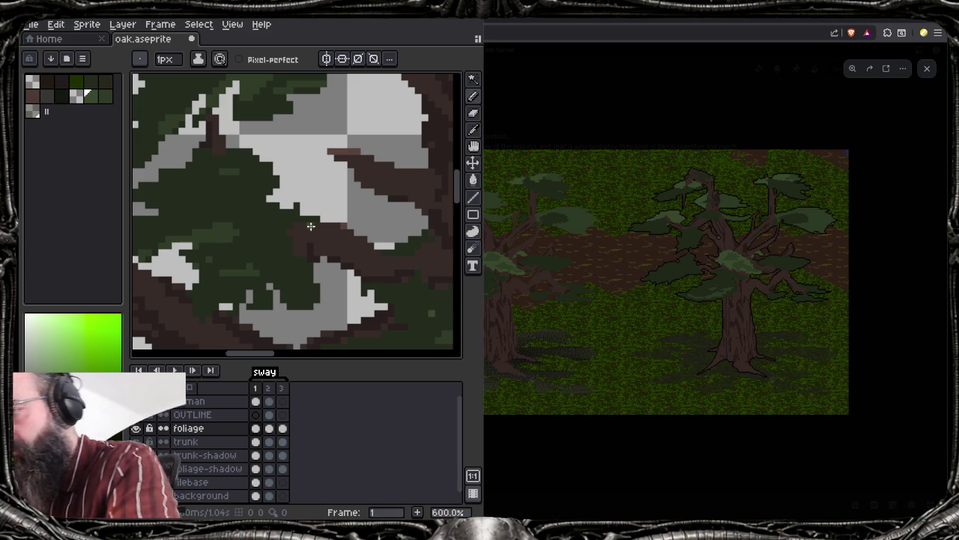
{"action": "mouse_move", "coordinate": [277, 266]}
{"action": "left_mouse_down"}
{"action": "mouse_move", "coordinate": [291, 295]}
{"action": "mouse_move", "coordinate": [310, 301]}
{"action": "mouse_move", "coordinate": [305, 309]}
{"action": "left_mouse_up"}
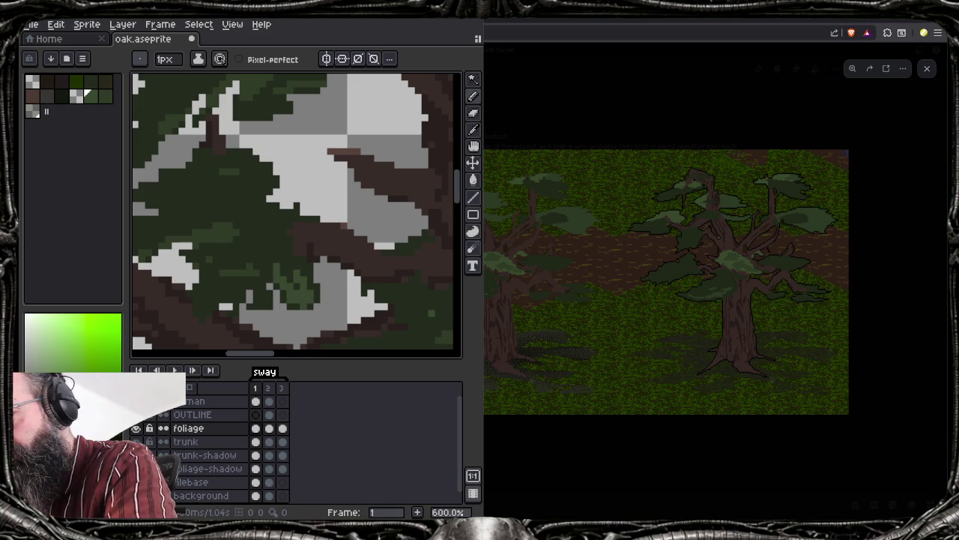
{"action": "left_click_drag", "start_coordinate": [195, 315], "coordinate": [196, 291]}
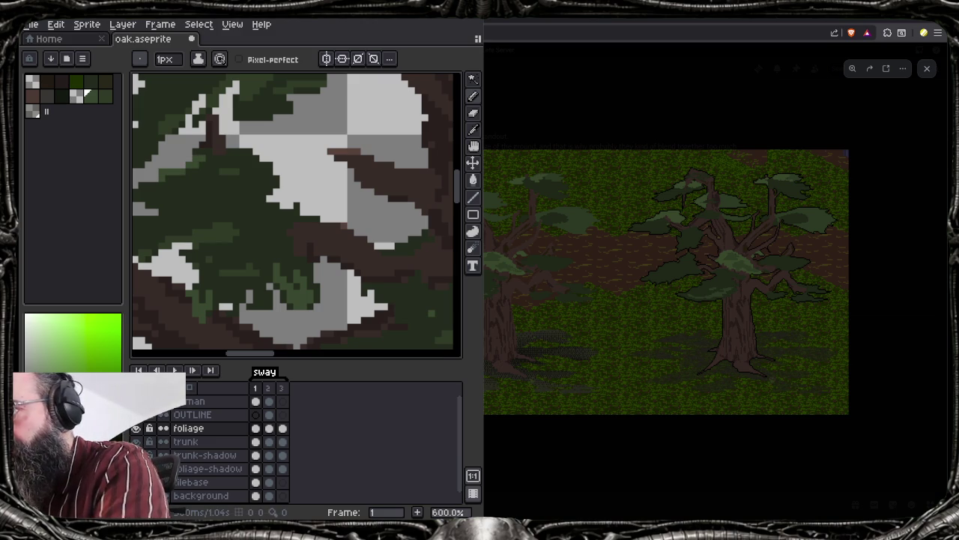
{"action": "scroll", "coordinate": [292, 213], "scroll_direction": "down", "scroll_amount": 4}
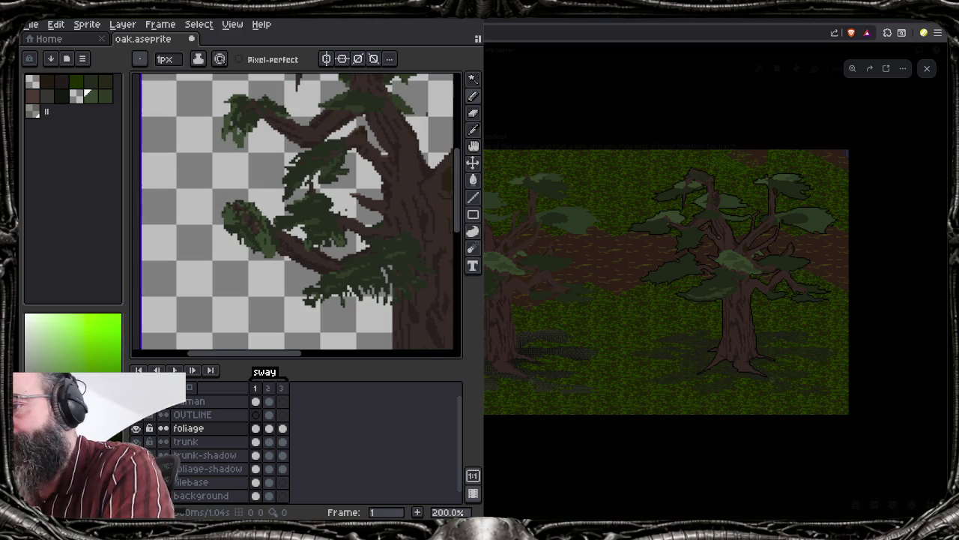
{"action": "scroll", "coordinate": [258, 197], "scroll_direction": "up", "scroll_amount": 5}
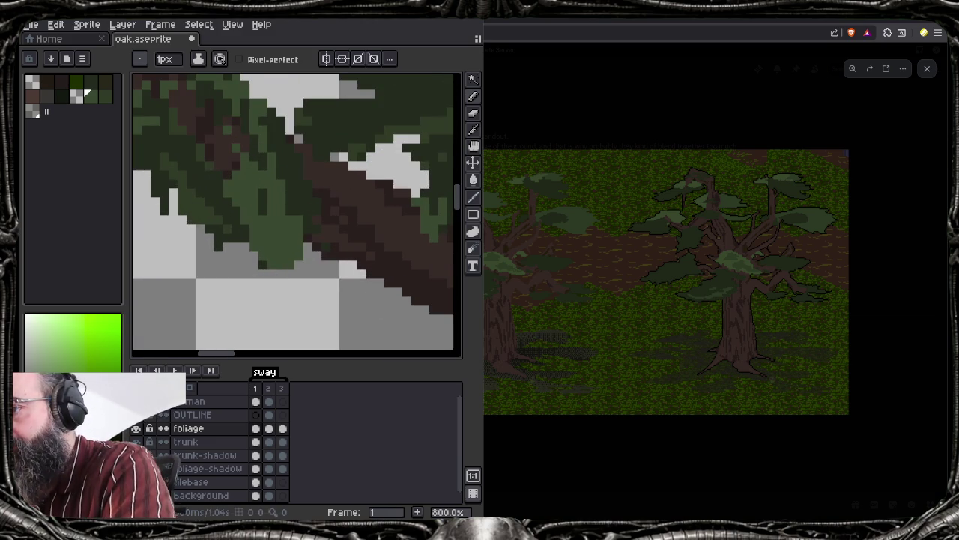
Pick a dark green and paint over the overly light foliage patches
{"action": "left_click", "coordinate": [257, 196], "text": "alt"}
{"action": "mouse_move", "coordinate": [257, 197]}
{"action": "left_mouse_down"}
{"action": "mouse_move", "coordinate": [272, 240]}
{"action": "mouse_move", "coordinate": [281, 201]}
{"action": "left_mouse_up"}
{"action": "left_click_drag", "start_coordinate": [255, 169], "coordinate": [236, 148]}
{"action": "scroll", "coordinate": [407, 253], "scroll_direction": "down", "scroll_amount": 1}
{"action": "scroll", "coordinate": [407, 253], "scroll_direction": "down", "scroll_amount": 2}
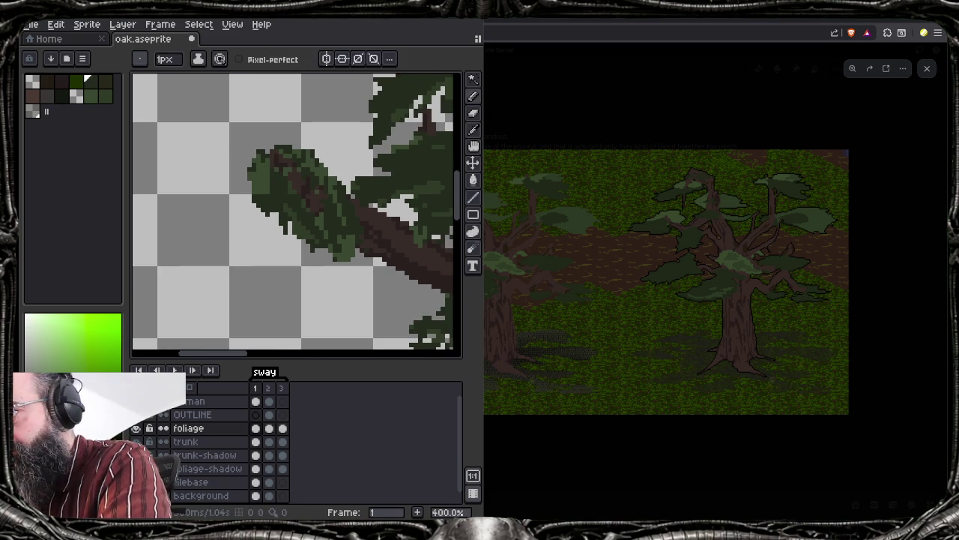
{"action": "scroll", "coordinate": [308, 214], "scroll_direction": "down", "scroll_amount": 2}
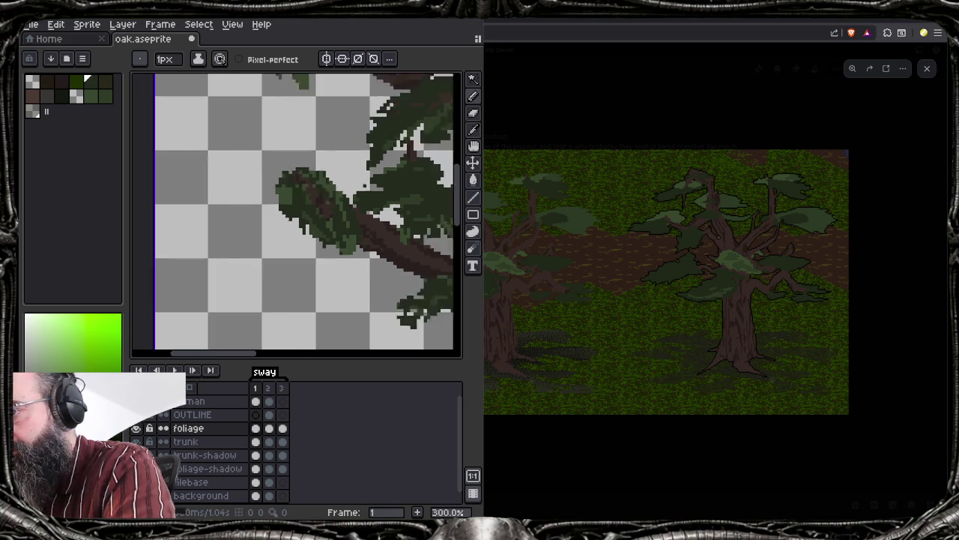
{"action": "scroll", "coordinate": [299, 213], "scroll_direction": "down", "scroll_amount": 1}
{"action": "scroll", "coordinate": [300, 214], "scroll_direction": "up", "scroll_amount": 1}
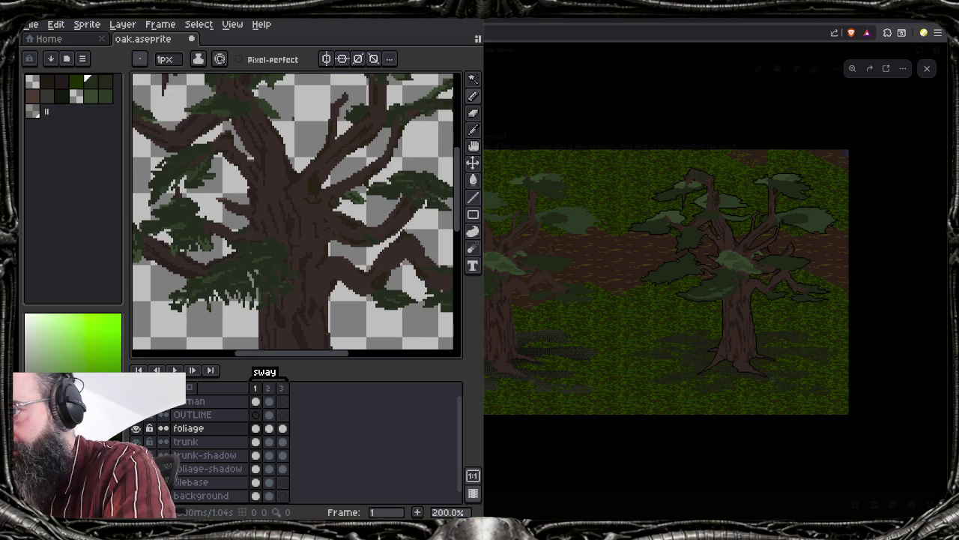
{"action": "scroll", "coordinate": [300, 213], "scroll_direction": "up", "scroll_amount": 3}
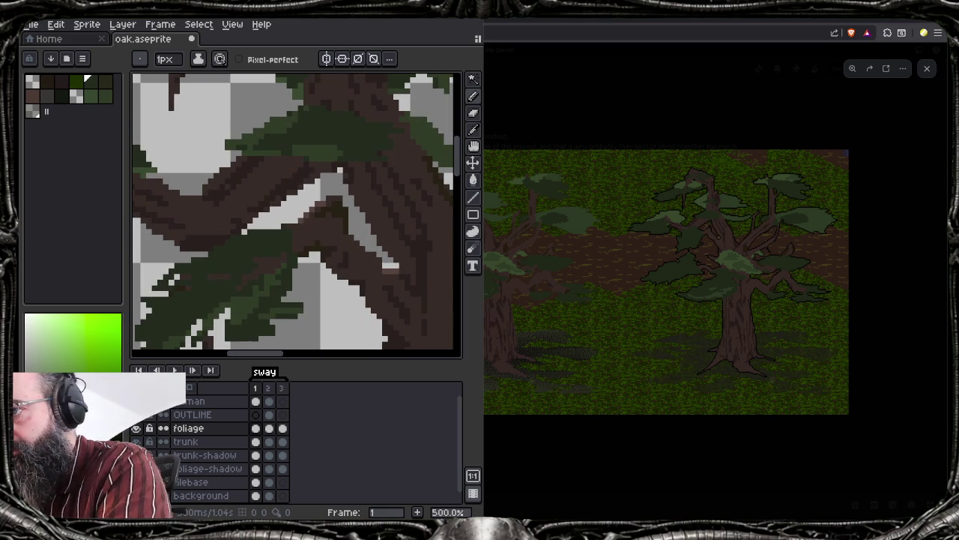
{"action": "left_click", "coordinate": [274, 143], "text": "alt"}
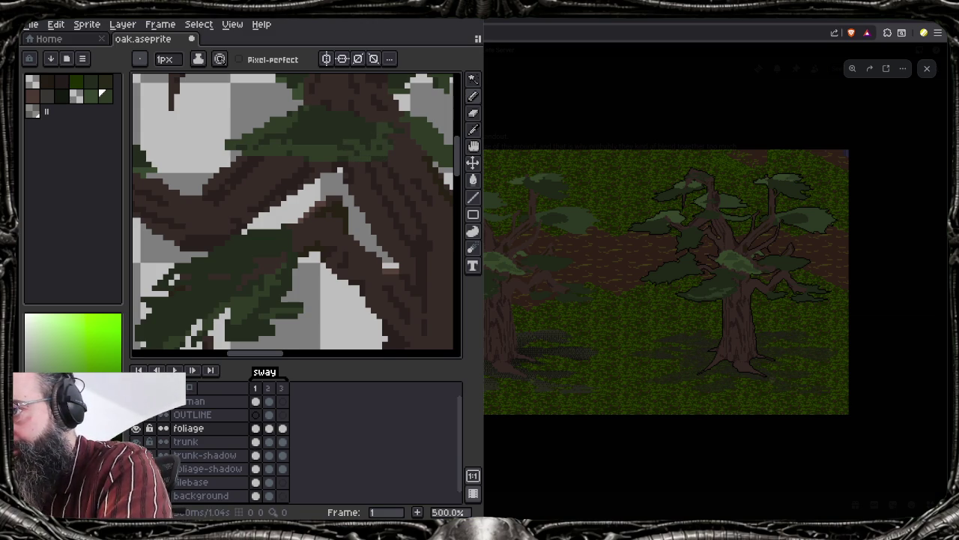
Zoom and pan in on the lower branch's foliage clump
{"action": "scroll", "coordinate": [292, 210], "scroll_direction": "down", "scroll_amount": 1}
{"action": "scroll", "coordinate": [292, 210], "scroll_direction": "down", "scroll_amount": 2}
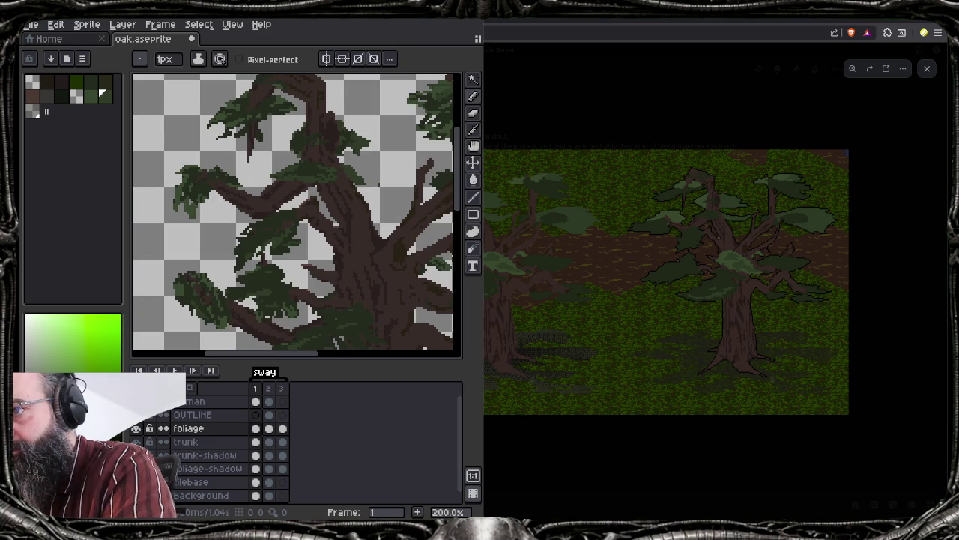
{"action": "scroll", "coordinate": [292, 210], "scroll_direction": "up", "scroll_amount": 1}
{"action": "scroll", "coordinate": [292, 209], "scroll_direction": "down", "scroll_amount": 1}
{"action": "scroll", "coordinate": [293, 210], "scroll_direction": "up", "scroll_amount": 2}
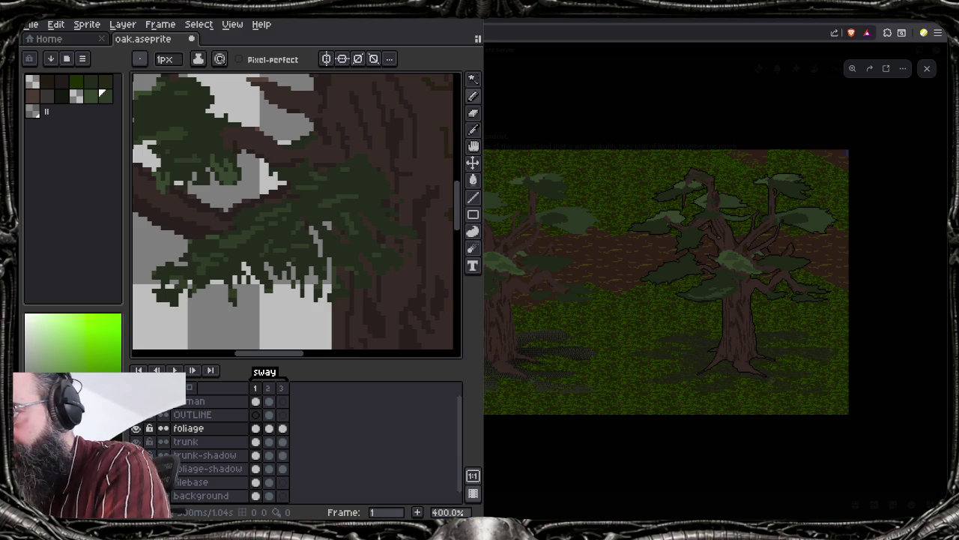
{"action": "scroll", "coordinate": [307, 258], "scroll_direction": "down", "scroll_amount": 2}
{"action": "scroll", "coordinate": [307, 259], "scroll_direction": "up", "scroll_amount": 1}
{"action": "scroll", "coordinate": [360, 195], "scroll_direction": "up", "scroll_amount": 3}
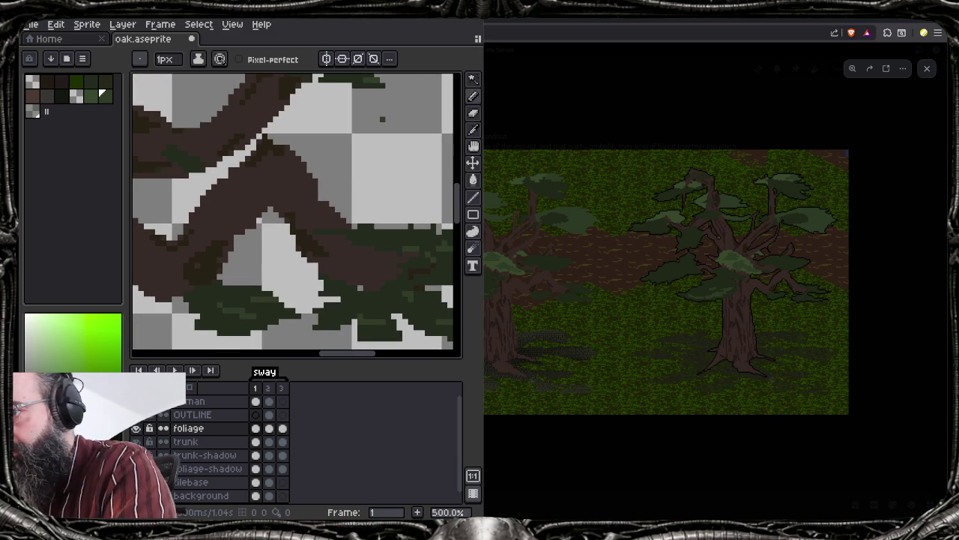
{"action": "scroll", "coordinate": [382, 118], "scroll_direction": "down", "scroll_amount": 1}
{"action": "scroll", "coordinate": [372, 255], "scroll_direction": "down", "scroll_amount": 1}
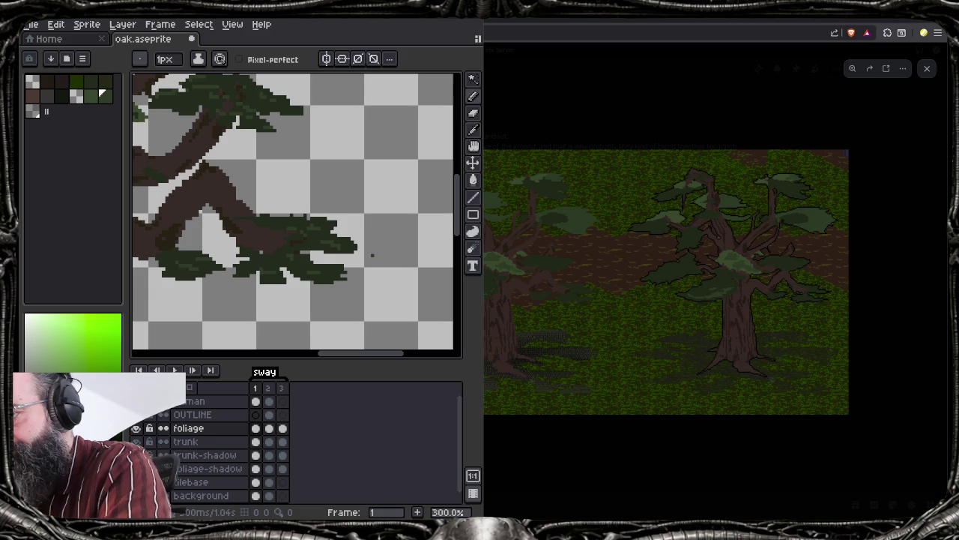
{"action": "key", "text": "b"}
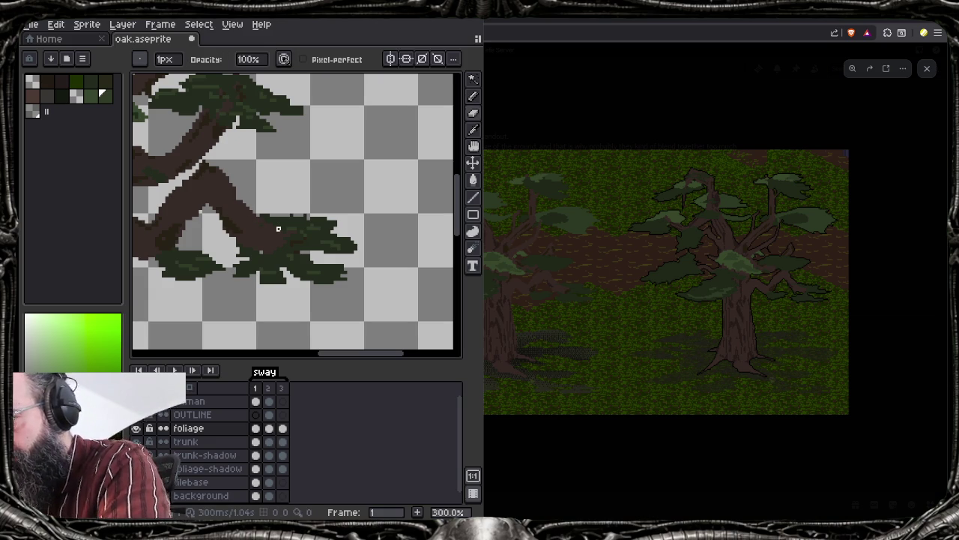
{"action": "scroll", "coordinate": [315, 255], "scroll_direction": "up", "scroll_amount": 2}
{"action": "scroll", "coordinate": [330, 266], "scroll_direction": "up", "scroll_amount": 2}
{"action": "scroll", "coordinate": [402, 195], "scroll_direction": "right", "scroll_amount": 2}
{"action": "scroll", "coordinate": [402, 198], "scroll_direction": "right", "scroll_amount": 2}
Paint lighter-green highlights along the clump's edge and extend its tip with a dark pixel
{"action": "left_click", "coordinate": [292, 158], "text": "alt"}
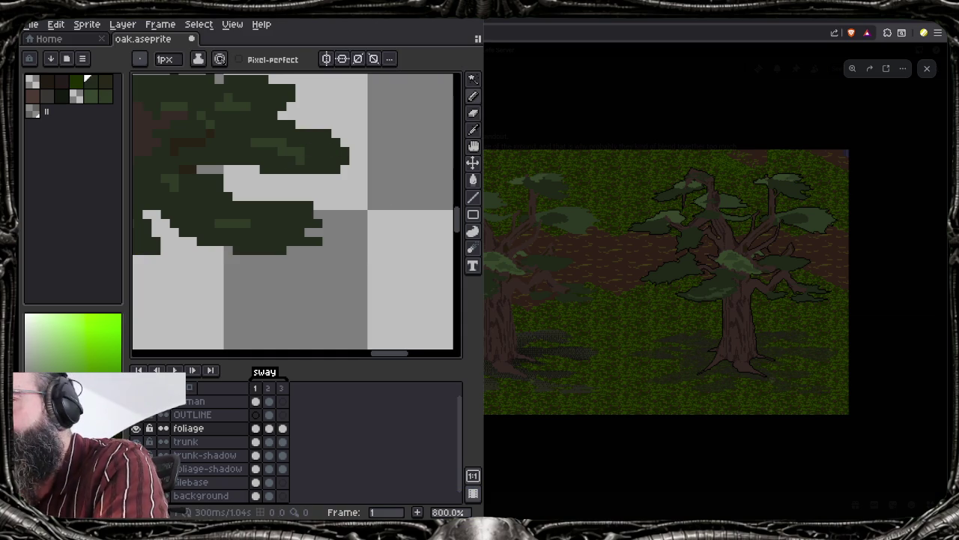
{"action": "key", "text": "alt"}
{"action": "left_click", "coordinate": [285, 148], "text": "alt"}
{"action": "left_click_drag", "start_coordinate": [309, 134], "coordinate": [344, 152]}
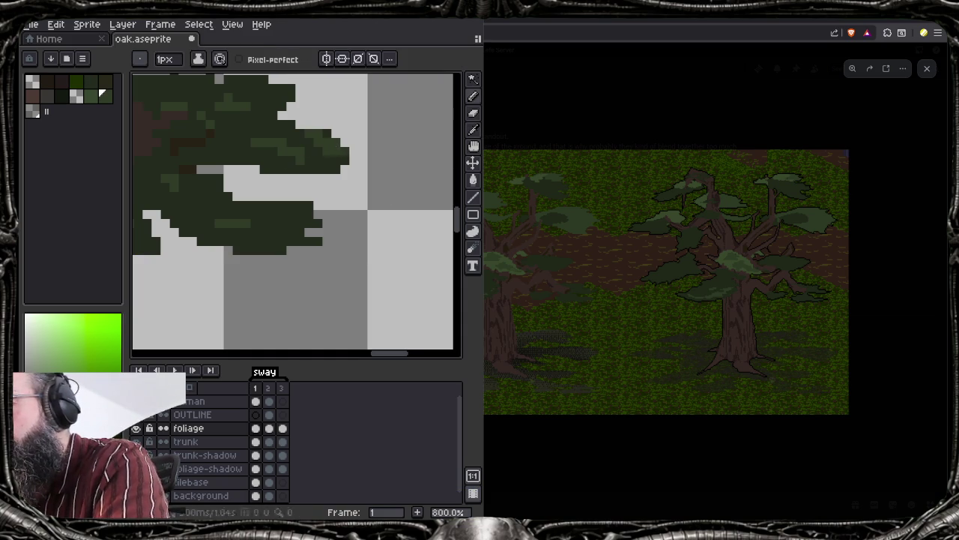
{"action": "left_click", "coordinate": [354, 160]}
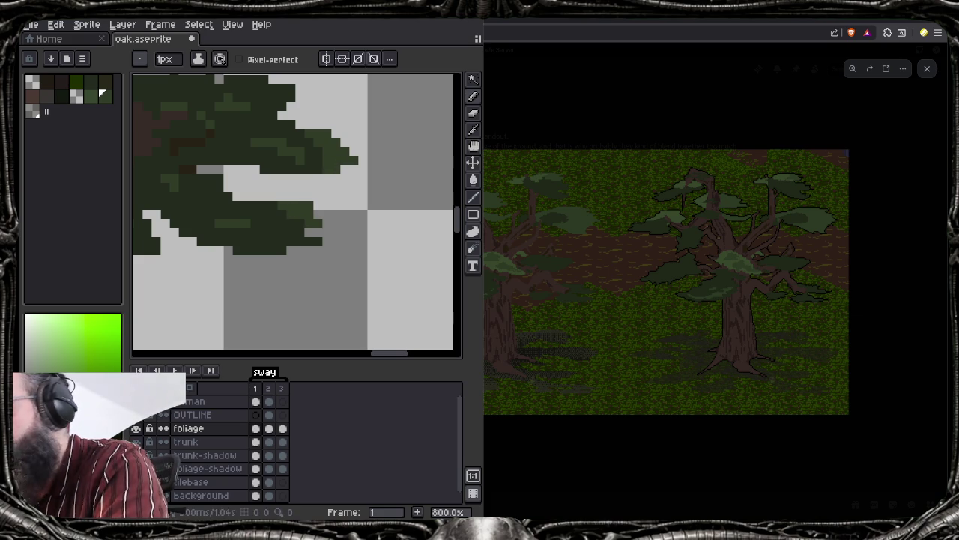
Erase stray dark pixels below the clump and add a lighter-green streak along its lower edge
{"action": "key", "text": "e"}
{"action": "left_click_drag", "start_coordinate": [313, 206], "coordinate": [288, 206]}
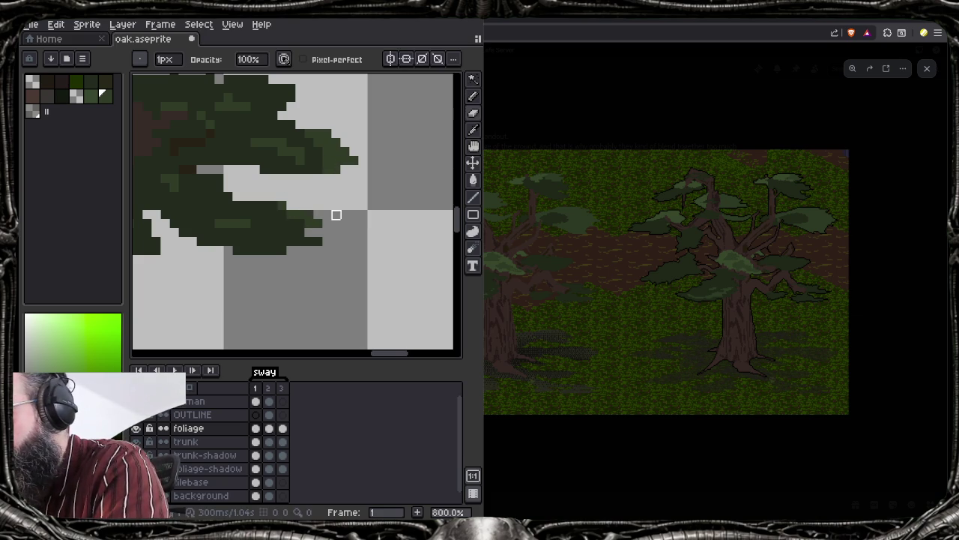
{"action": "scroll", "coordinate": [300, 200], "scroll_direction": "down", "scroll_amount": 1}
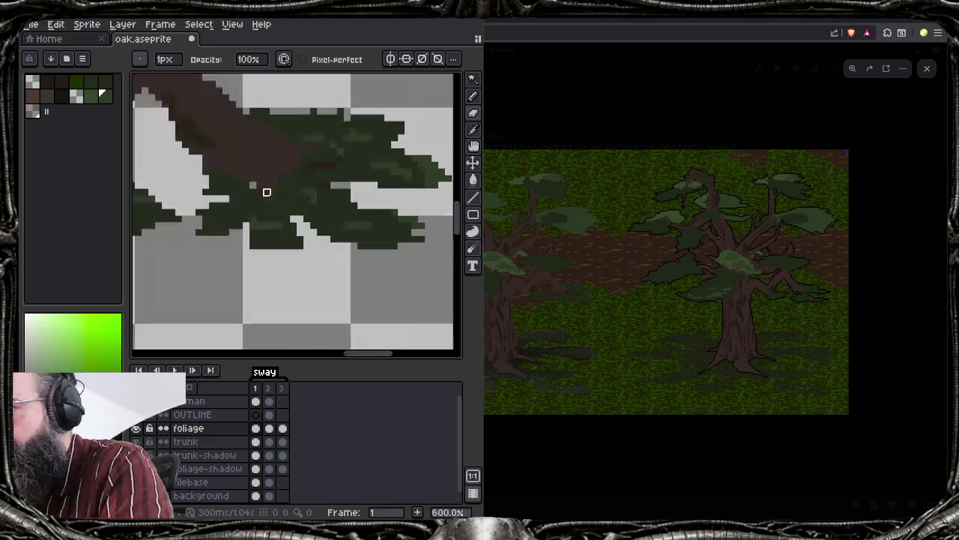
{"action": "left_click", "coordinate": [267, 192], "text": "alt"}
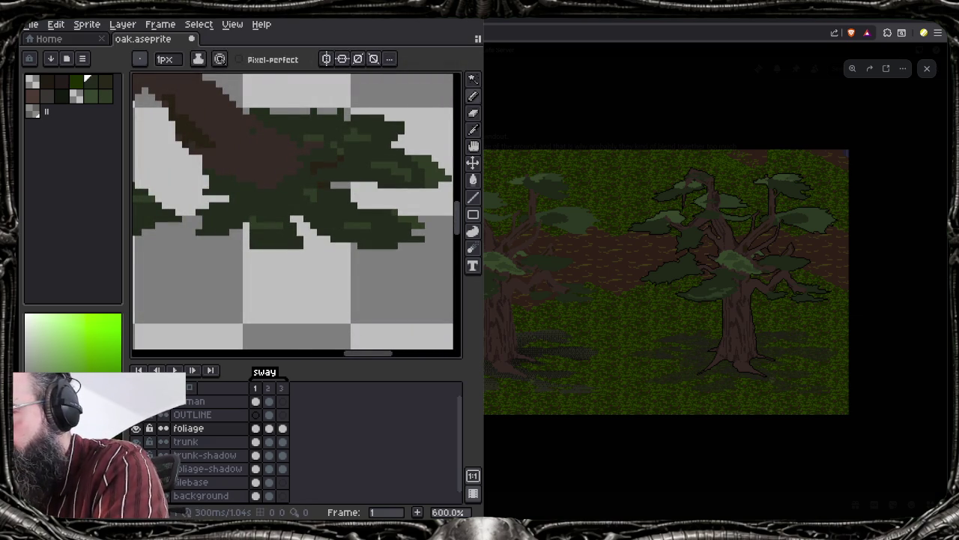
{"action": "left_click", "coordinate": [205, 233], "text": "alt"}
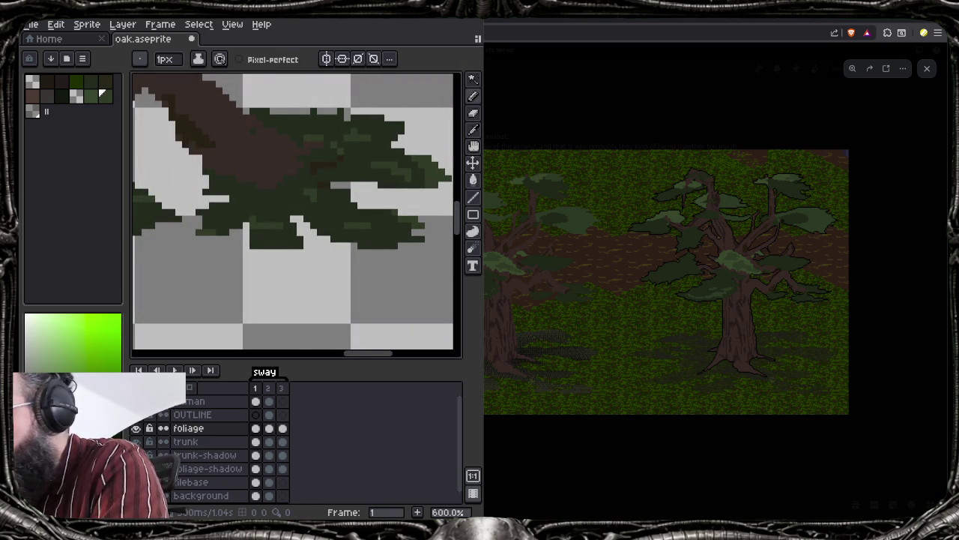
{"action": "scroll", "coordinate": [323, 194], "scroll_direction": "down", "scroll_amount": 1}
{"action": "scroll", "coordinate": [322, 194], "scroll_direction": "down", "scroll_amount": 2}
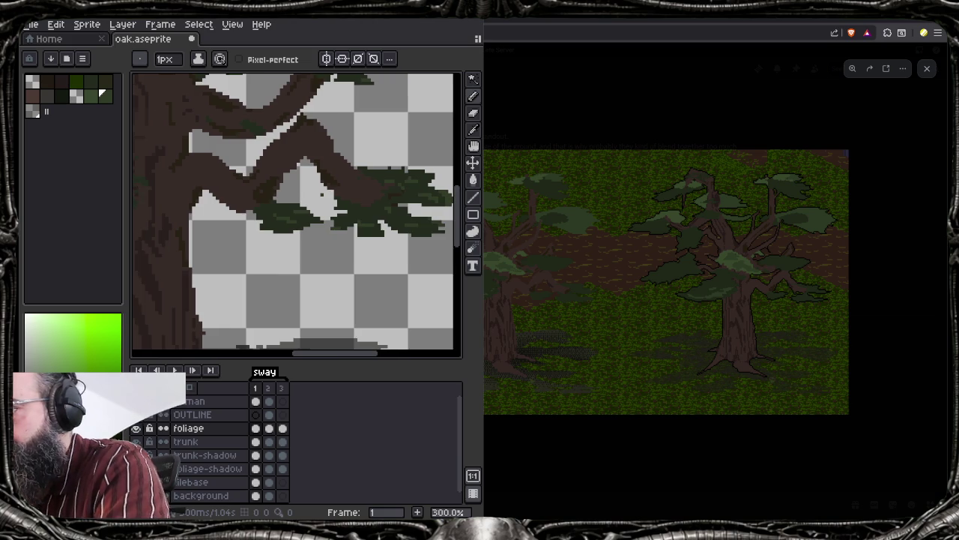
{"action": "scroll", "coordinate": [323, 193], "scroll_direction": "up", "scroll_amount": 6}
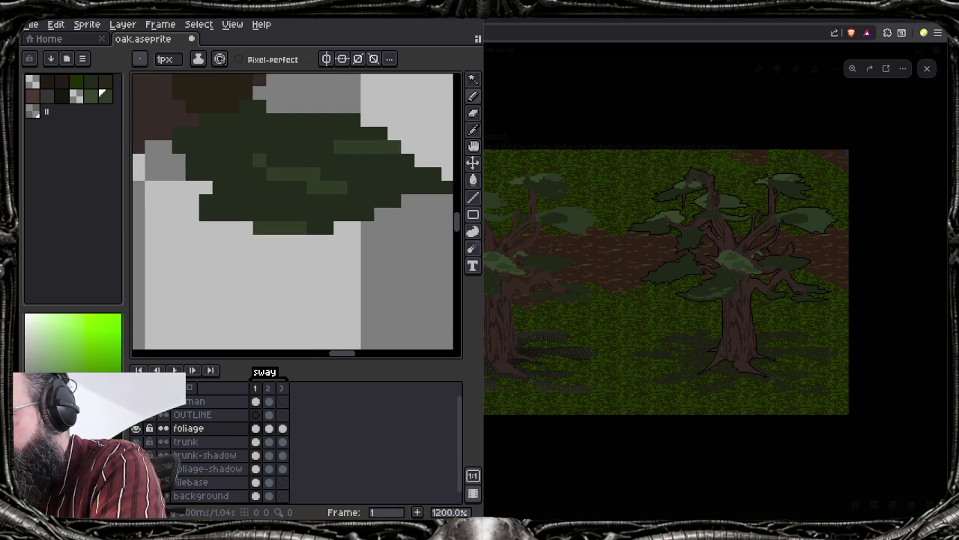
{"action": "left_click_drag", "start_coordinate": [204, 214], "coordinate": [248, 214]}
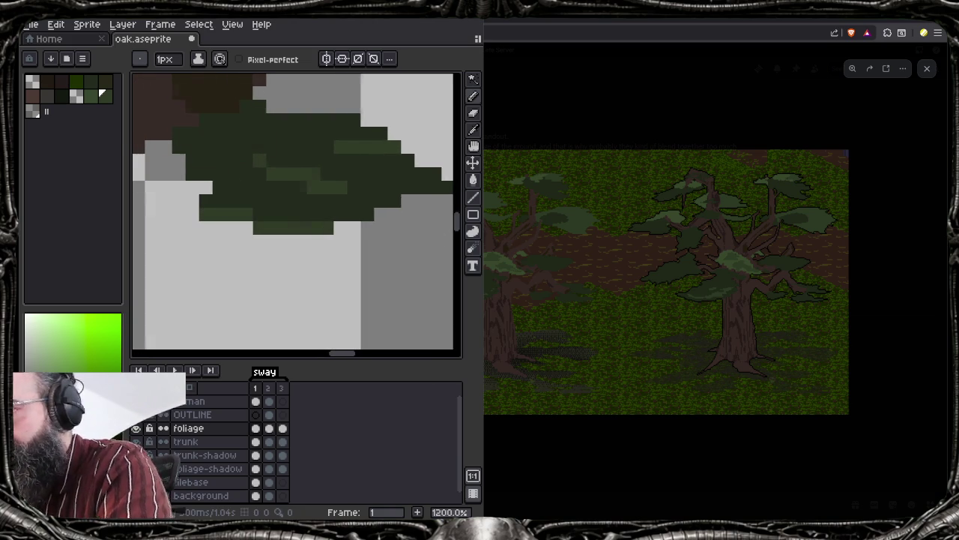
{"action": "scroll", "coordinate": [322, 193], "scroll_direction": "down", "scroll_amount": 4}
{"action": "scroll", "coordinate": [322, 193], "scroll_direction": "down", "scroll_amount": 2}
{"action": "scroll", "coordinate": [322, 193], "scroll_direction": "down", "scroll_amount": 2}
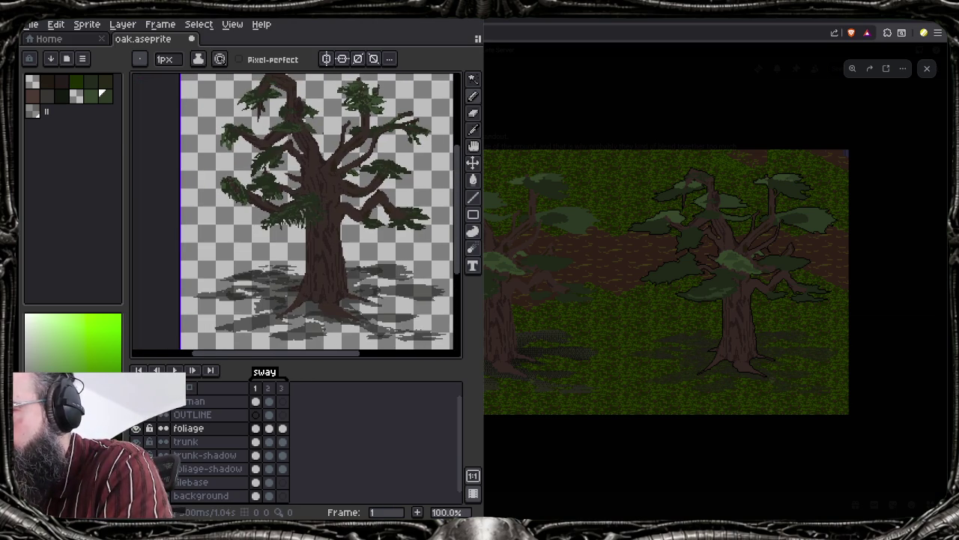
Erase the stray green pixels at the right edge of the trunk-top leaf clump
{"action": "scroll", "coordinate": [322, 193], "scroll_direction": "up", "scroll_amount": 1}
{"action": "scroll", "coordinate": [322, 194], "scroll_direction": "up", "scroll_amount": 2}
{"action": "scroll", "coordinate": [322, 194], "scroll_direction": "up", "scroll_amount": 3}
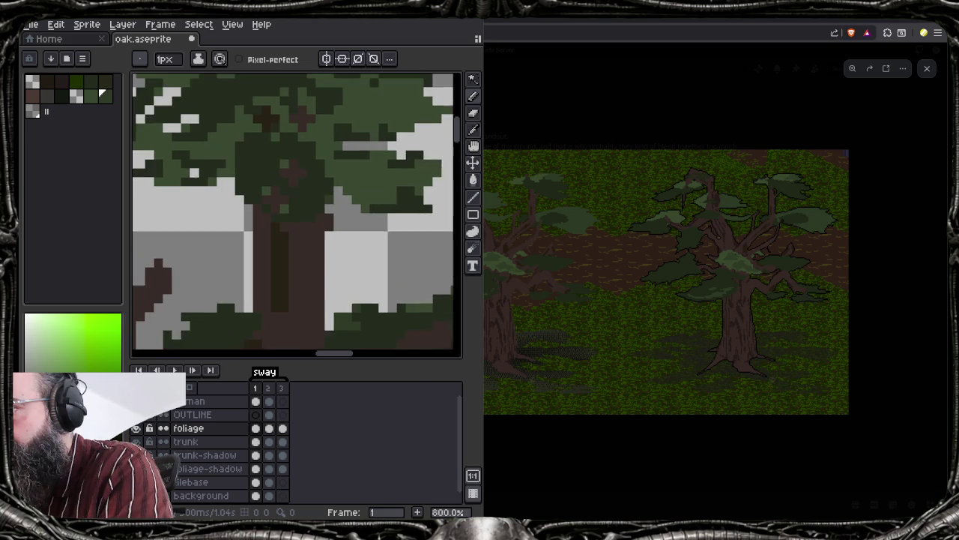
{"action": "scroll", "coordinate": [322, 193], "scroll_direction": "down", "scroll_amount": 2}
{"action": "scroll", "coordinate": [248, 177], "scroll_direction": "down", "scroll_amount": 1}
{"action": "scroll", "coordinate": [247, 176], "scroll_direction": "down", "scroll_amount": 1}
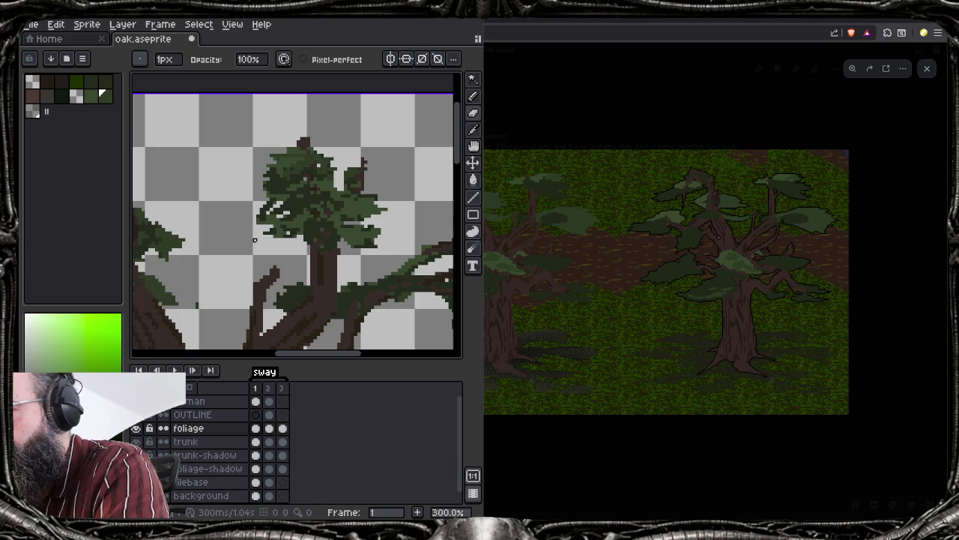
{"action": "scroll", "coordinate": [255, 240], "scroll_direction": "down", "scroll_amount": 1}
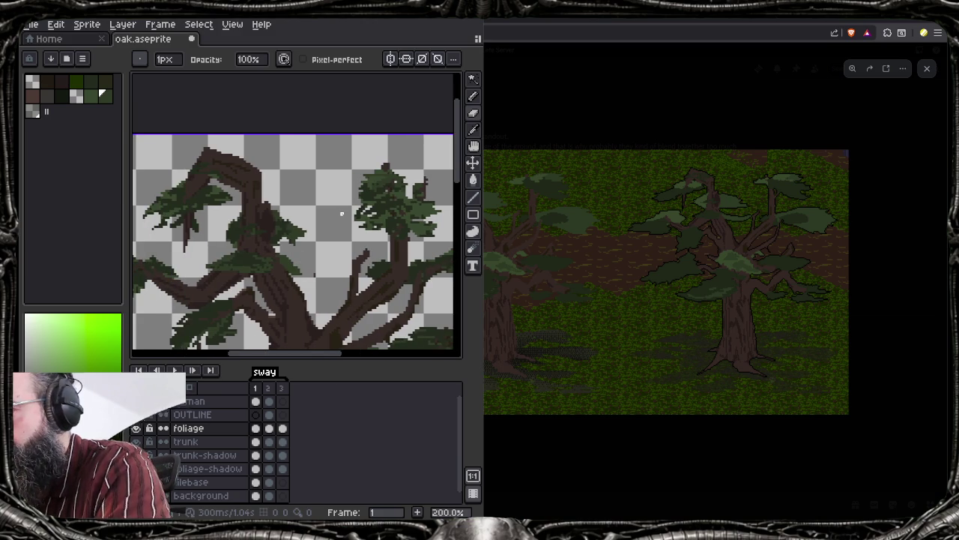
{"action": "scroll", "coordinate": [342, 214], "scroll_direction": "up", "scroll_amount": 3}
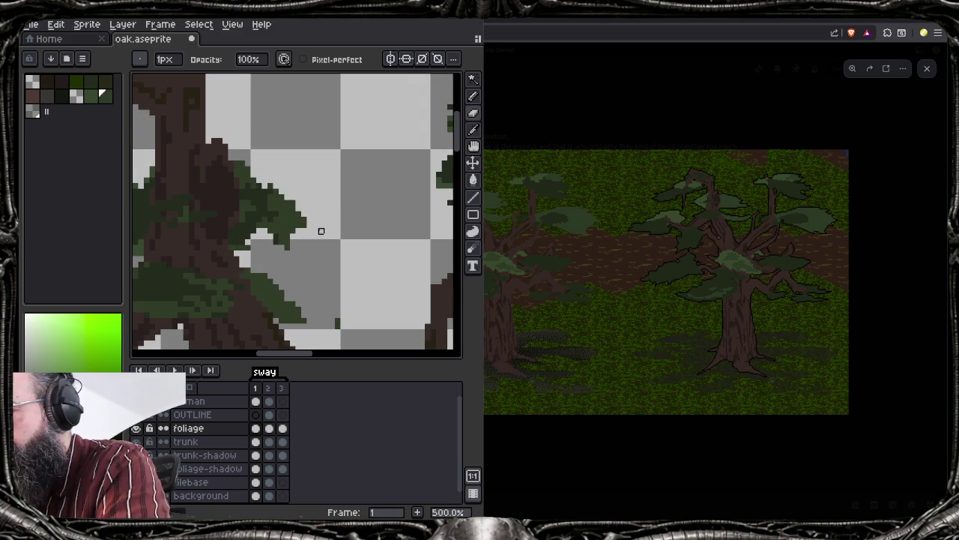
{"action": "left_click_drag", "start_coordinate": [306, 225], "coordinate": [289, 201]}
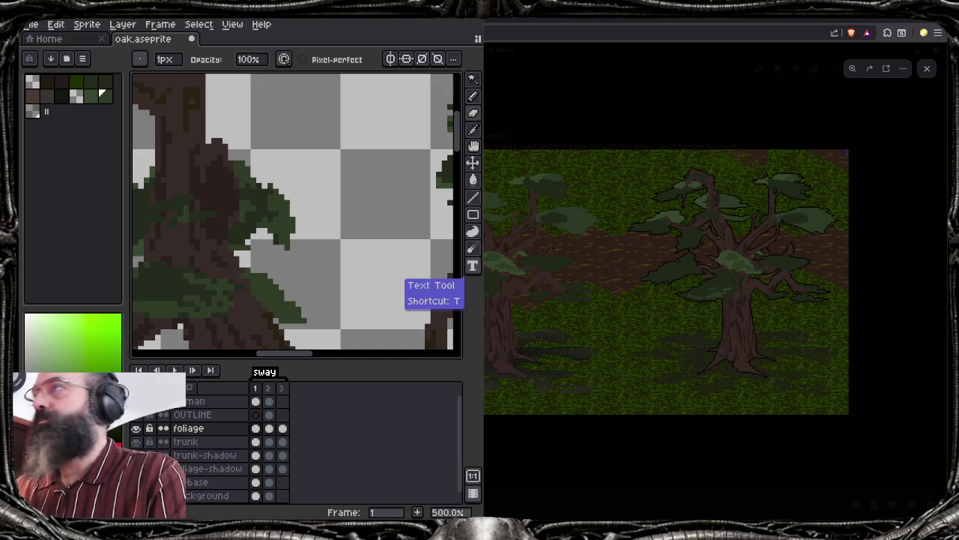
Zoom out to 100% and bring the whole tree and its shadow into view
{"action": "scroll", "coordinate": [325, 215], "scroll_direction": "down", "scroll_amount": 1}
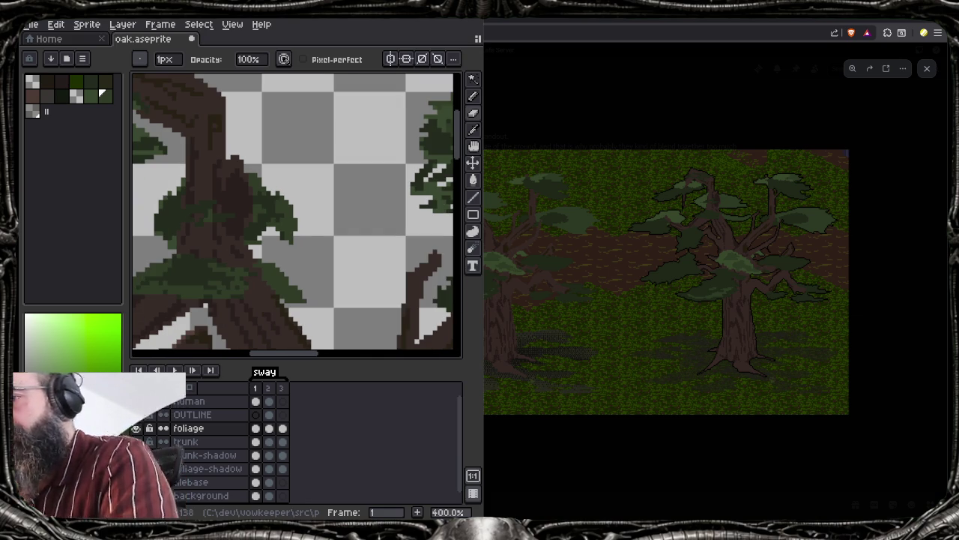
{"action": "scroll", "coordinate": [325, 214], "scroll_direction": "down", "scroll_amount": 1}
{"action": "scroll", "coordinate": [325, 214], "scroll_direction": "down", "scroll_amount": 1}
{"action": "scroll", "coordinate": [337, 217], "scroll_direction": "up", "scroll_amount": 1}
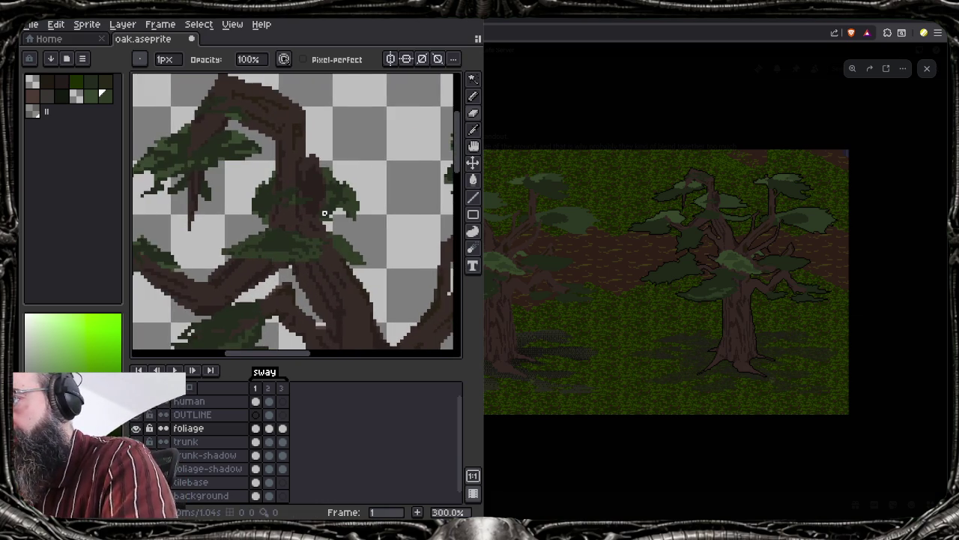
{"action": "scroll", "coordinate": [338, 217], "scroll_direction": "up", "scroll_amount": 2}
{"action": "scroll", "coordinate": [337, 218], "scroll_direction": "down", "scroll_amount": 2}
{"action": "scroll", "coordinate": [360, 225], "scroll_direction": "down", "scroll_amount": 1}
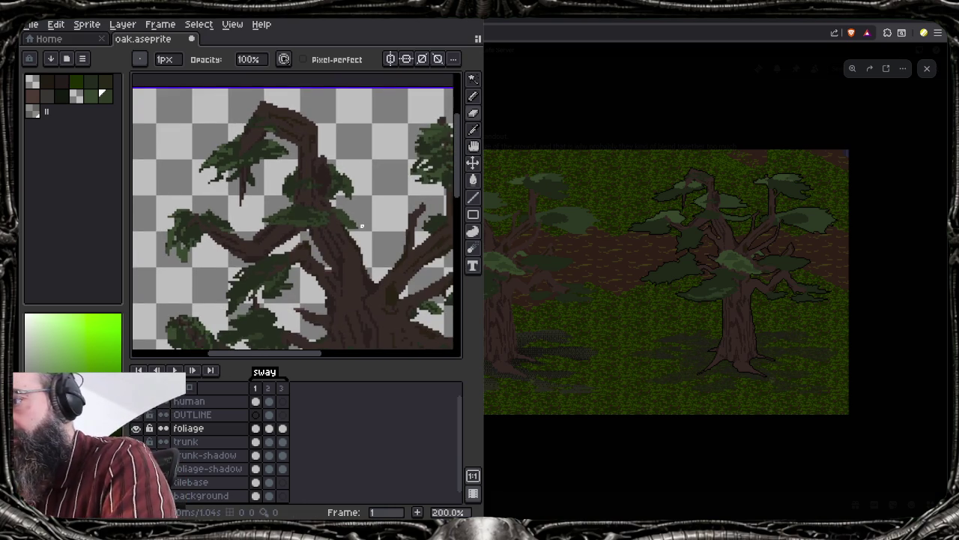
{"action": "scroll", "coordinate": [360, 225], "scroll_direction": "down", "scroll_amount": 1}
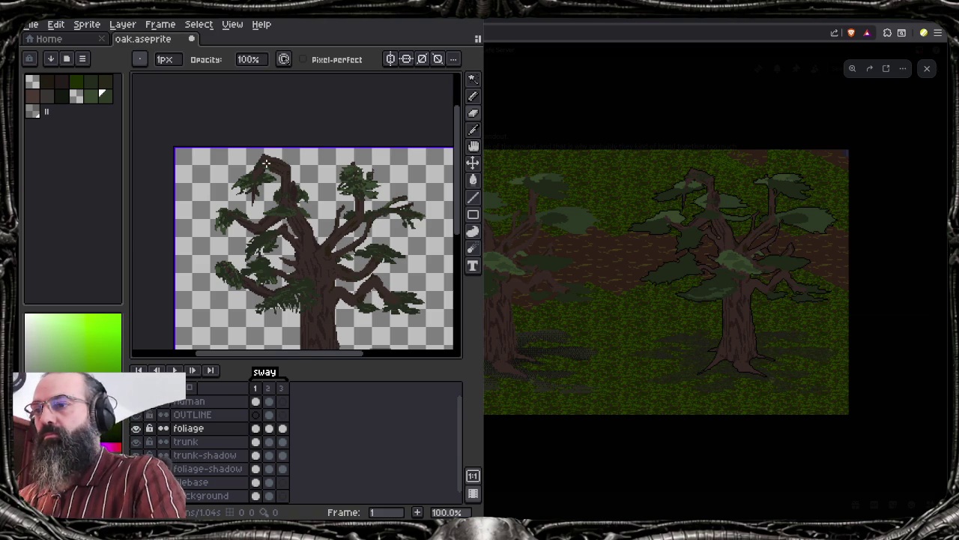
{"action": "left_click_drag", "start_coordinate": [268, 170], "coordinate": [250, 209]}
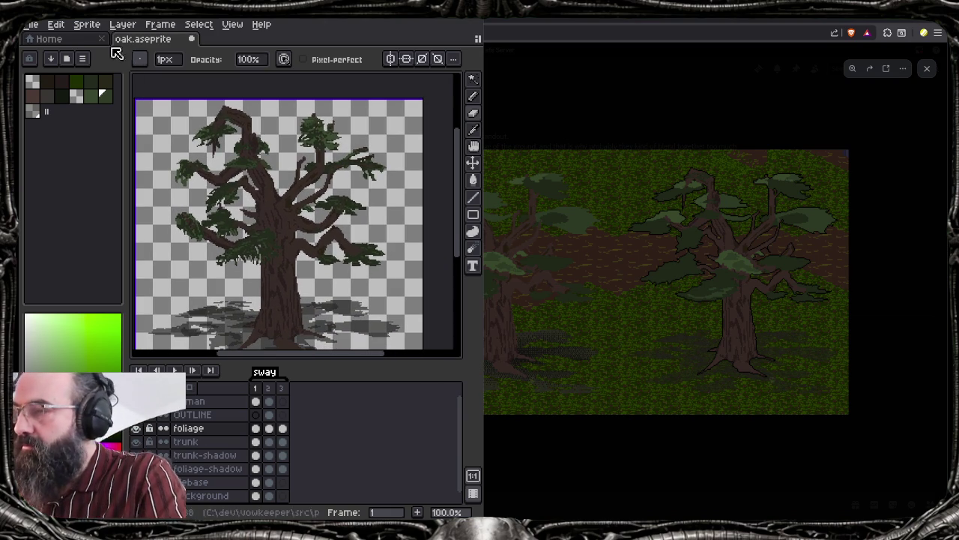
{"action": "left_click", "coordinate": [225, 442], "text": "shift"}
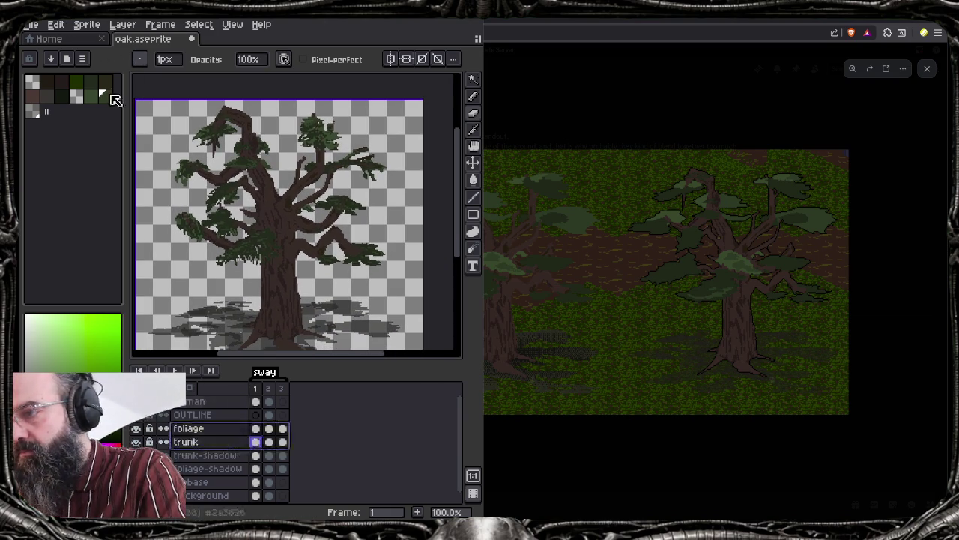
{"action": "left_click", "coordinate": [105, 25]}
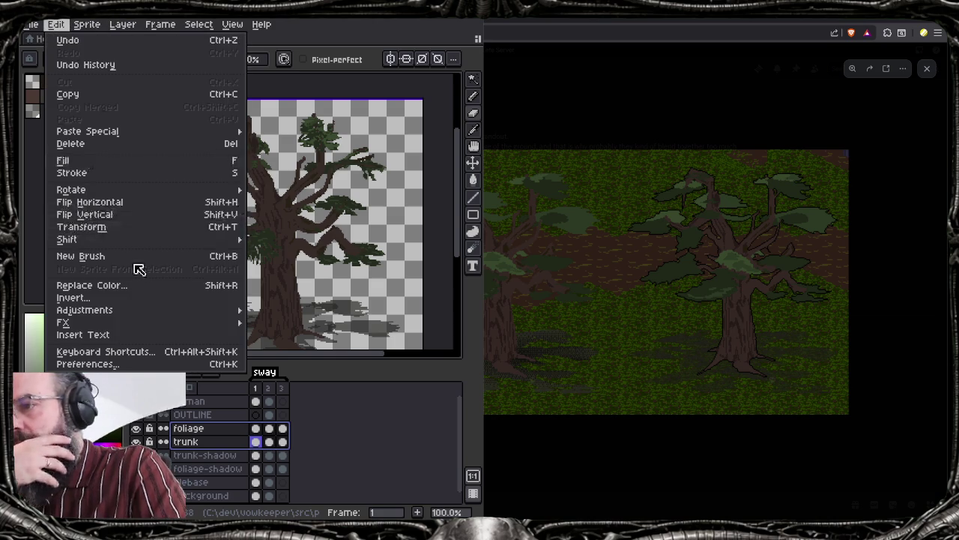
{"action": "mouse_move", "coordinate": [63, 322]}
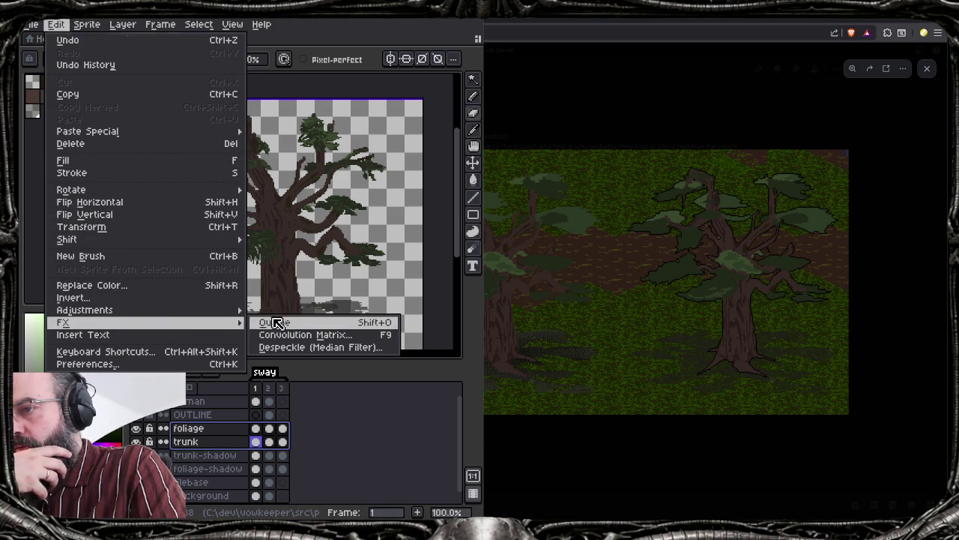
{"action": "left_click", "coordinate": [274, 322]}
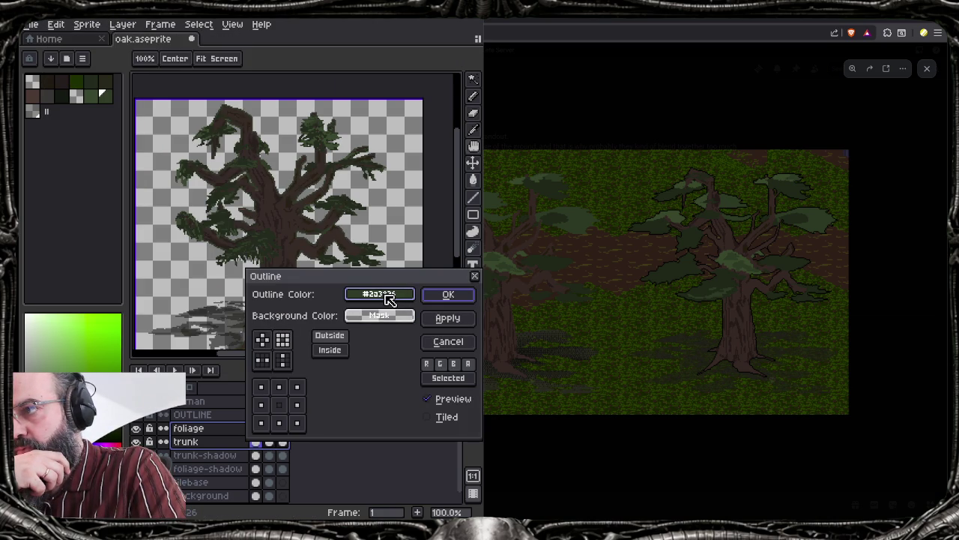
{"action": "left_click", "coordinate": [475, 277]}
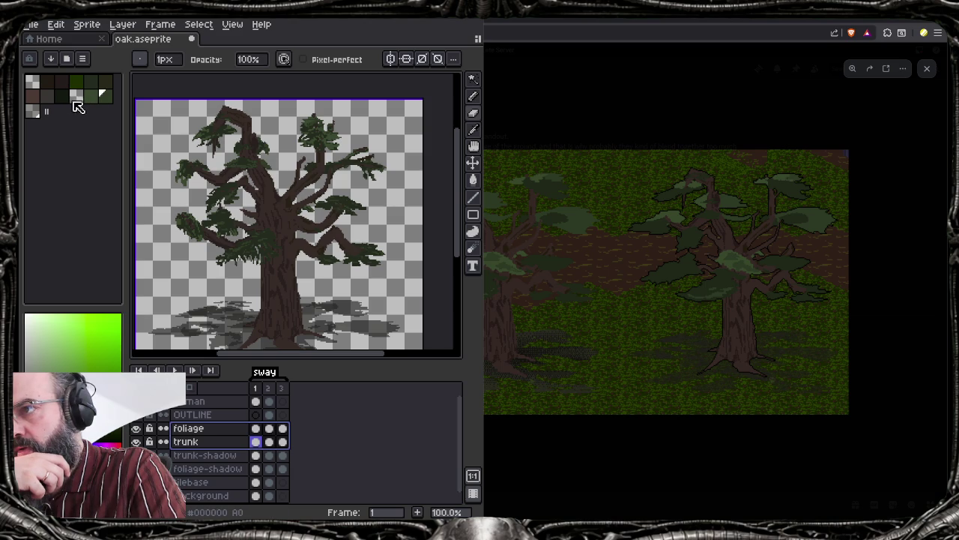
{"action": "left_click", "coordinate": [87, 24]}
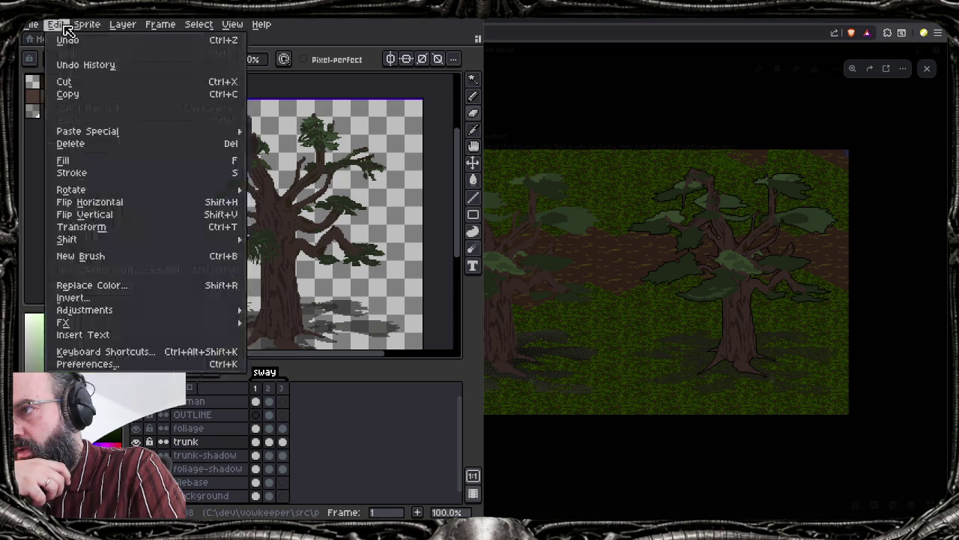
{"action": "mouse_move", "coordinate": [63, 322]}
{"action": "left_click", "coordinate": [299, 324]}
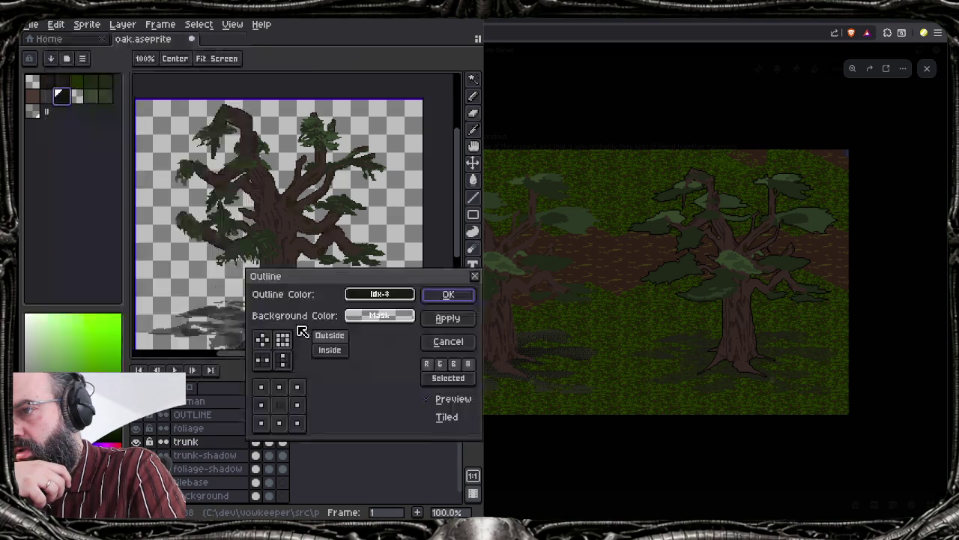
{"action": "left_click", "coordinate": [453, 298]}
{"action": "scroll", "coordinate": [260, 254], "scroll_direction": "up", "scroll_amount": 3}
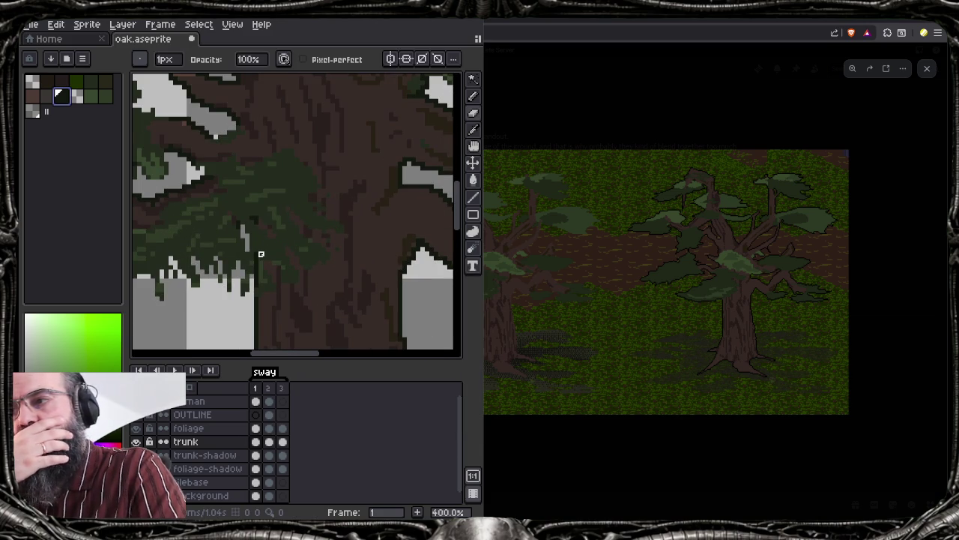
{"action": "key", "text": "ctrl+z"}
{"action": "scroll", "coordinate": [270, 241], "scroll_direction": "down", "scroll_amount": 1}
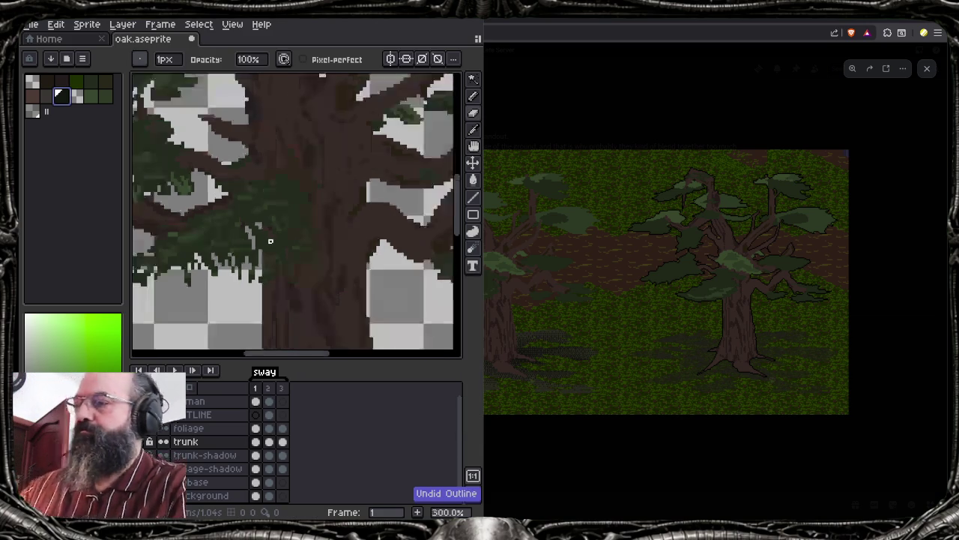
{"action": "left_click_drag", "start_coordinate": [224, 439], "coordinate": [224, 429]}
{"action": "left_click", "coordinate": [57, 24]}
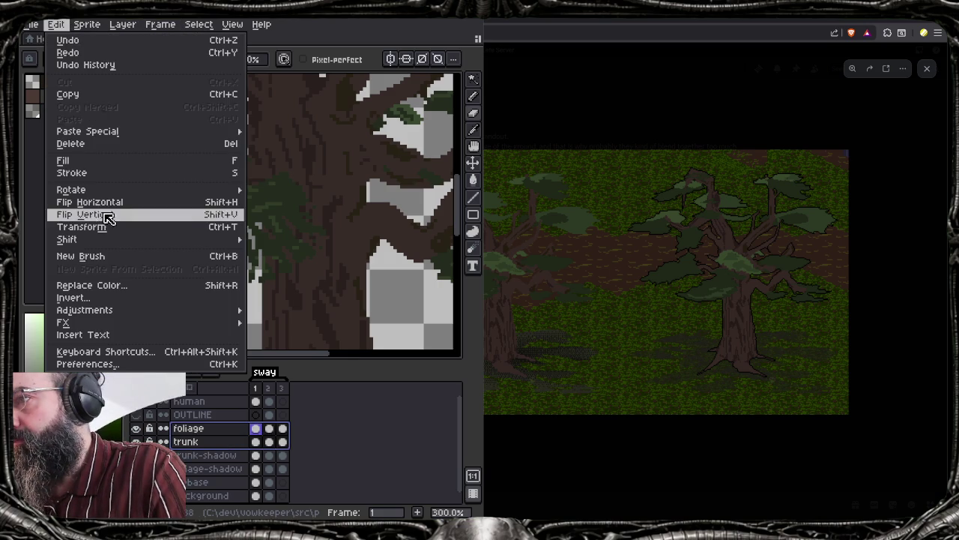
{"action": "mouse_move", "coordinate": [83, 310]}
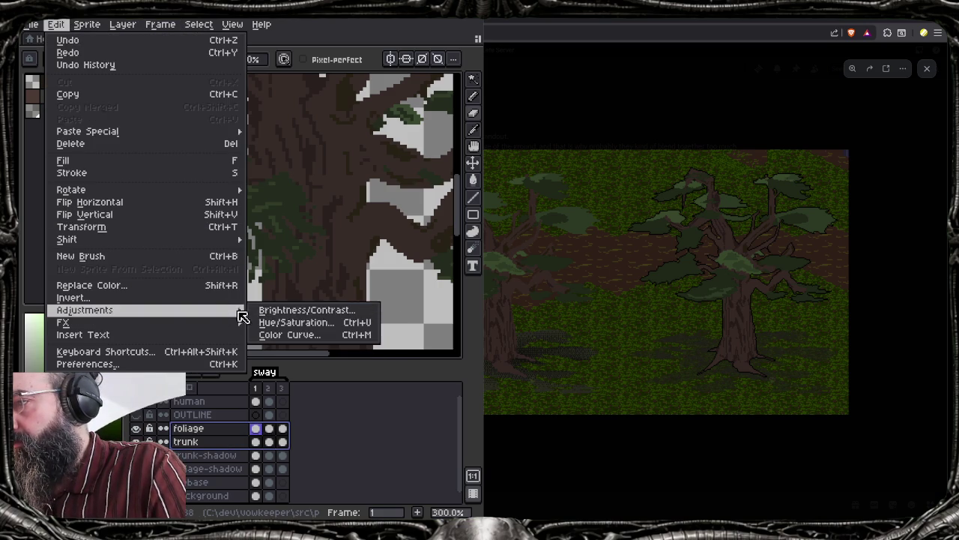
Apply a dark palette-index-8 outline to the foliage and trunk layers, then center the tree
{"action": "left_click", "coordinate": [272, 321]}
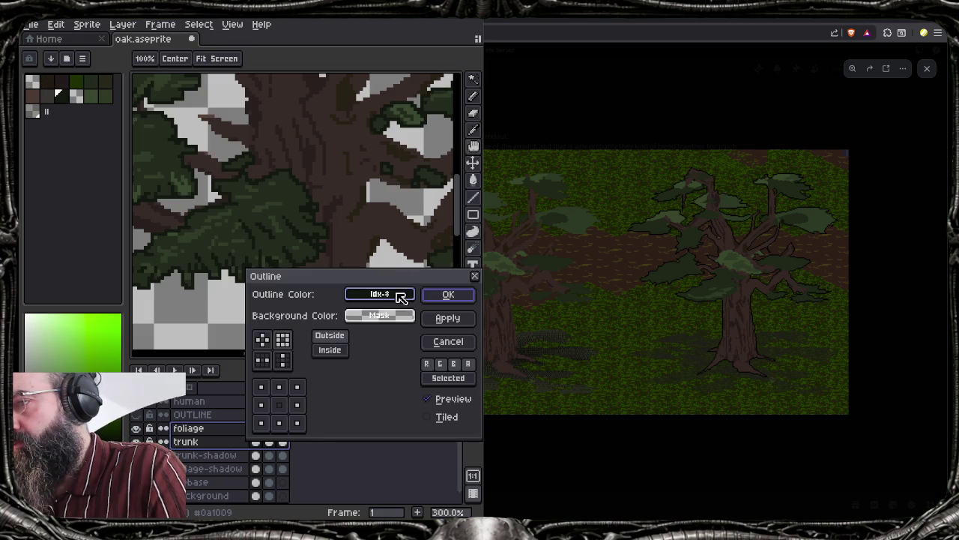
{"action": "left_click", "coordinate": [442, 295]}
{"action": "scroll", "coordinate": [334, 258], "scroll_direction": "down", "scroll_amount": 3}
{"action": "scroll", "coordinate": [335, 258], "scroll_direction": "up", "scroll_amount": 3}
{"action": "scroll", "coordinate": [334, 257], "scroll_direction": "down", "scroll_amount": 3}
{"action": "left_click_drag", "start_coordinate": [349, 258], "coordinate": [316, 258]}
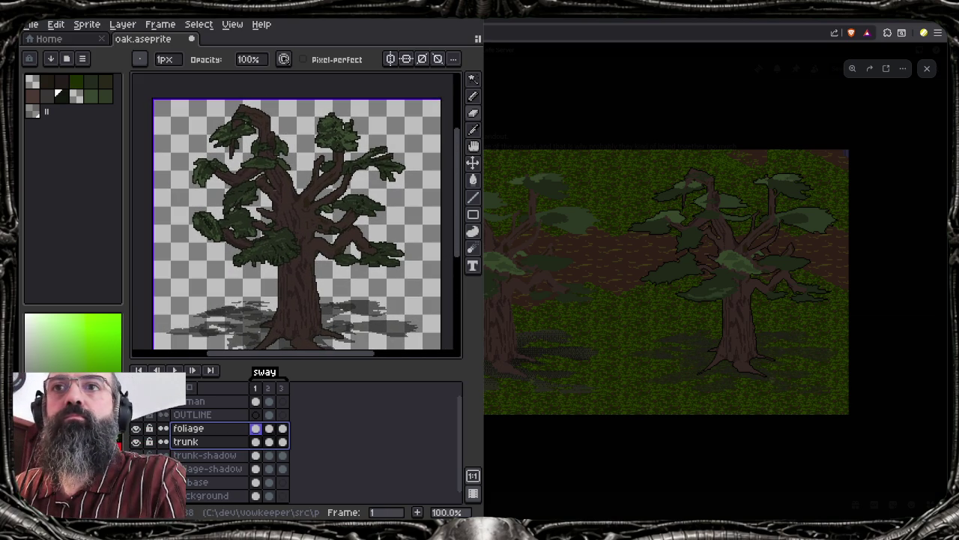
{"action": "mouse_move", "coordinate": [543, 503]}
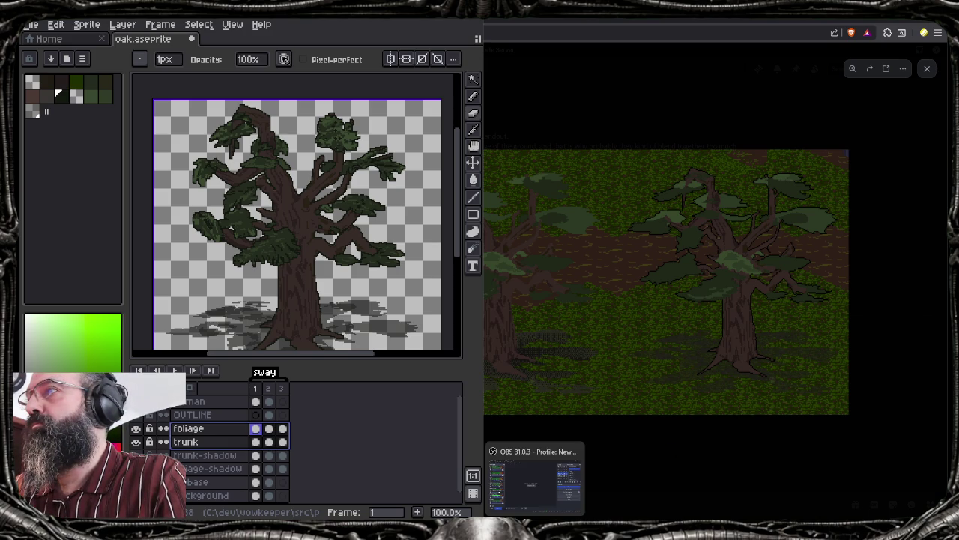
{"action": "left_click", "coordinate": [552, 503]}
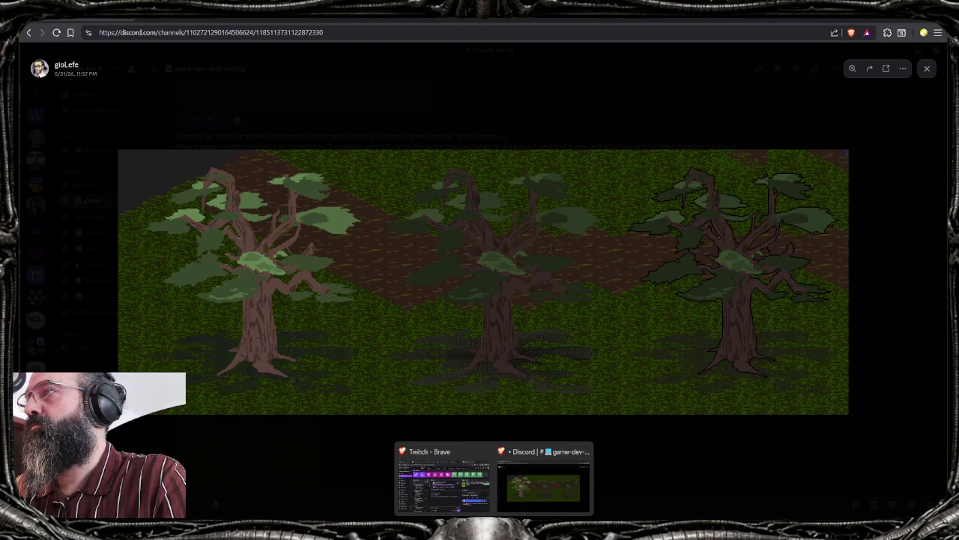
{"action": "key", "text": "alt+Tab"}
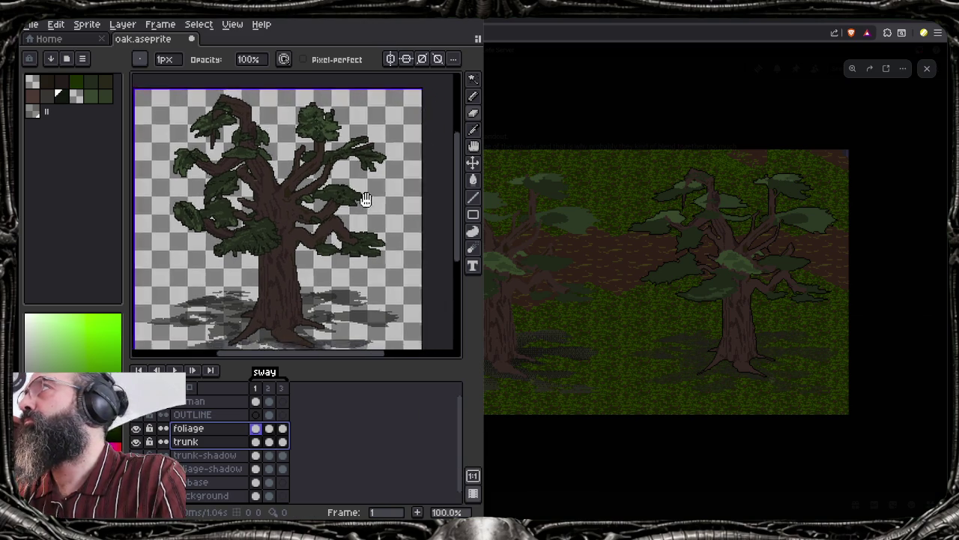
{"action": "left_click_drag", "start_coordinate": [385, 209], "coordinate": [372, 190]}
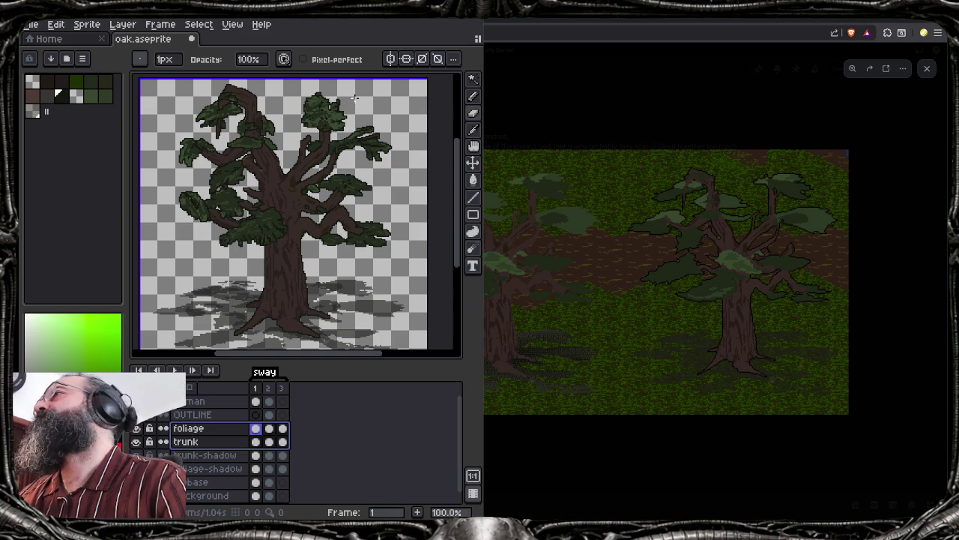
{"action": "scroll", "coordinate": [354, 150], "scroll_direction": "up", "scroll_amount": 5}
{"action": "mouse_move", "coordinate": [354, 150]}
{"action": "left_mouse_down"}
{"action": "mouse_move", "coordinate": [186, 314]}
{"action": "mouse_move", "coordinate": [280, 207]}
{"action": "left_mouse_up"}
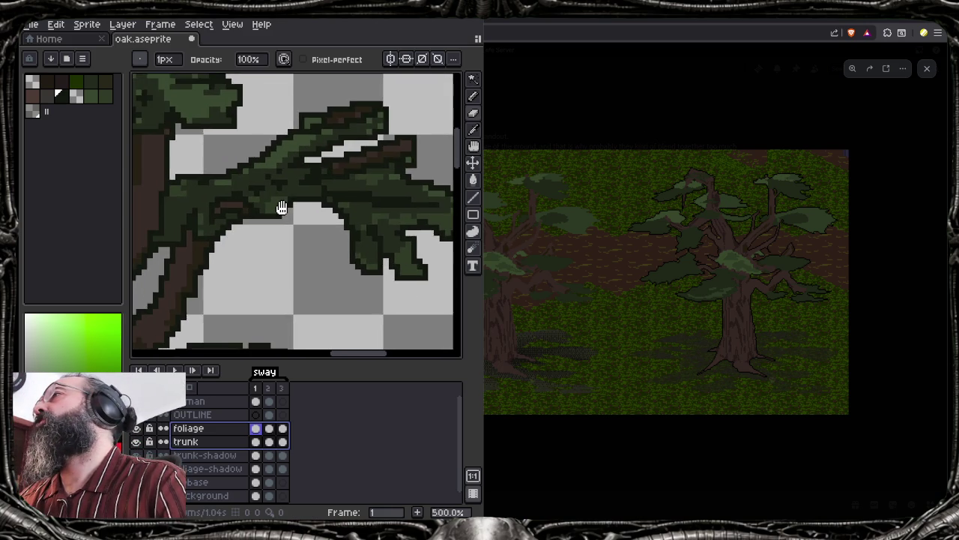
{"action": "scroll", "coordinate": [280, 210], "scroll_direction": "down", "scroll_amount": 3}
{"action": "scroll", "coordinate": [282, 210], "scroll_direction": "down", "scroll_amount": 2}
{"action": "scroll", "coordinate": [281, 211], "scroll_direction": "up", "scroll_amount": 1}
{"action": "left_click_drag", "start_coordinate": [257, 238], "coordinate": [324, 187]}
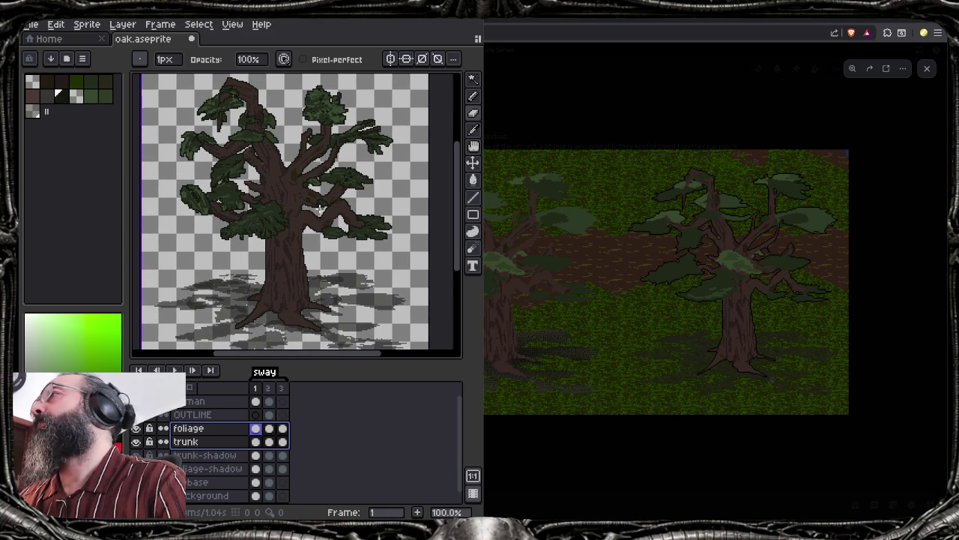